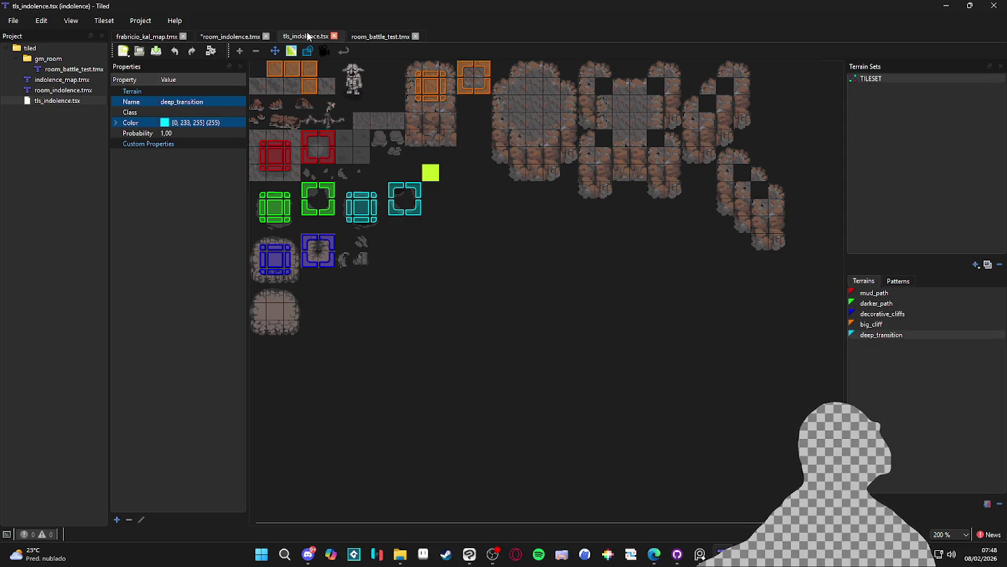
Step: Bring up the room_indolence.tmx map and paint over the thin crack in the right pit
click(378, 36)
click(294, 36)
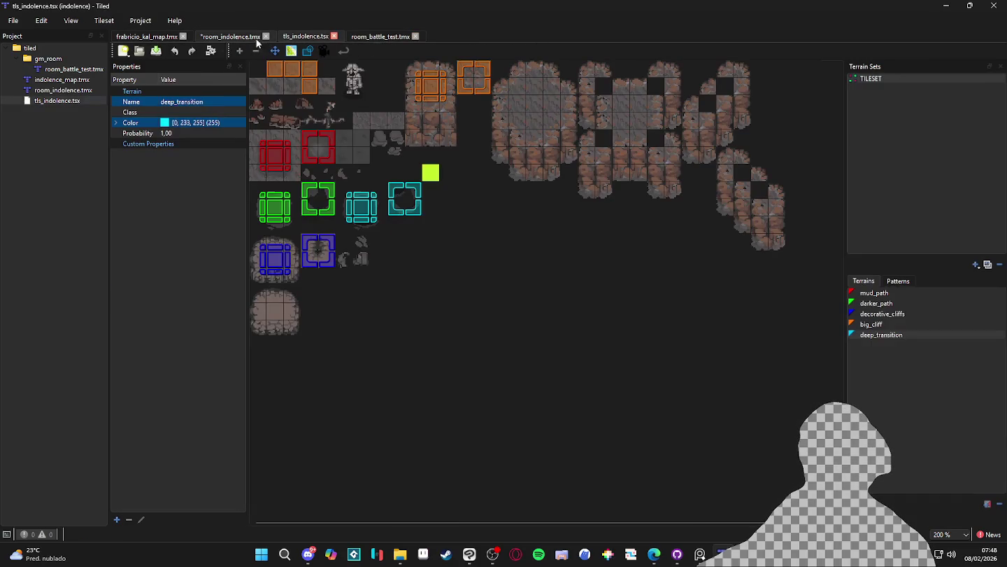
click(249, 36)
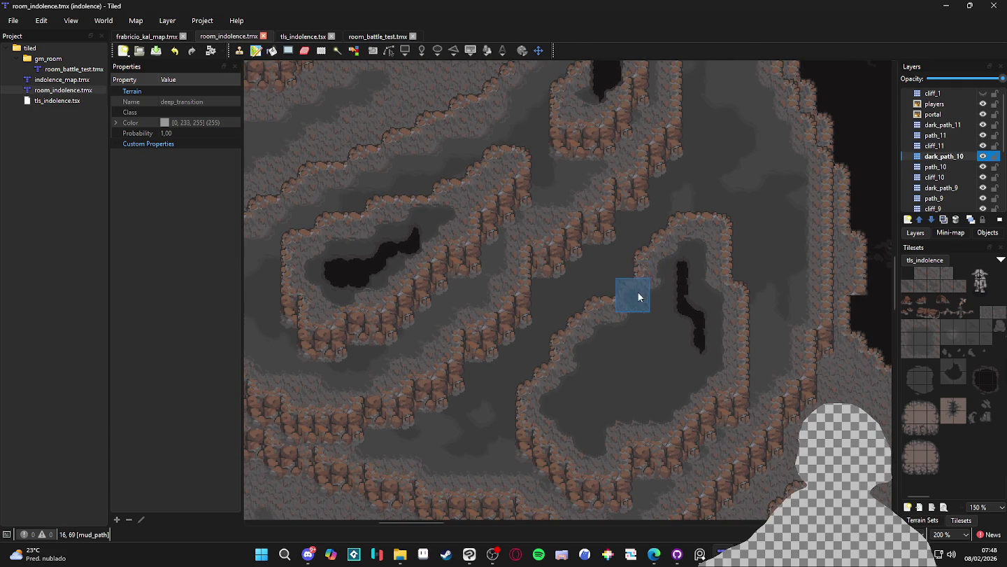
drag(695, 276, 682, 294)
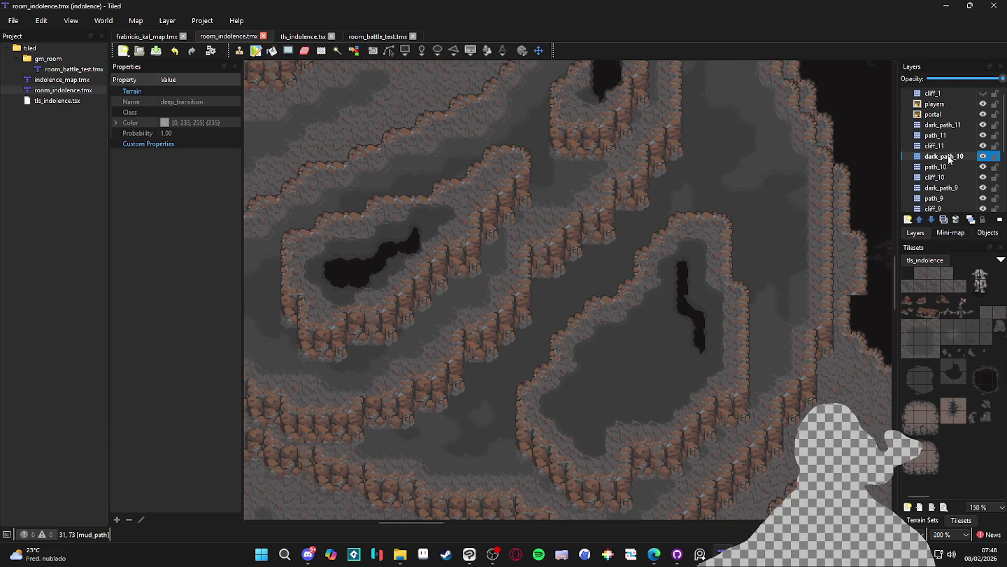
Step: On layer dark_path_10, paint a deep_transition branch off the crack to form a Y
click(946, 156)
click(923, 520)
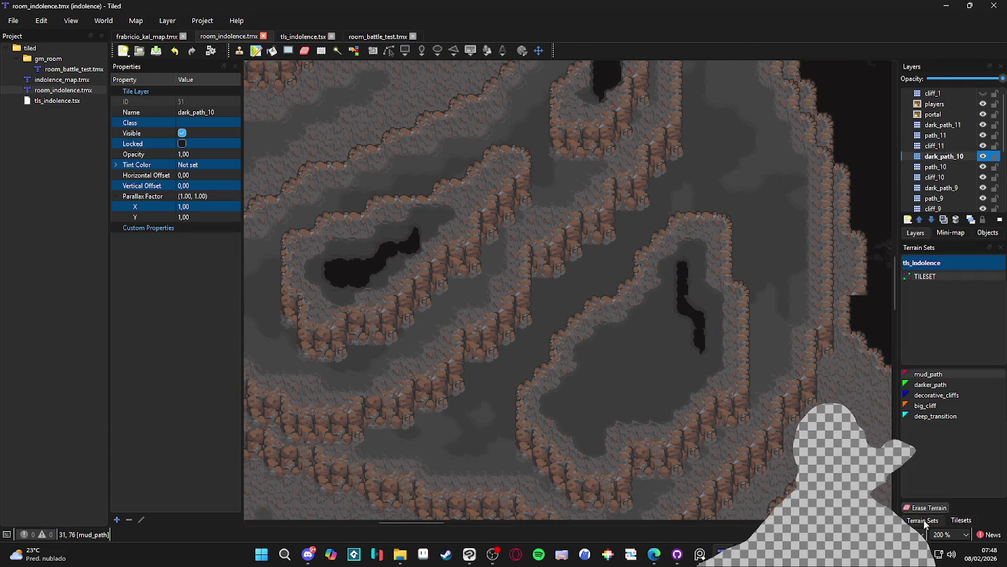
click(946, 385)
click(952, 417)
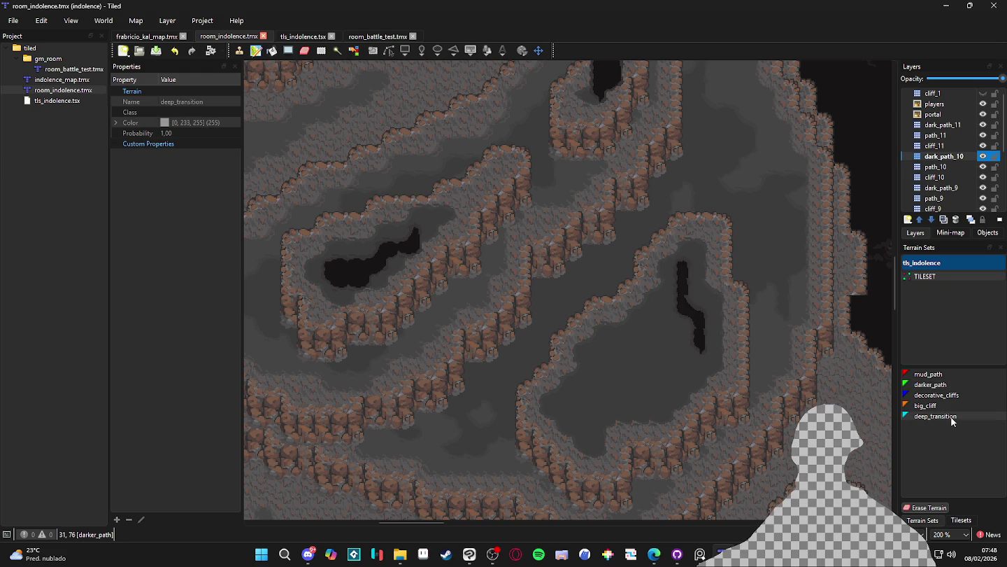
click(684, 287)
click(662, 323)
Step: Widen the crack with deep_transition into a large black pool filling the enclosure
mouse_move(657, 330)
mouse_down()
mouse_move(650, 344)
mouse_move(622, 346)
mouse_move(591, 387)
mouse_up()
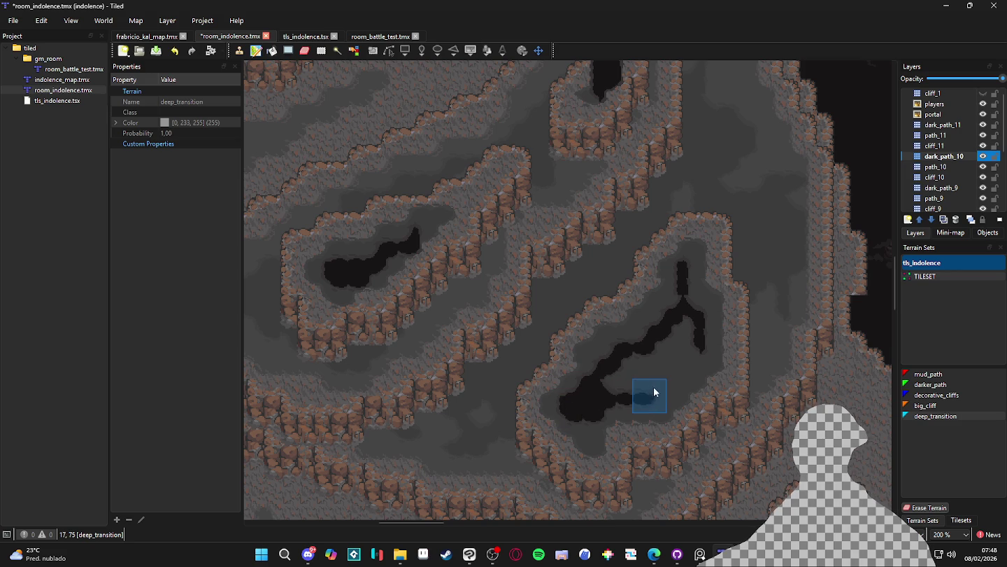
click(668, 365)
mouse_move(680, 372)
mouse_down()
mouse_move(694, 361)
mouse_move(697, 321)
mouse_move(608, 389)
mouse_up()
mouse_move(604, 354)
mouse_down()
mouse_move(672, 306)
mouse_move(691, 317)
mouse_move(679, 388)
mouse_move(590, 419)
mouse_up()
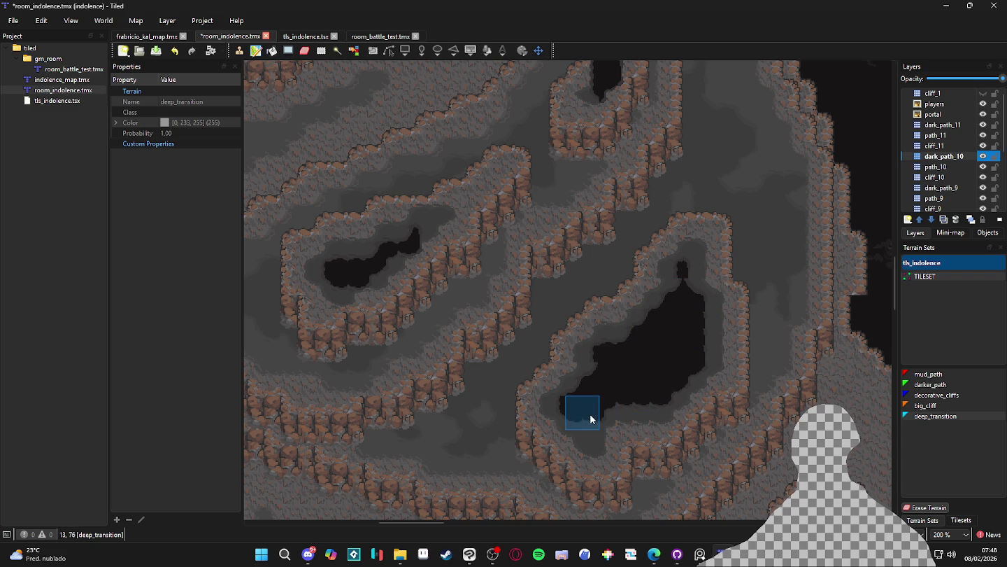
Step: Save room_indolence.tmx
scroll(738, 343, down, 2)
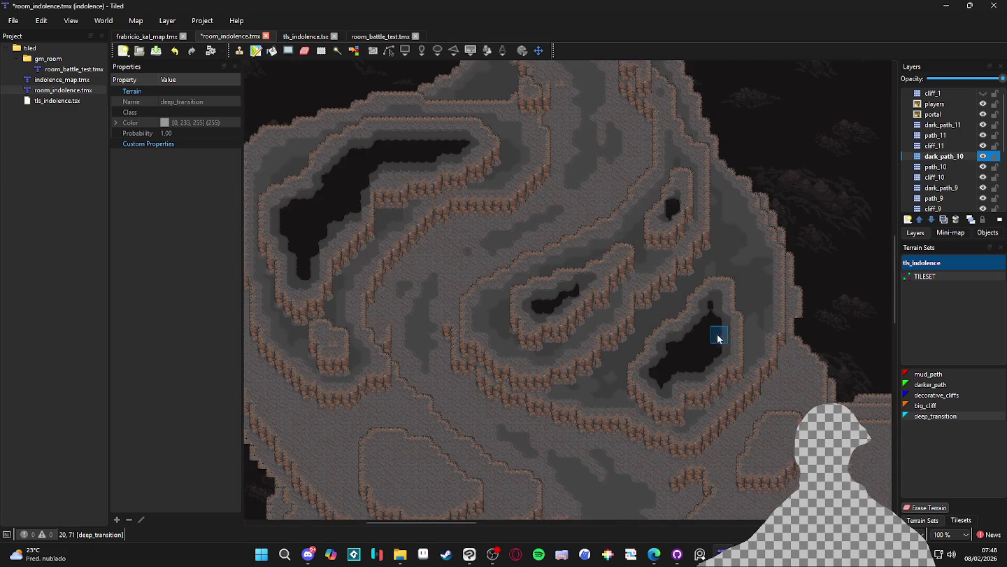
scroll(683, 318, down, 1)
key(ctrl+s)
Step: Make path_11 the active layer
scroll(602, 304, up, 1)
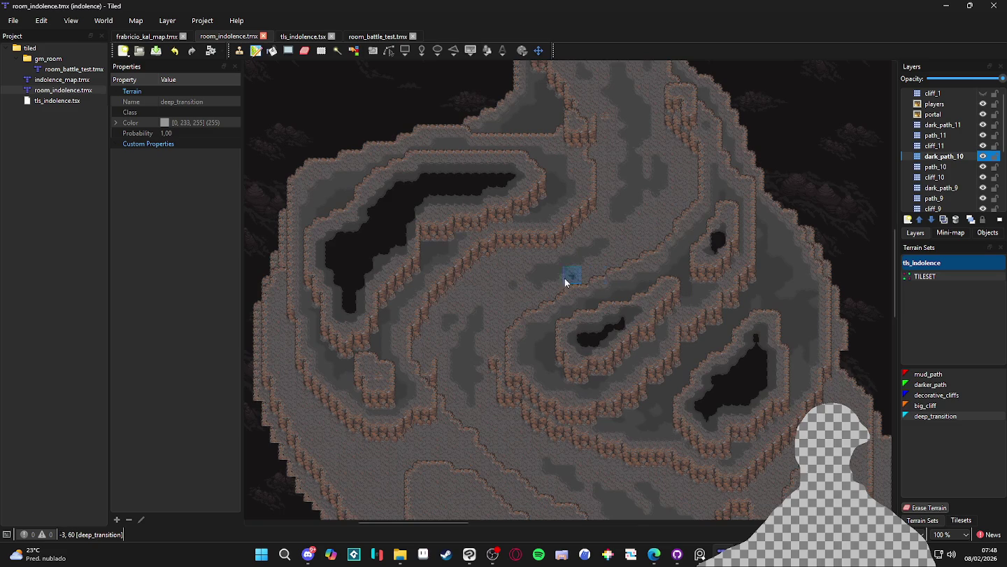
drag(391, 305, 469, 299)
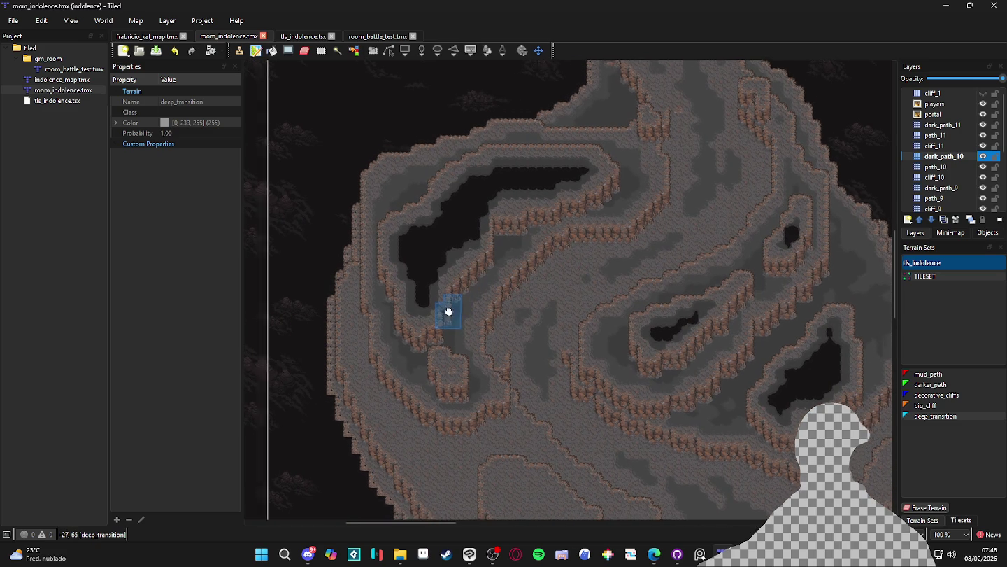
scroll(779, 193, down, 1)
key(ctrl+Page_Up)
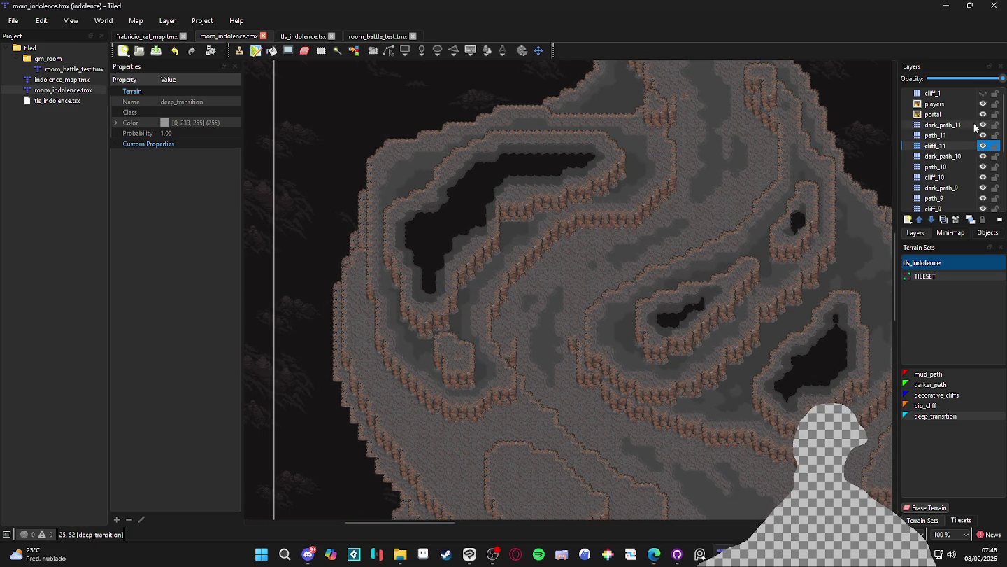
click(954, 135)
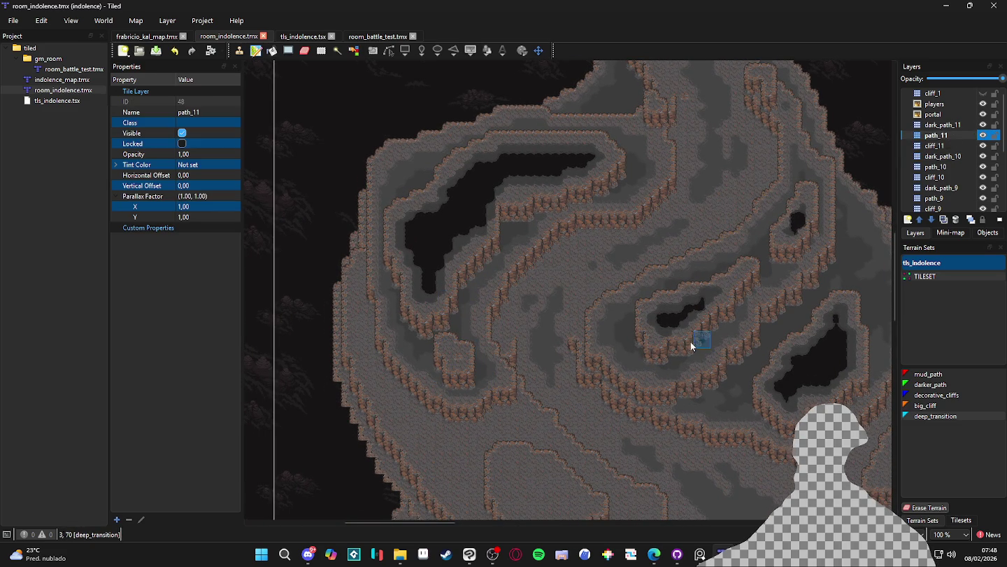
Step: Paint darker_path terrain inside the small cliff enclosure
click(930, 385)
ctrl+scroll(459, 365, up, 2)
click(428, 337)
mouse_move(449, 364)
mouse_down()
mouse_move(469, 358)
mouse_move(473, 333)
mouse_move(446, 331)
mouse_up()
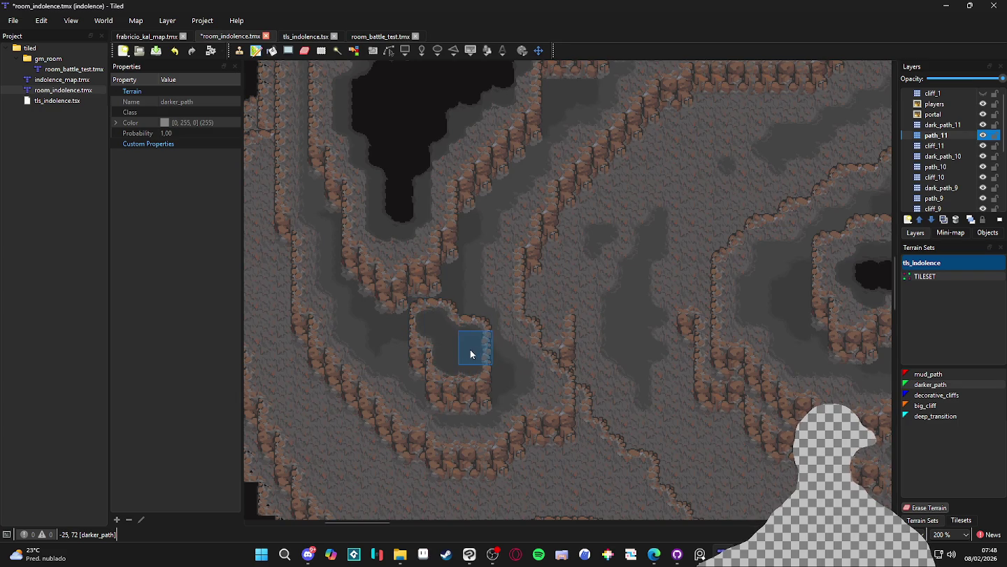
ctrl+scroll(468, 350, down, 1)
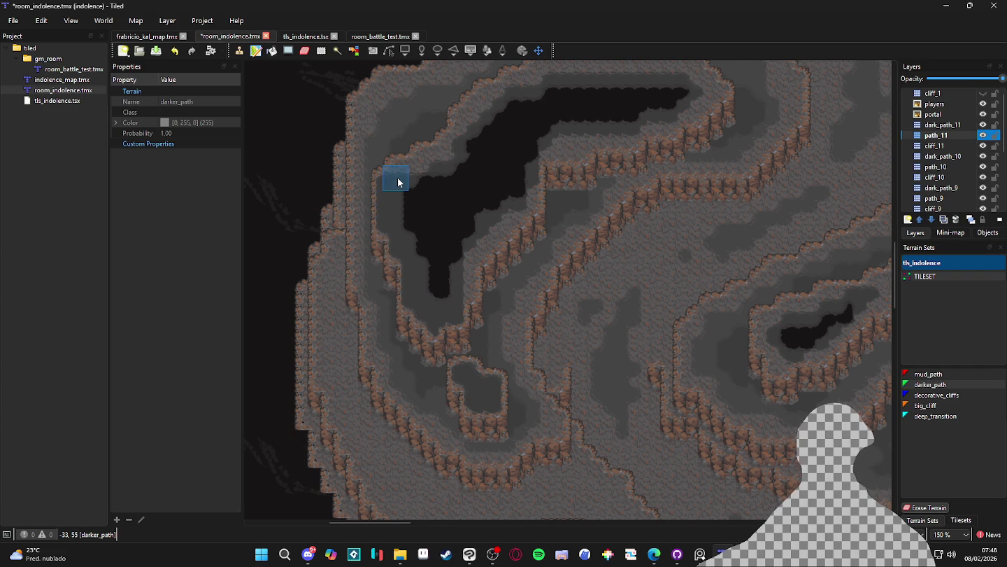
Step: Paint a darker_path strip along the cliff edge above the upper-left pit
drag(417, 171, 419, 280)
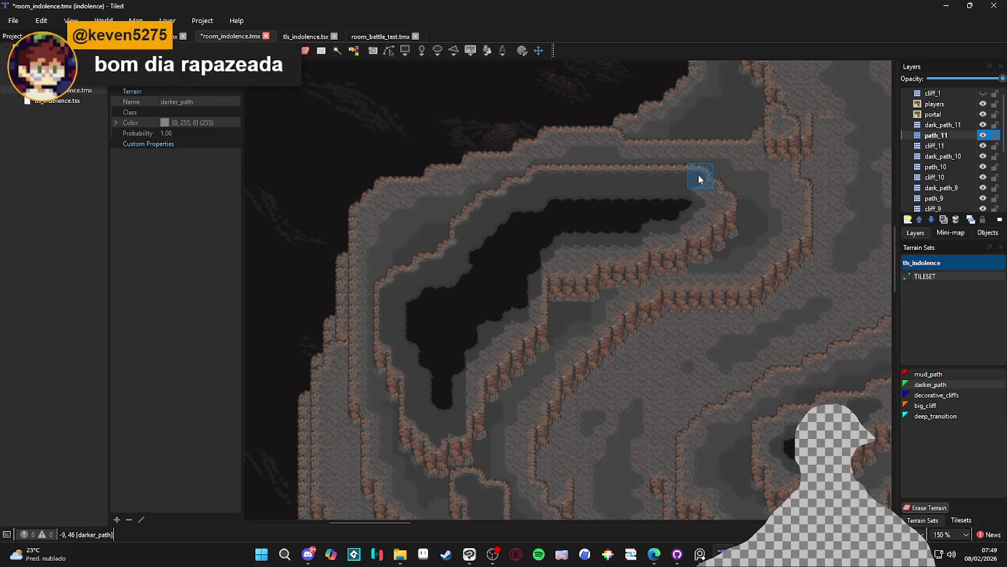
drag(725, 203, 734, 243)
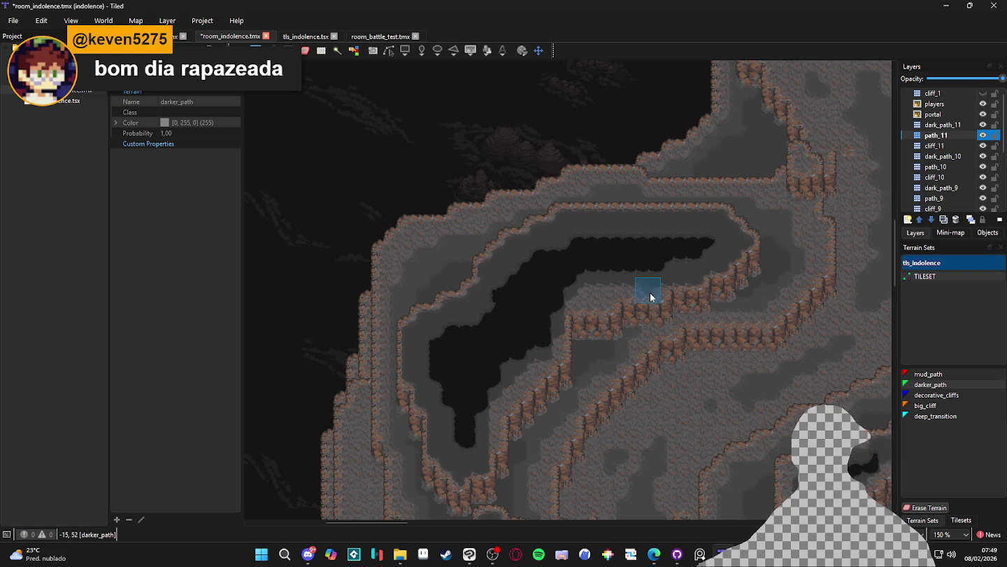
mouse_move(657, 291)
mouse_down()
mouse_move(555, 293)
mouse_move(557, 359)
mouse_move(558, 337)
mouse_move(567, 346)
mouse_move(556, 340)
mouse_move(511, 388)
mouse_move(494, 443)
mouse_up()
scroll(563, 419, down, 1)
Step: On dark_path_11, enlarge the upper-left pit with deep_transition along its top and left edges
click(966, 124)
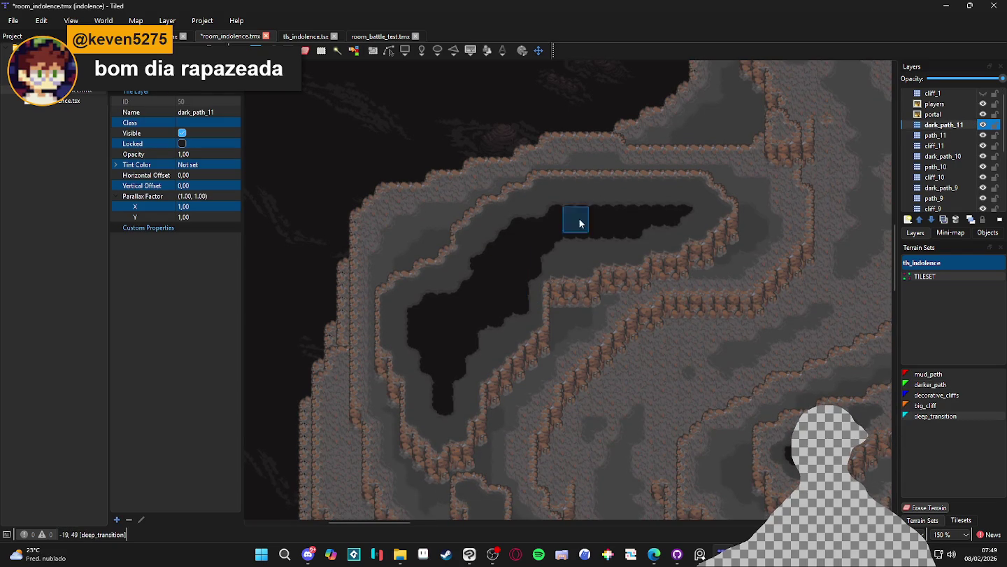
click(563, 195)
mouse_move(564, 195)
mouse_down()
mouse_move(670, 199)
mouse_move(706, 218)
mouse_up()
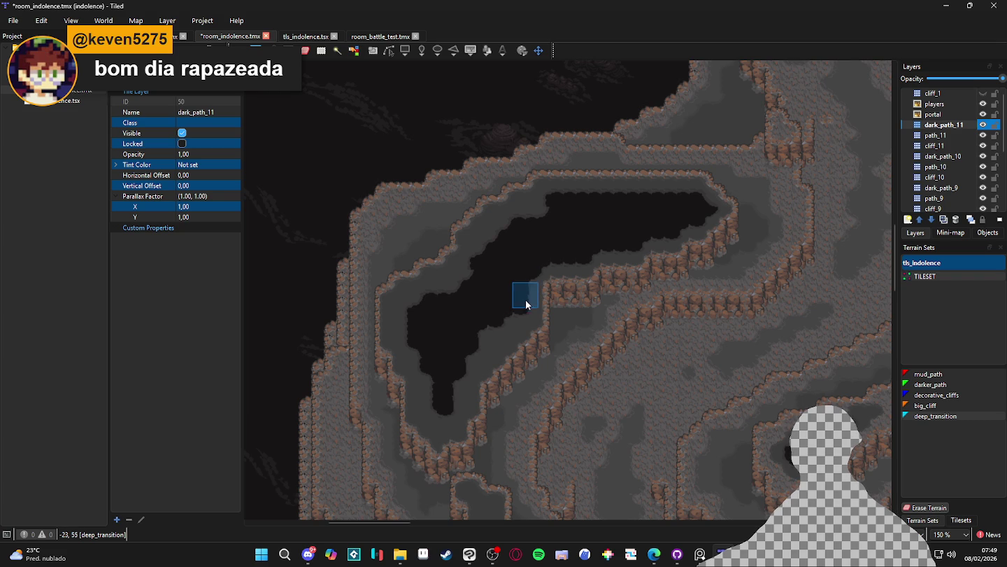
scroll(553, 317, left, 2)
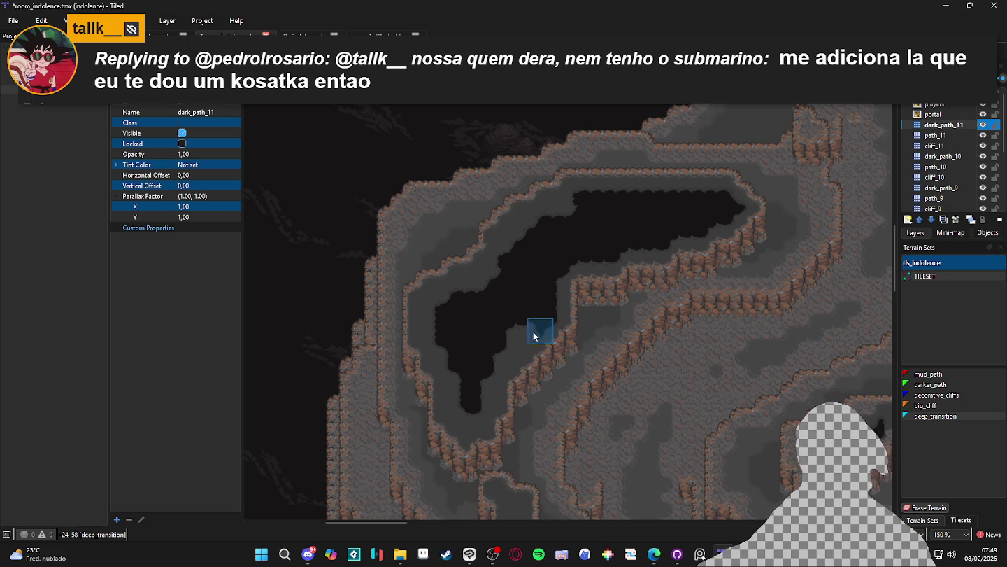
mouse_move(488, 377)
mouse_down()
mouse_move(481, 421)
mouse_move(457, 421)
mouse_move(459, 357)
mouse_move(431, 331)
mouse_move(429, 313)
mouse_move(431, 327)
mouse_move(448, 321)
mouse_up()
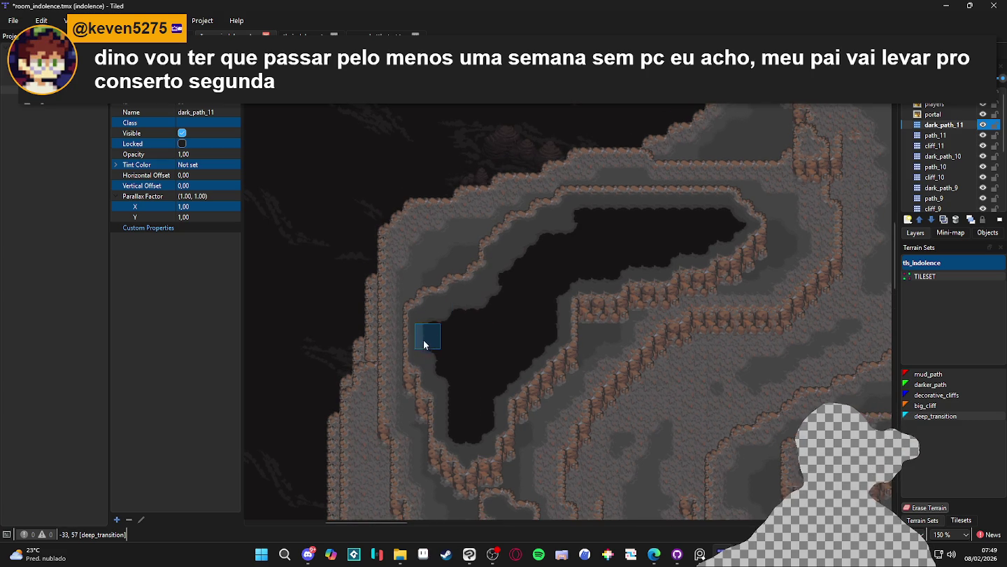
click(438, 378)
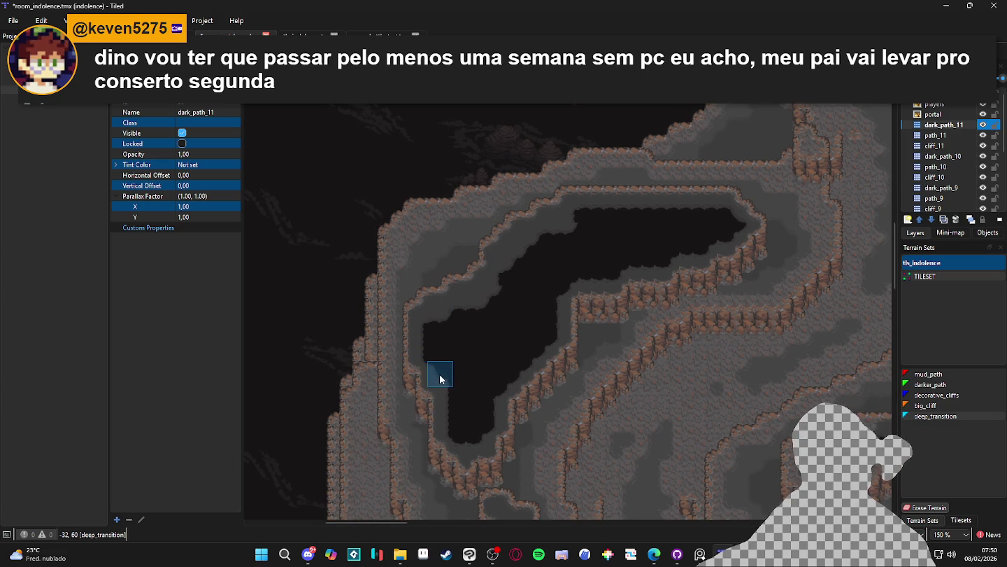
mouse_move(428, 337)
mouse_down()
mouse_move(428, 314)
mouse_move(489, 289)
mouse_up()
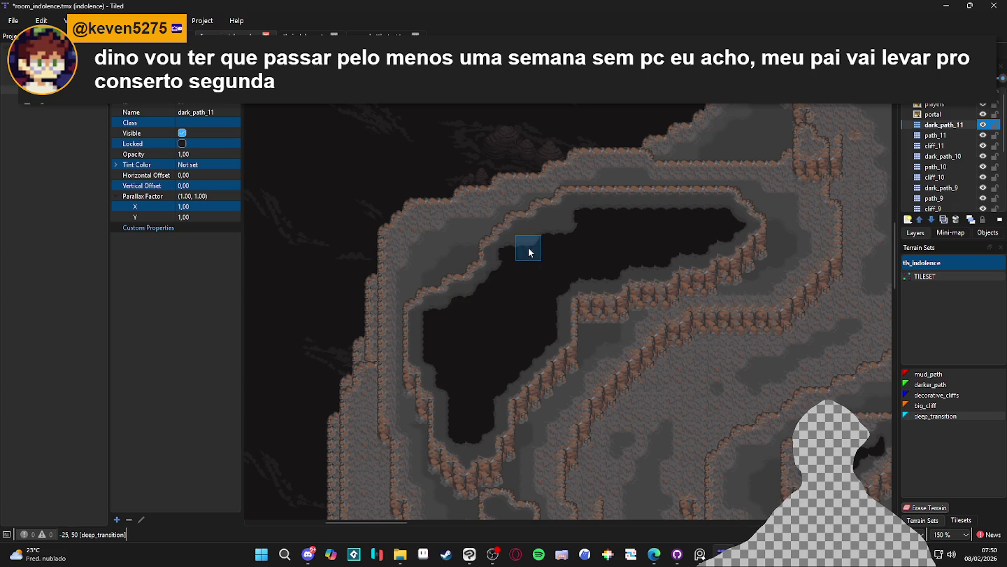
mouse_move(520, 244)
mouse_down()
mouse_move(545, 223)
mouse_move(583, 230)
mouse_up()
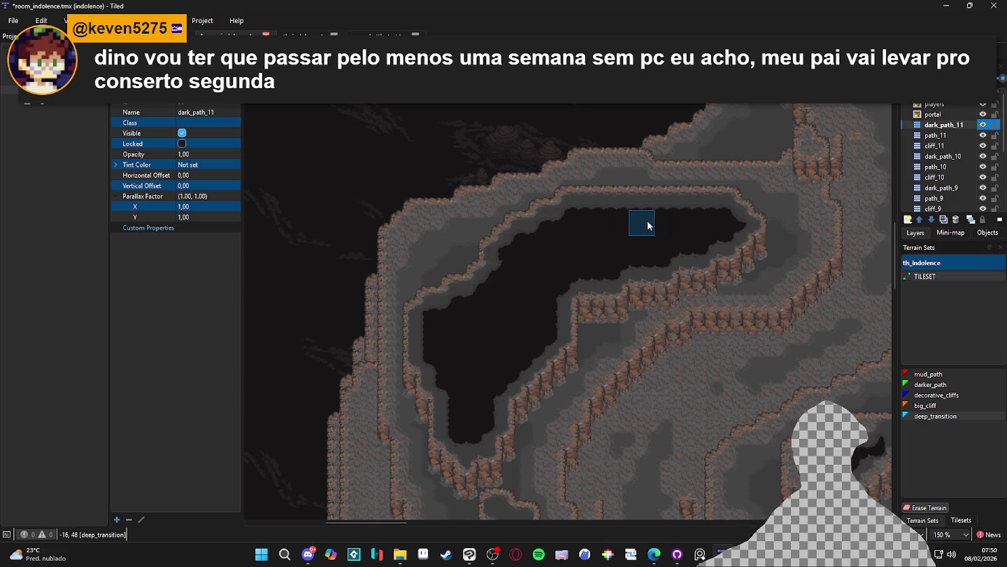
Step: Paint a rounded deep_transition pit spot inside the small cliff enclosure
scroll(516, 323, down, 3)
scroll(516, 324, right, 2)
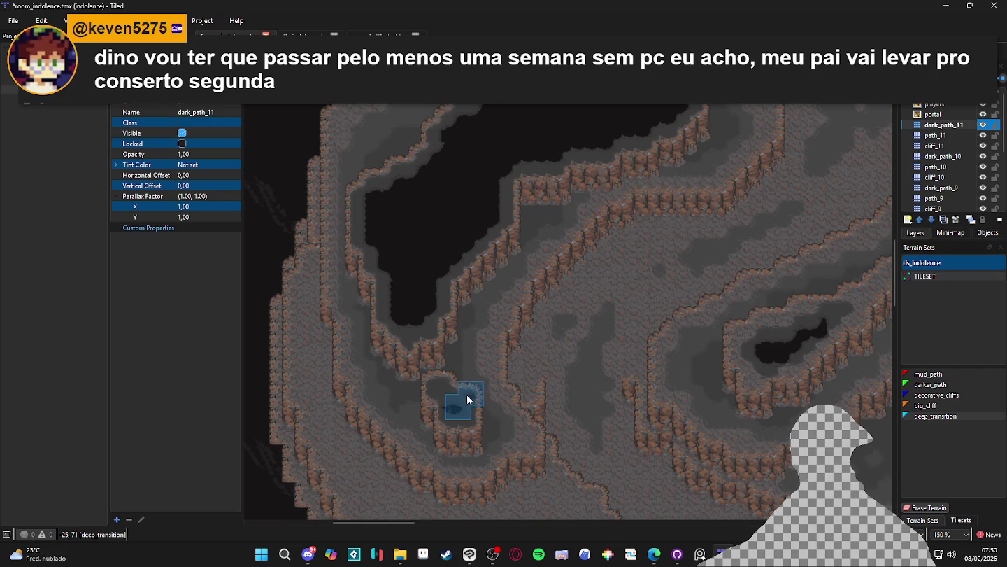
click(463, 399)
click(459, 412)
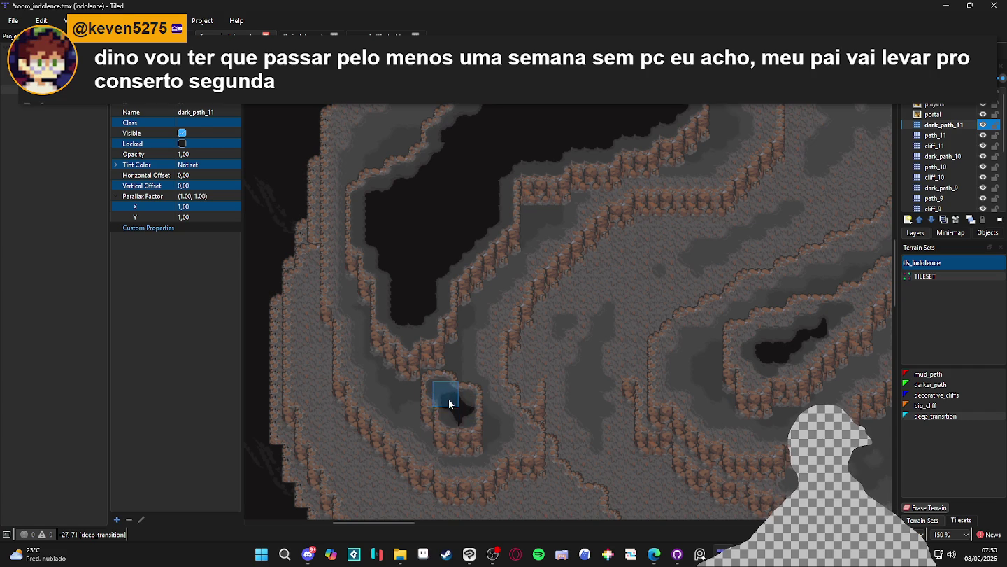
click(458, 411)
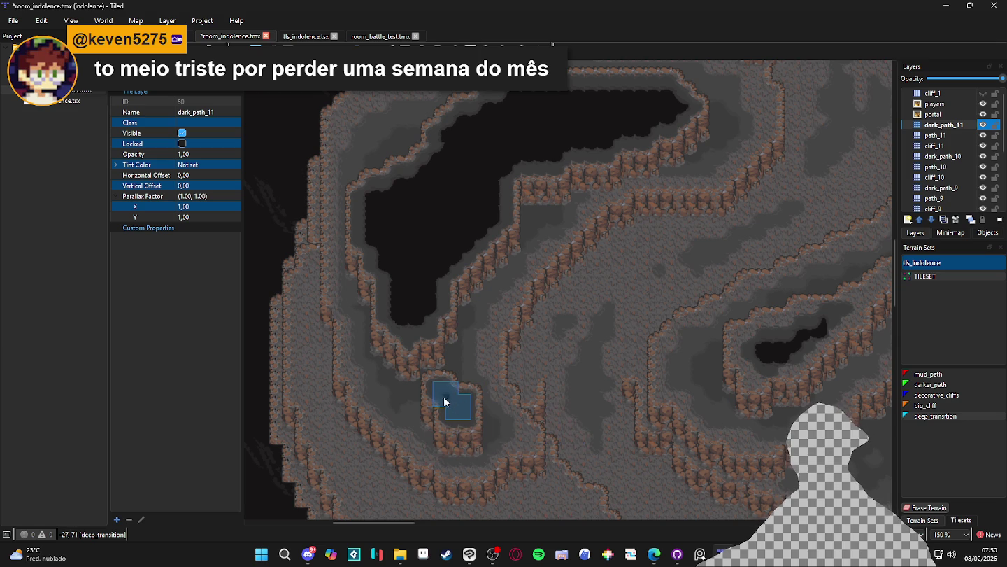
click(448, 400)
drag(484, 416, 441, 398)
click(459, 411)
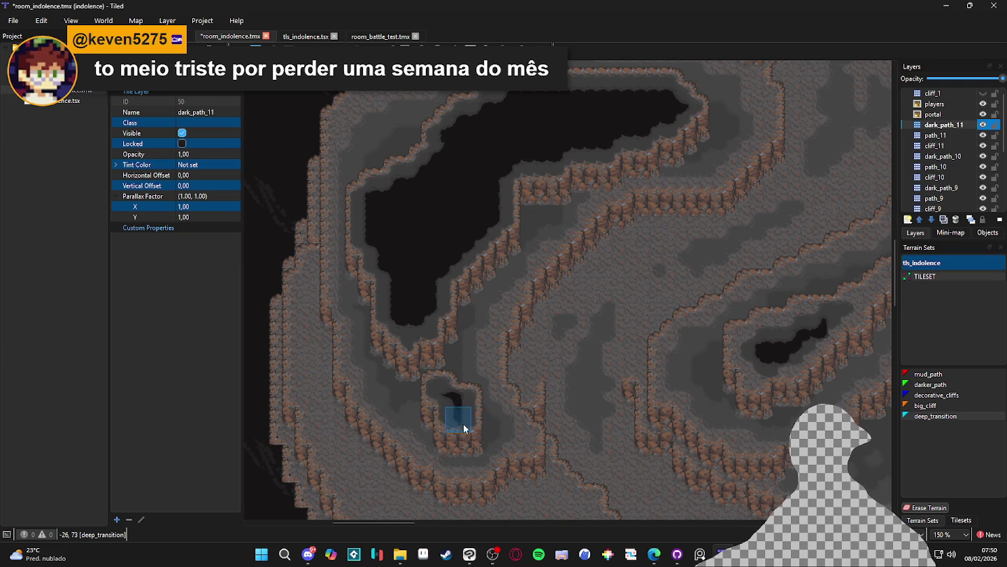
Step: Drop the deep_transition terrain from the brush
scroll(514, 469, down, 3)
scroll(570, 474, up, 1)
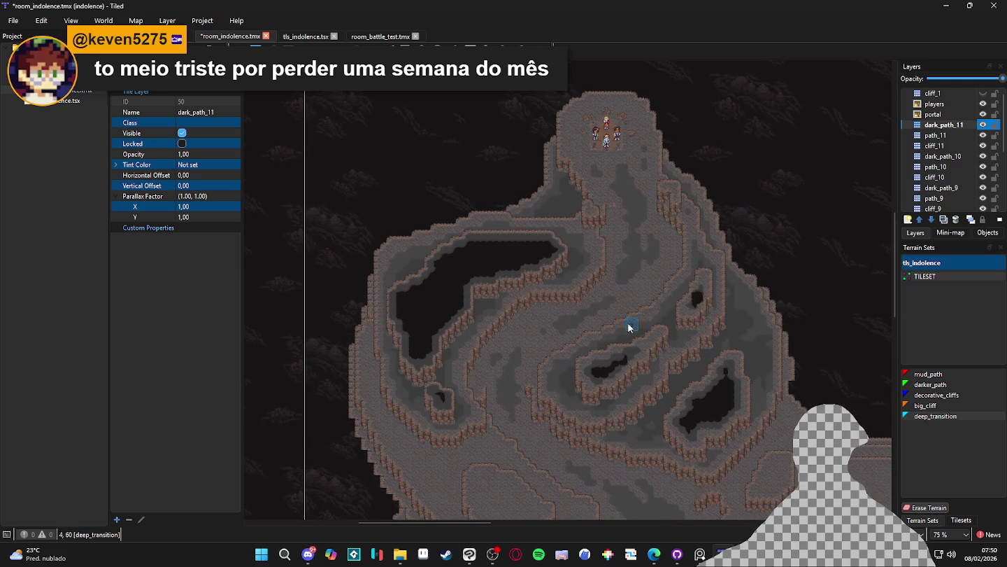
scroll(689, 343, down, 1)
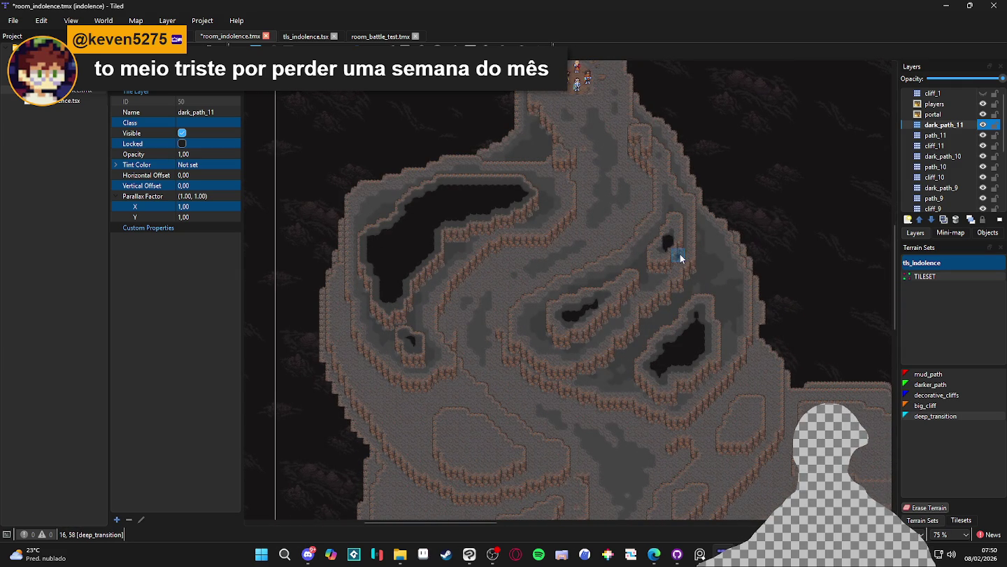
scroll(641, 148, up, 1)
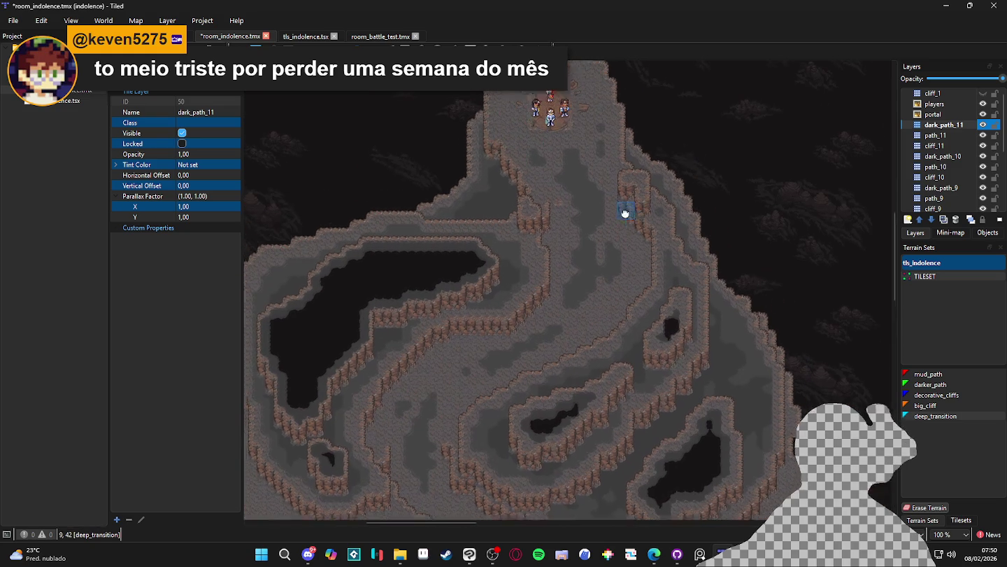
right_click(522, 218)
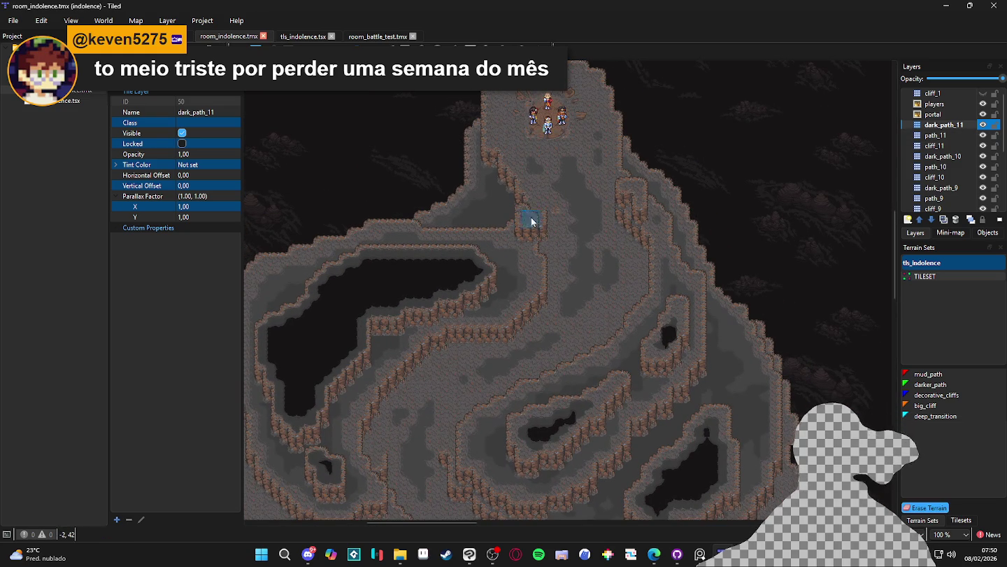
Step: On path_11, paint a mud_path patch onto the upper cliffs
key(ctrl+Page_Down)
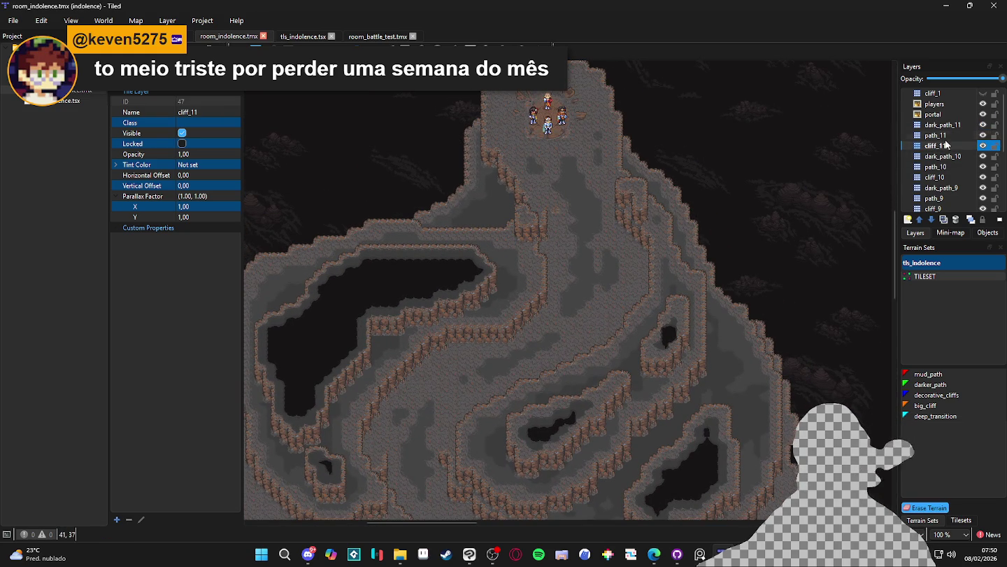
click(930, 375)
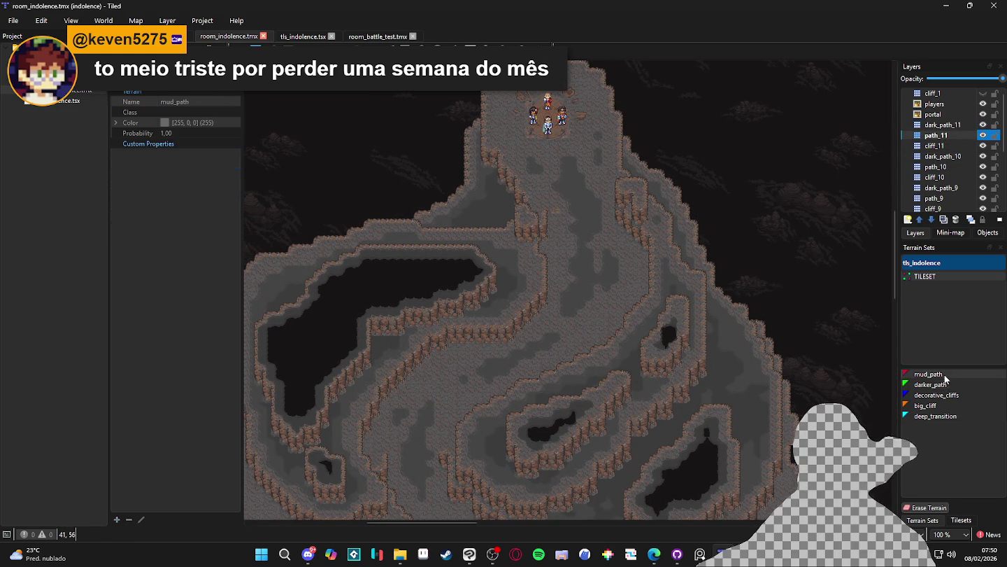
scroll(532, 291, up, 2)
click(518, 180)
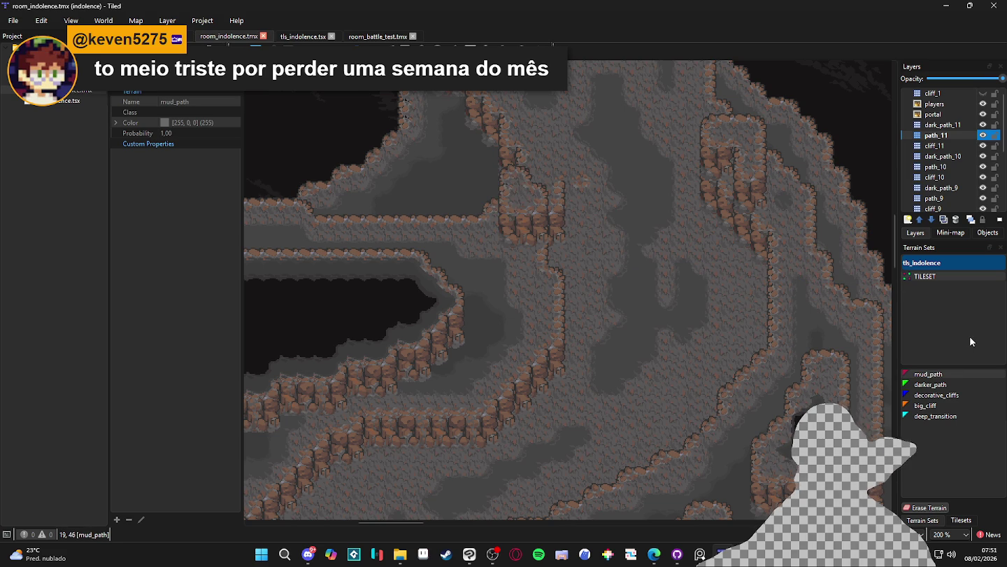
Step: Paint a darker_path patch on the right cliff column and save the map
click(957, 382)
click(520, 181)
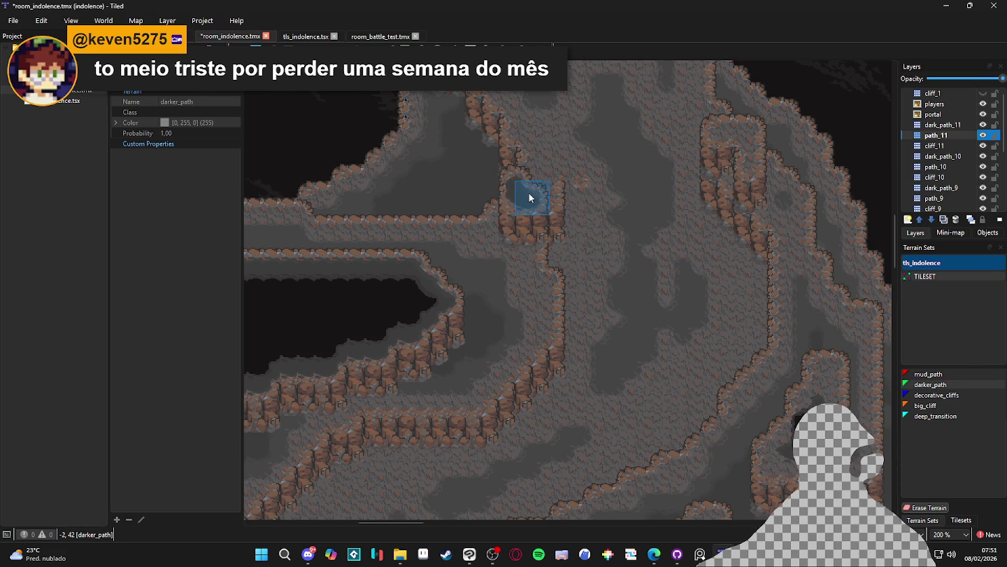
click(721, 129)
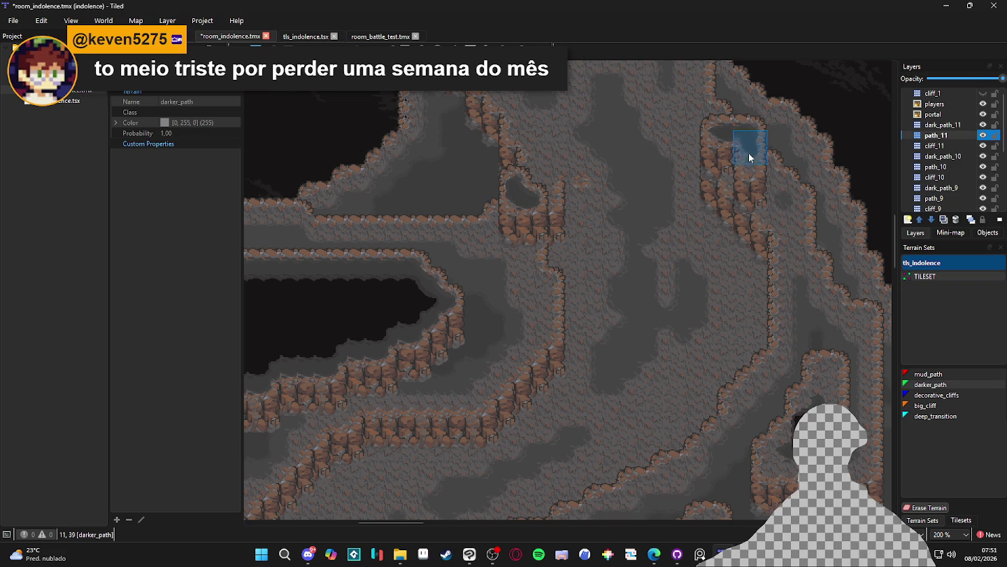
scroll(744, 247, up, 1)
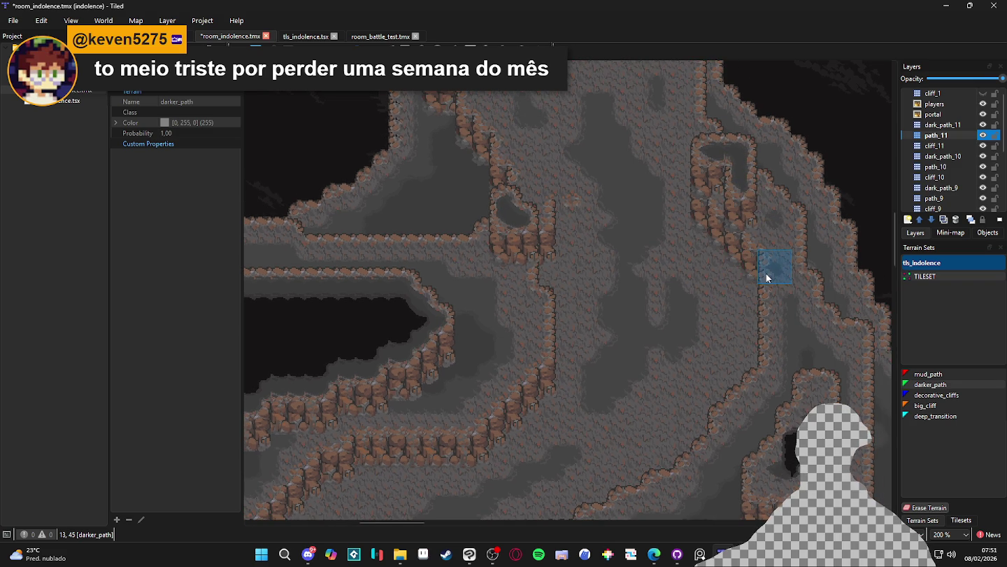
scroll(734, 293, down, 2)
key(ctrl+s)
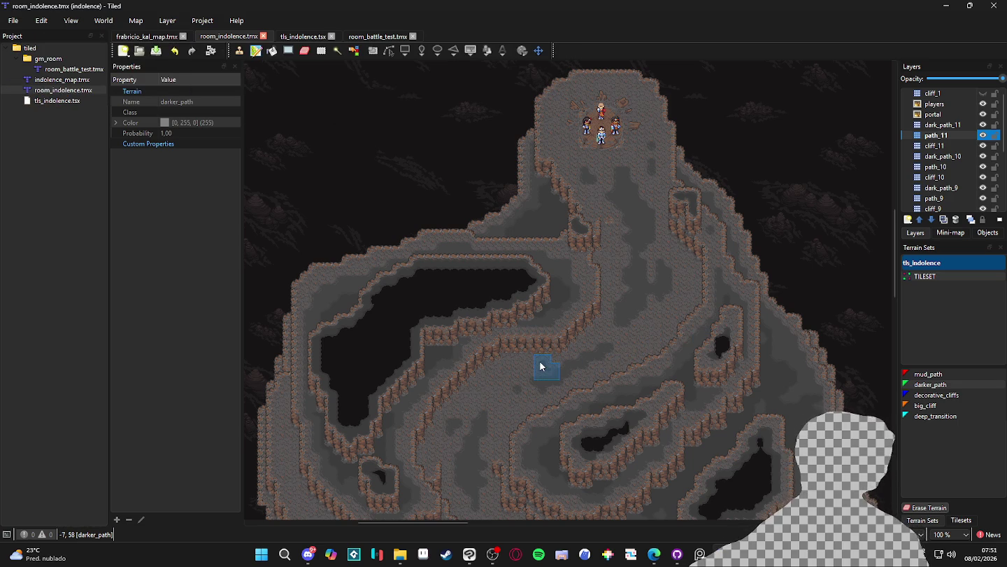
drag(546, 382, 575, 311)
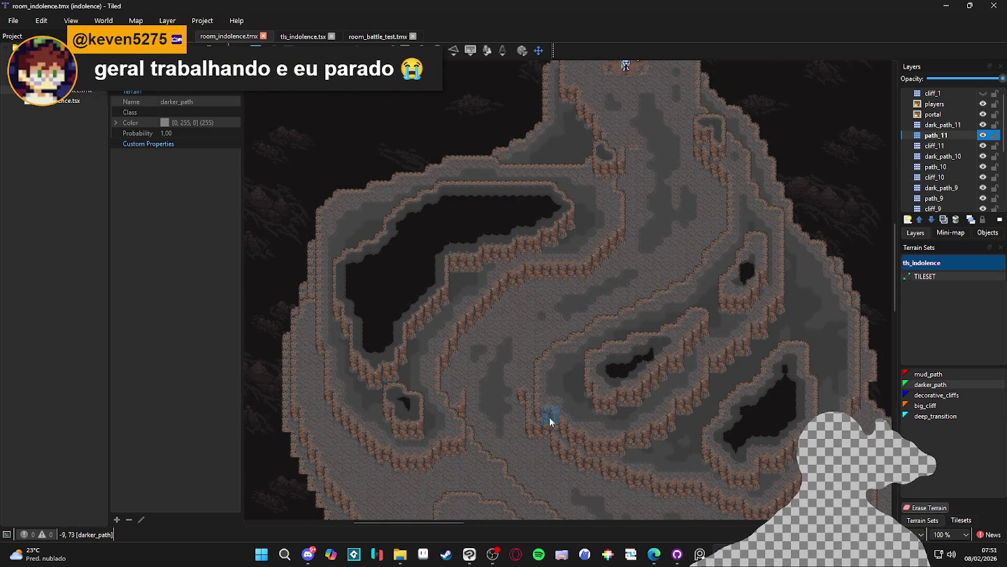
key(ctrl+Page_Down)
key(ctrl+Page_Down)
key(ctrl+Page_Down)
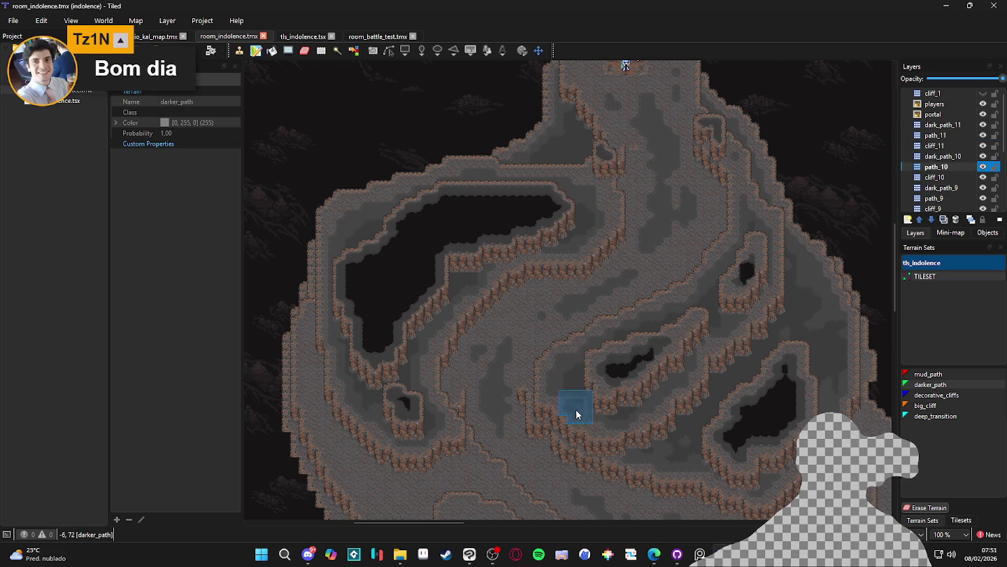
Step: On path_10, paint mud_path below the central cliffs and save
scroll(687, 303, down, 1)
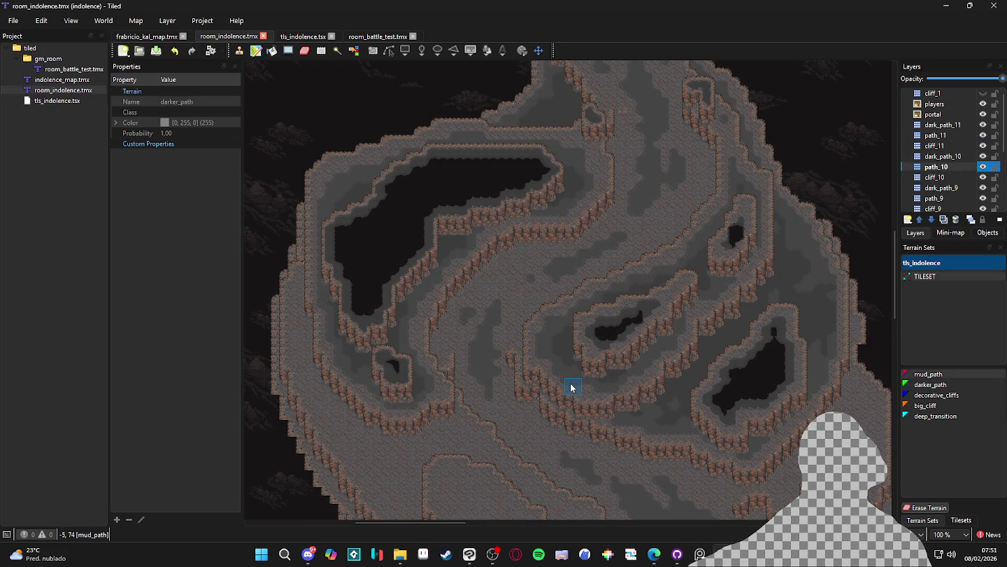
click(589, 392)
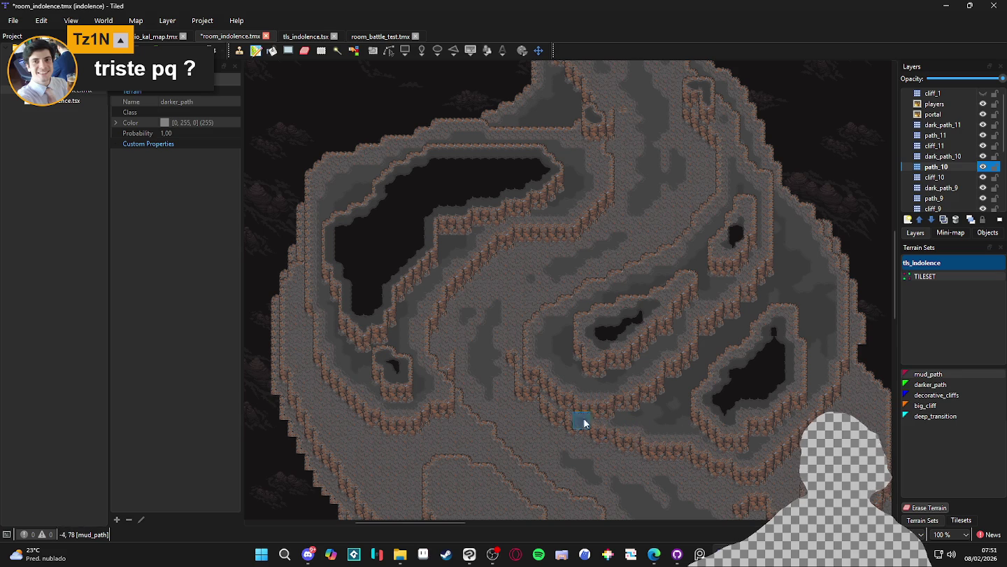
drag(577, 407, 599, 394)
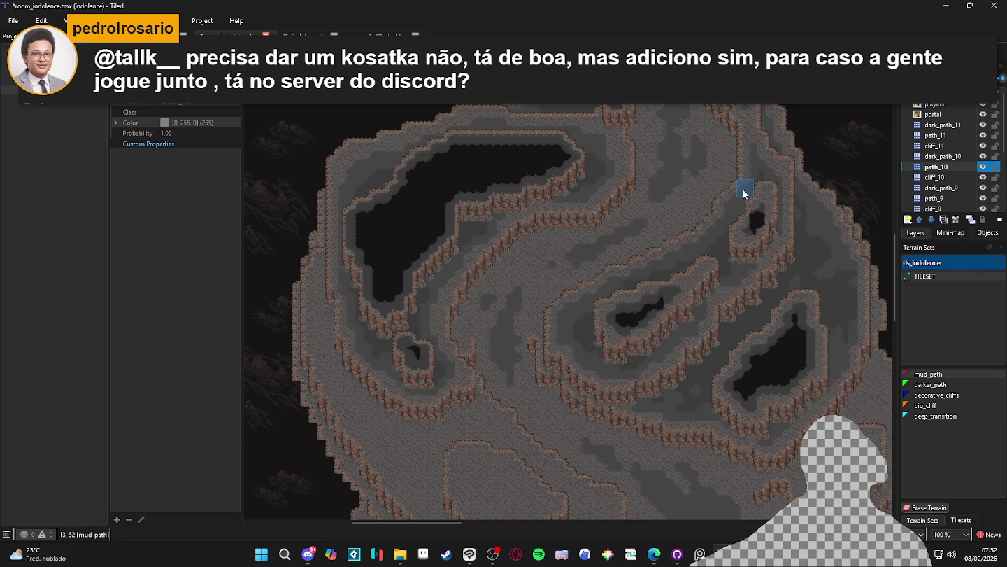
scroll(746, 193, down, 1)
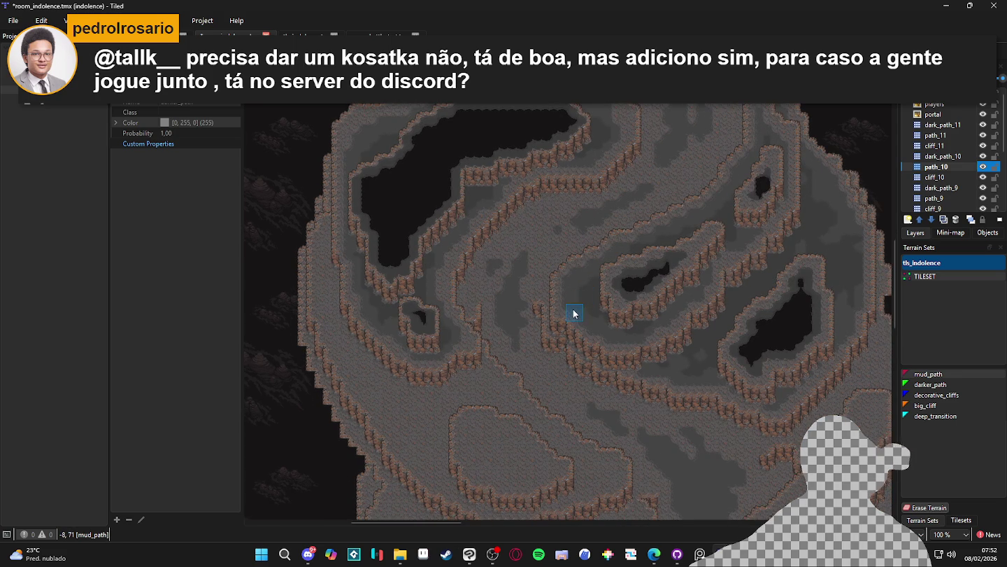
scroll(744, 170, up, 1)
scroll(728, 283, up, 1)
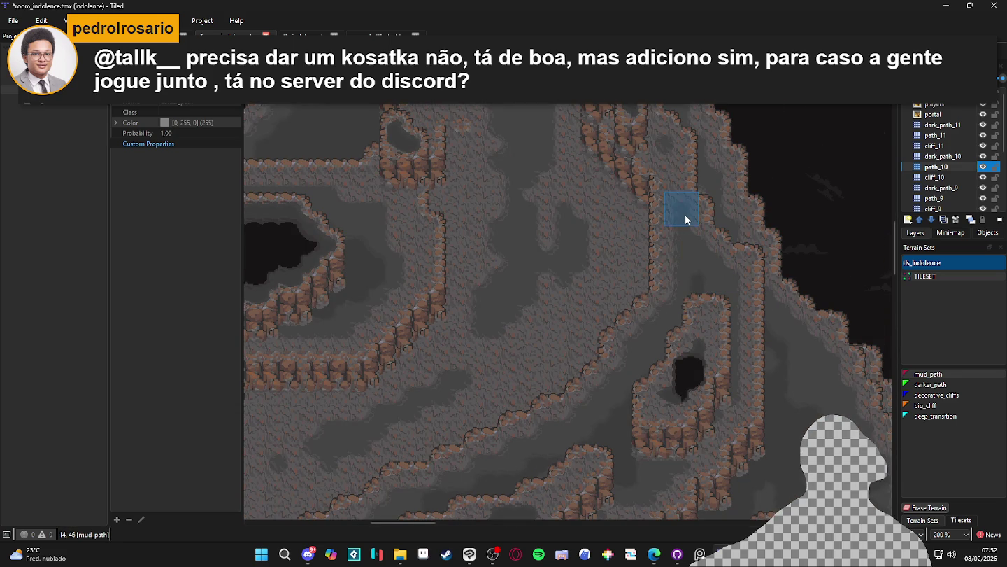
scroll(674, 242, down, 2)
scroll(639, 391, up, 3)
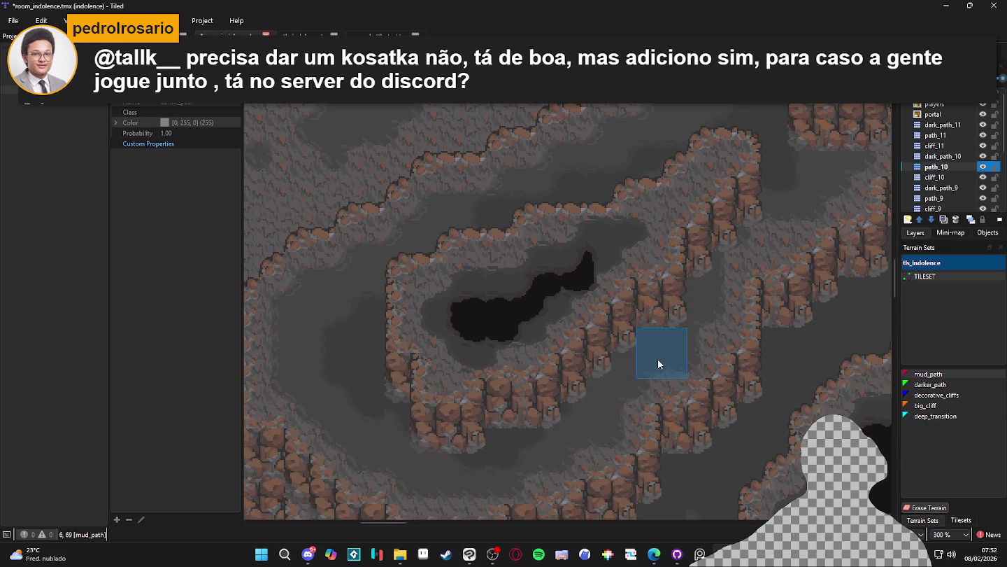
drag(712, 306, 697, 339)
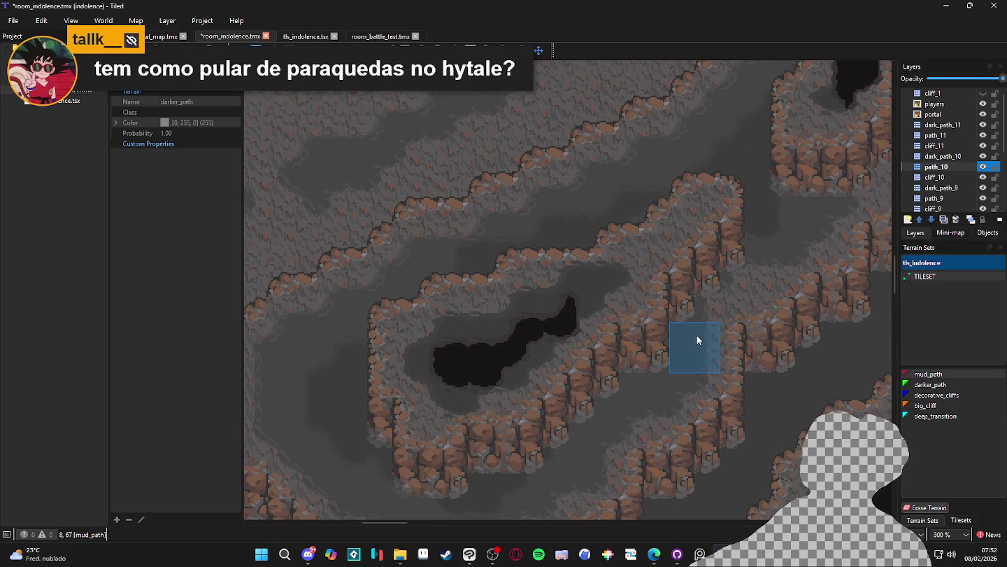
key(ctrl+s)
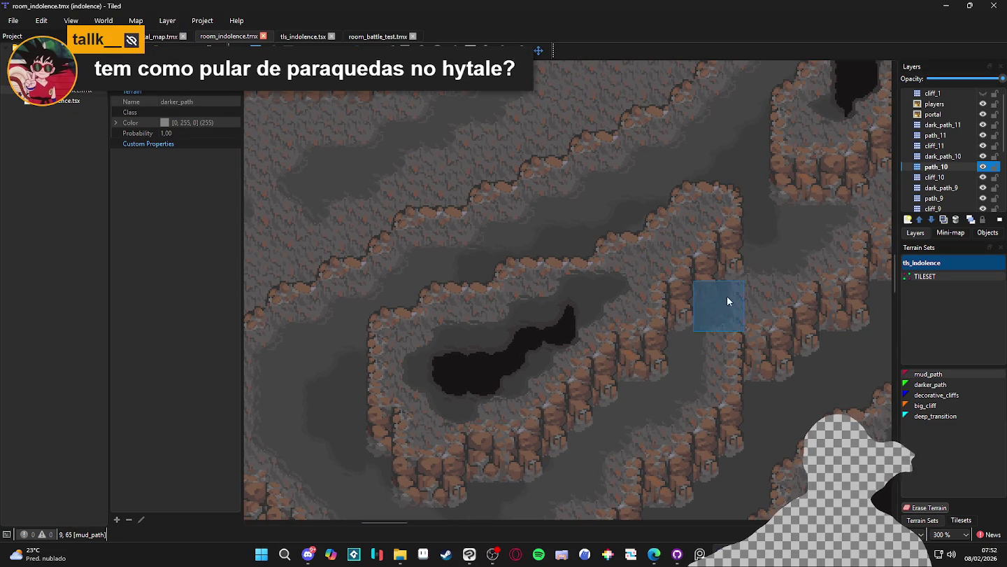
Step: Paint mud_path on the cliff ledge and to the right of the large black pit
click(736, 274)
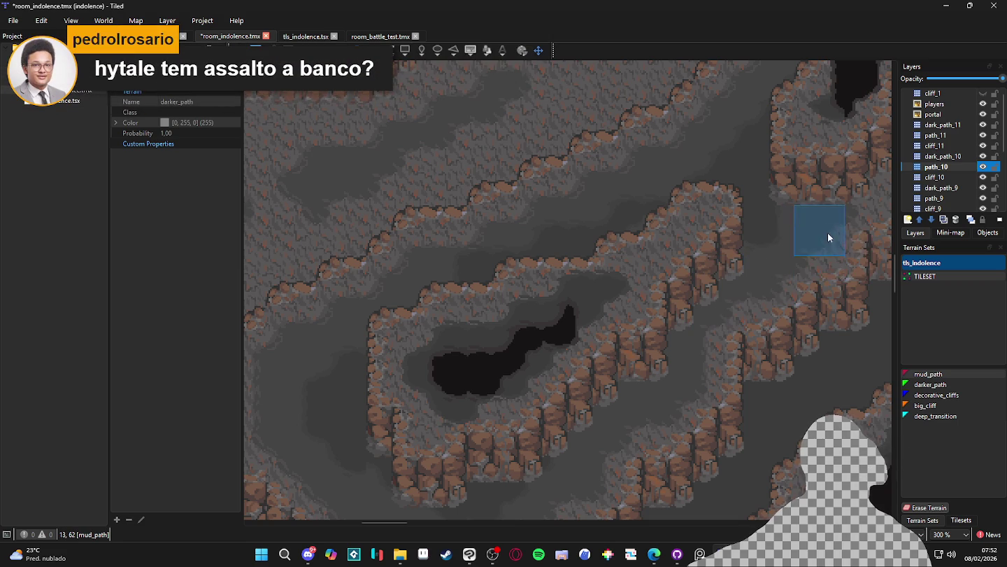
scroll(827, 239, right, 5)
scroll(827, 239, up, 2)
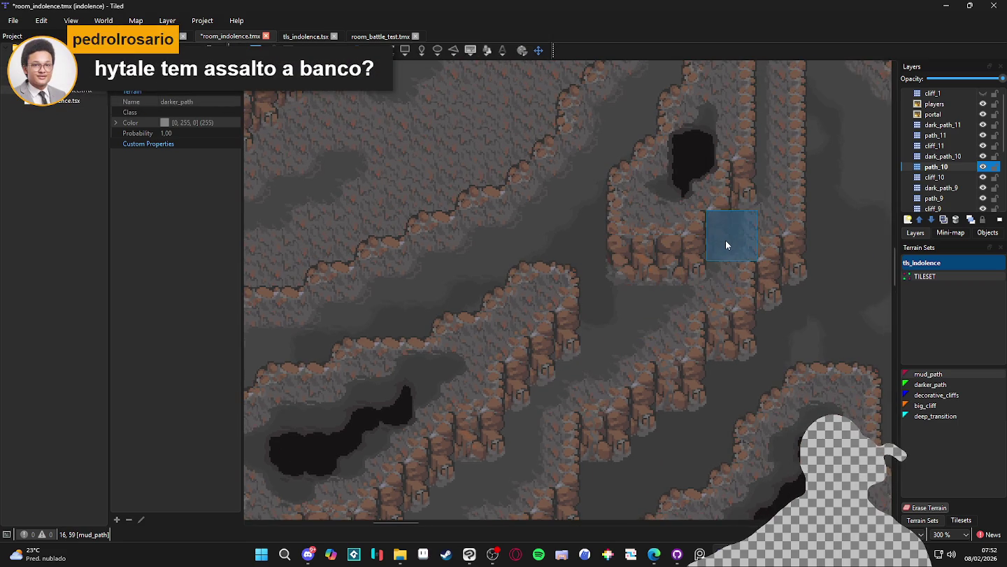
scroll(718, 244, down, 2)
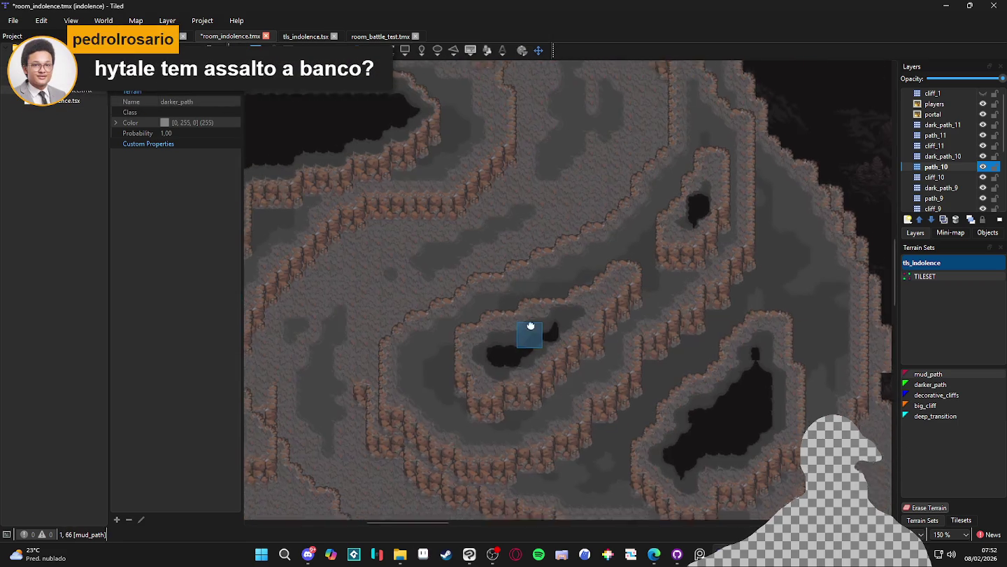
scroll(538, 308, down, 1)
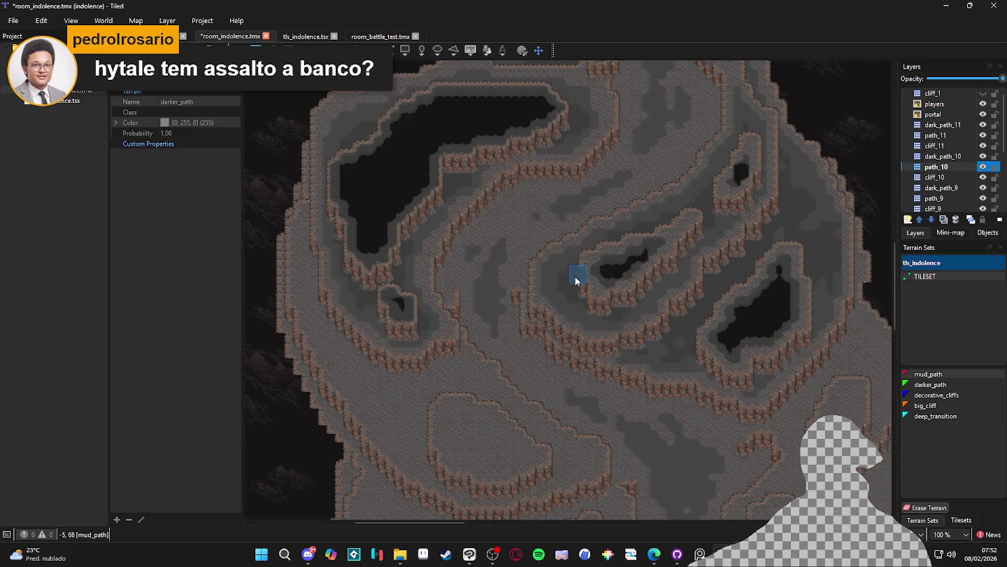
scroll(411, 304, up, 3)
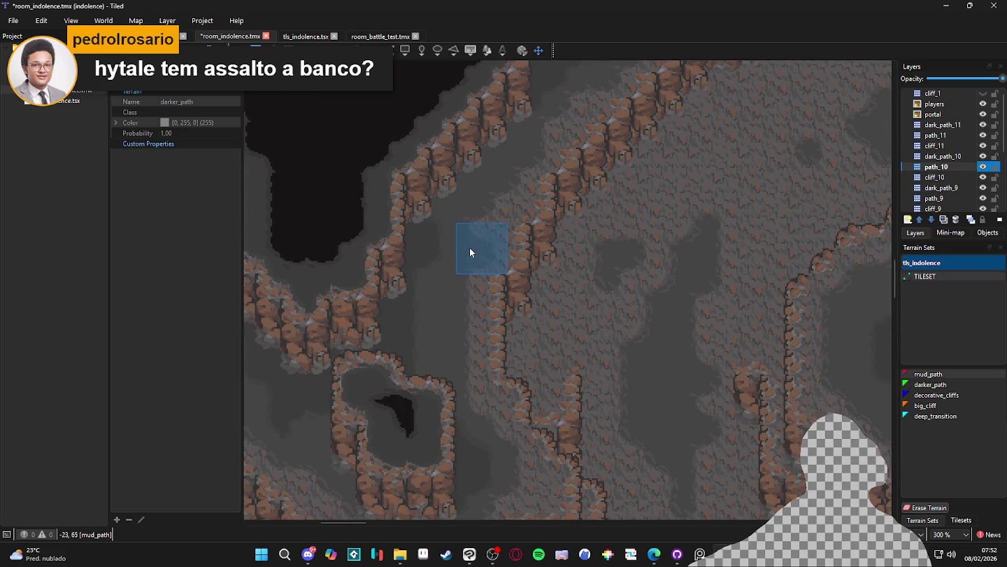
scroll(507, 199, up, 4)
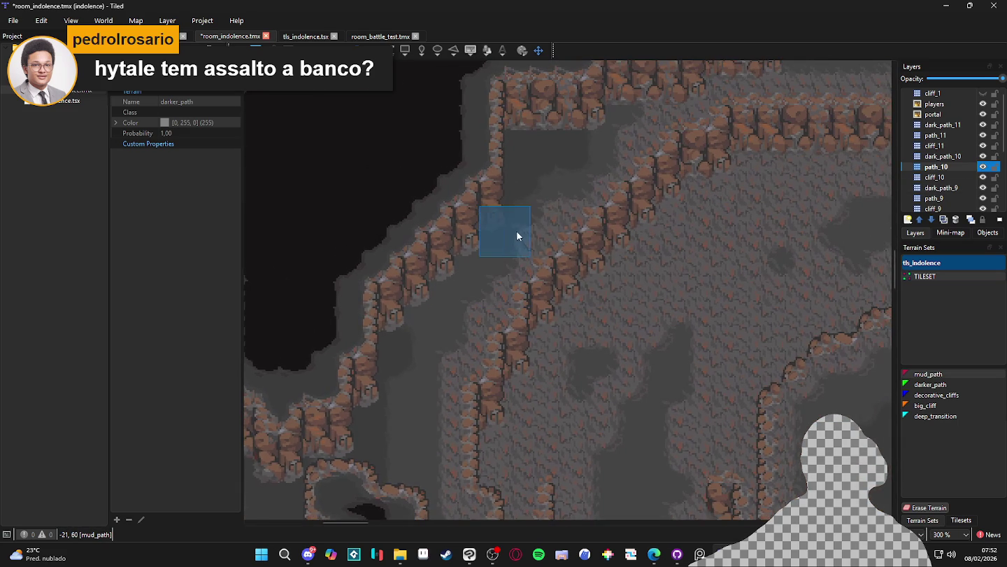
scroll(545, 203, up, 5)
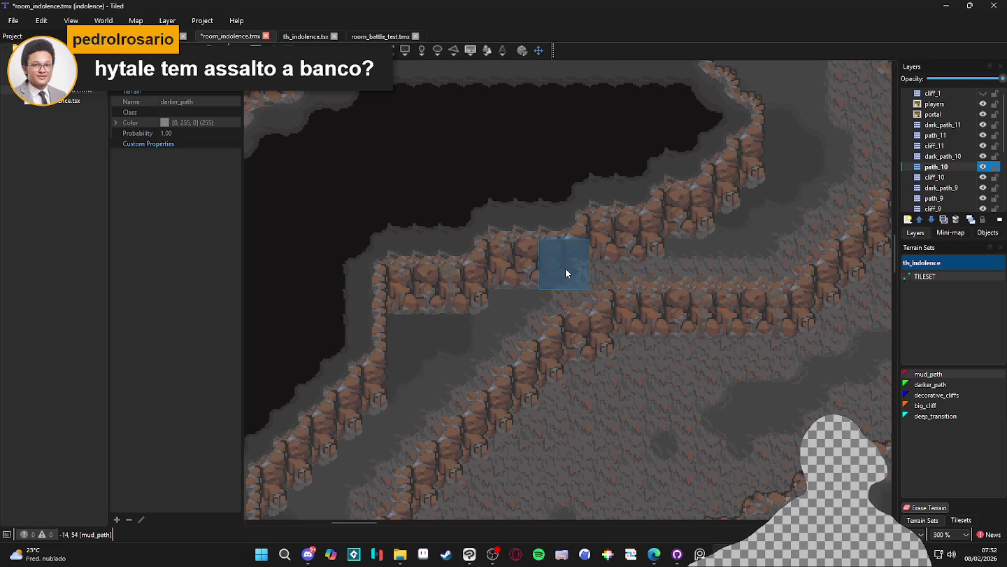
ctrl+scroll(720, 244, down, 2)
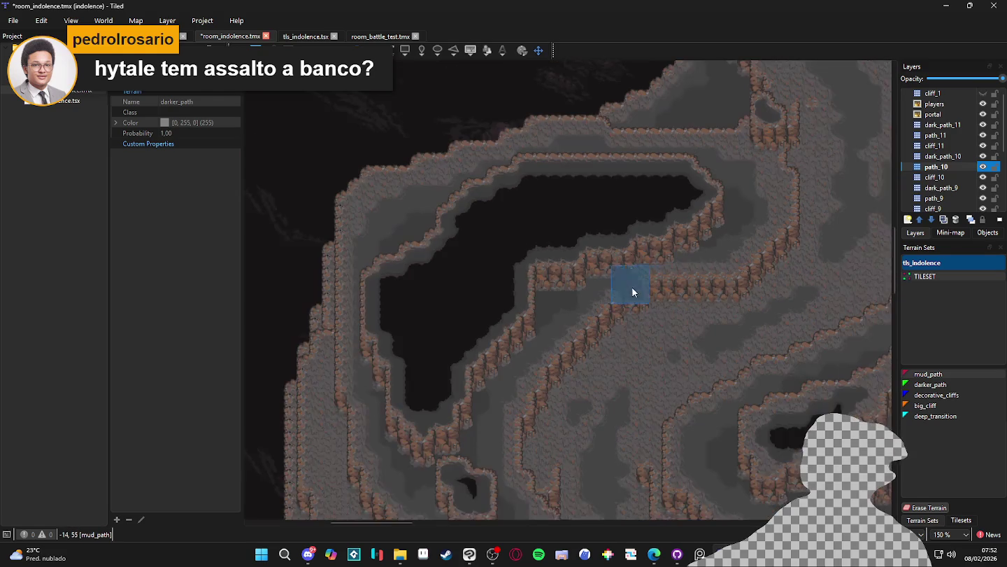
key(ctrl+s)
ctrl+scroll(734, 331, up, 3)
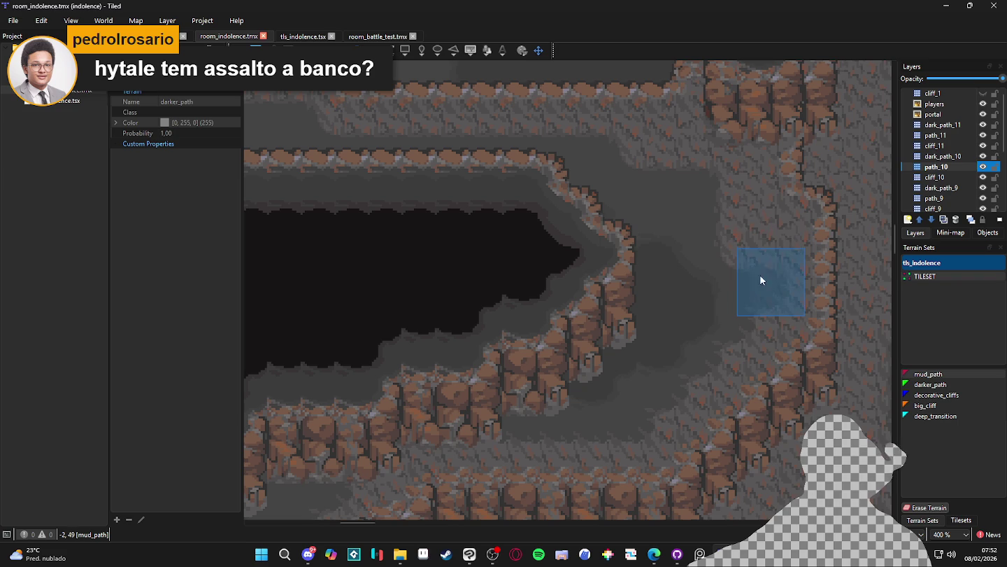
mouse_move(765, 317)
mouse_down()
mouse_move(758, 221)
mouse_move(728, 256)
mouse_up()
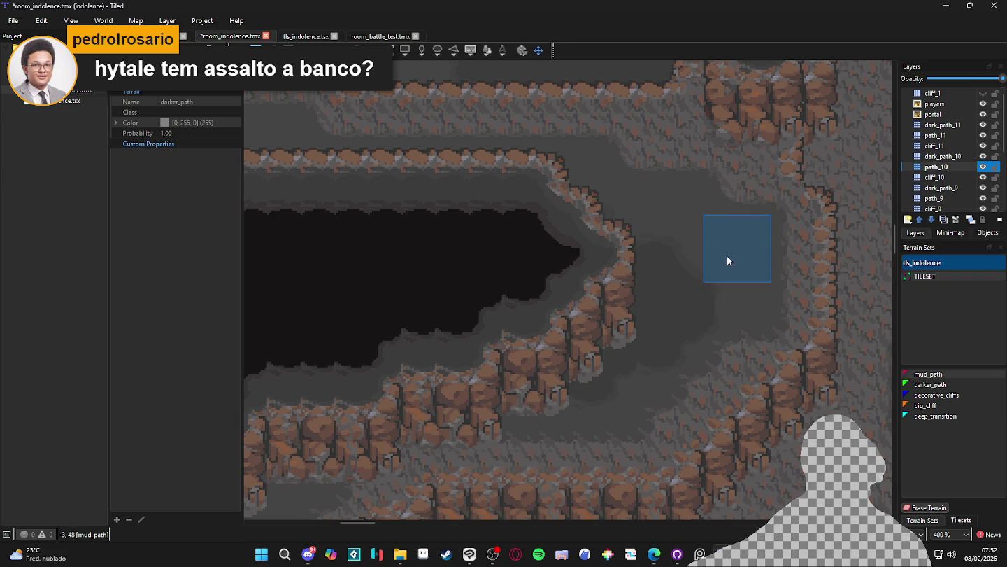
Step: Extend the mud_path terrain rightward below the lower pit
drag(714, 162, 778, 259)
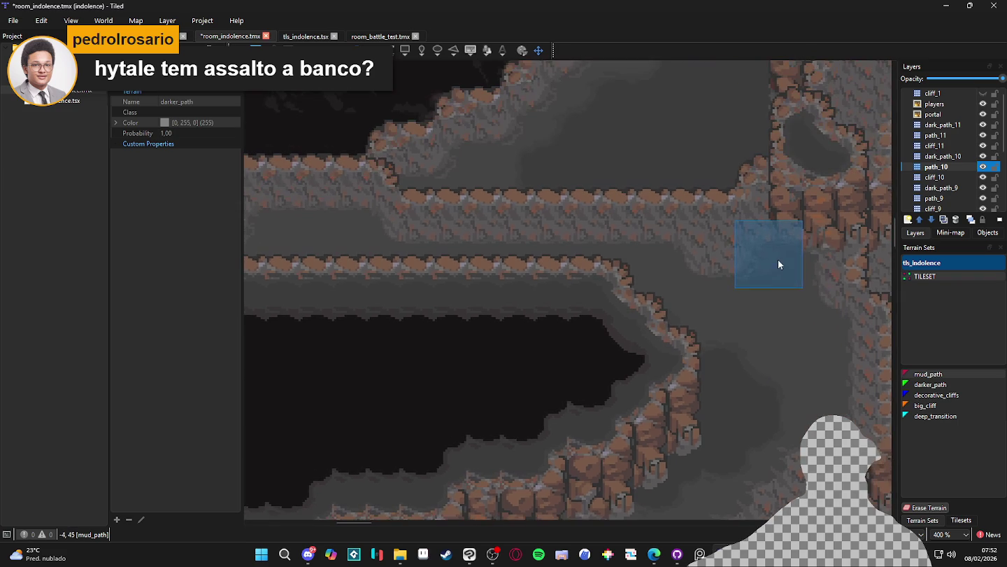
mouse_move(660, 263)
mouse_down()
mouse_move(526, 313)
mouse_move(548, 292)
mouse_up()
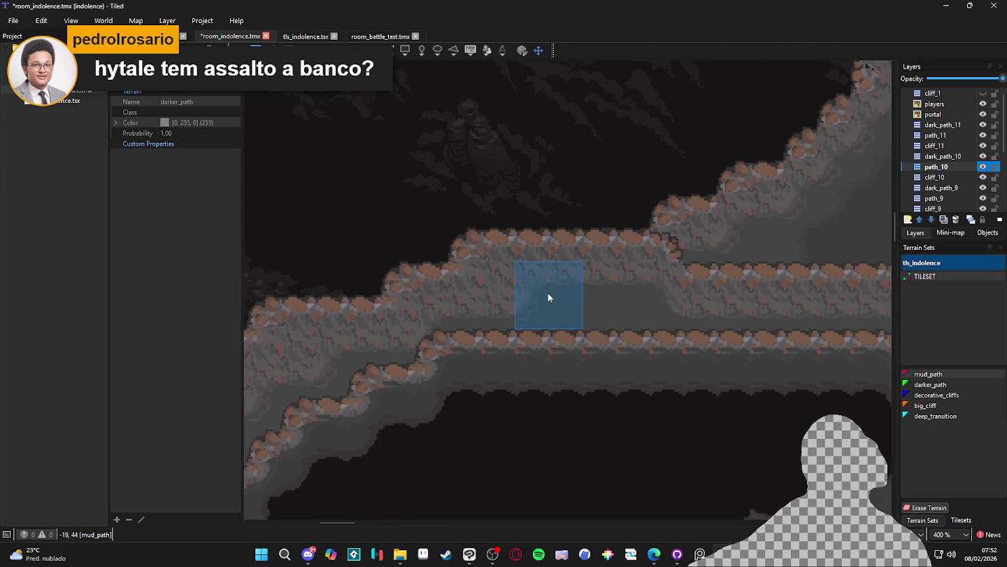
scroll(489, 303, left, 5)
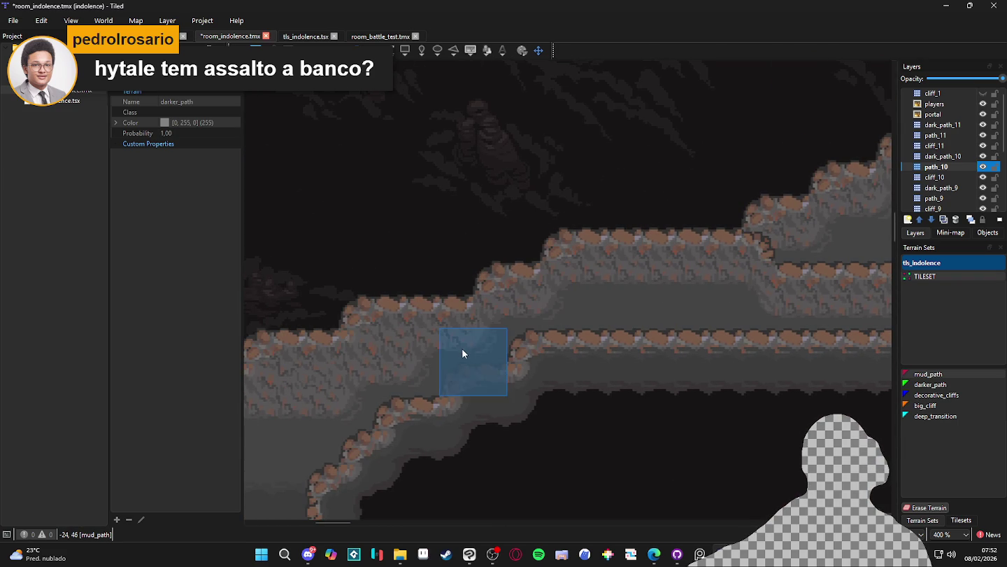
drag(382, 364, 651, 345)
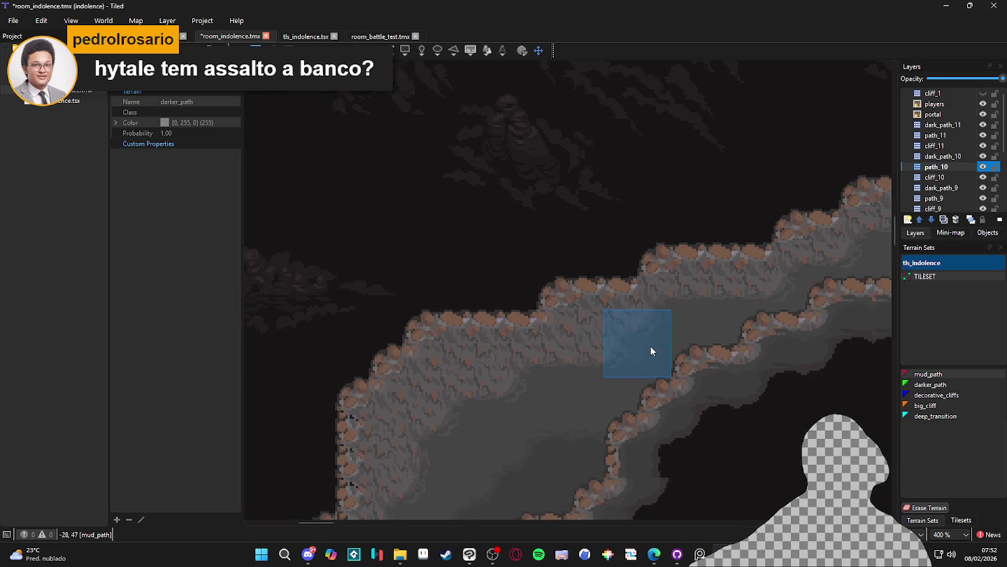
drag(579, 344, 657, 338)
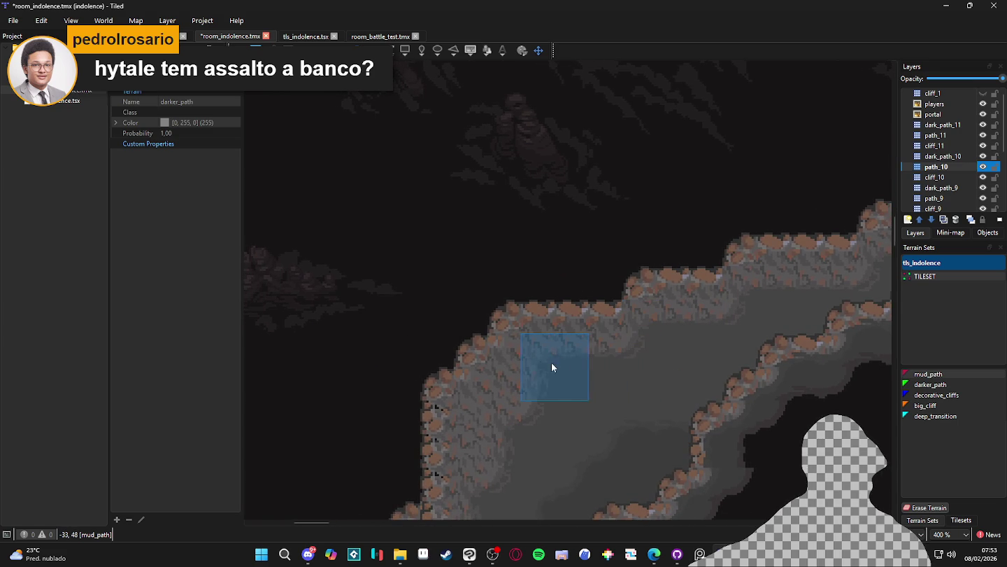
scroll(539, 368, down, 3)
scroll(556, 393, left, 2)
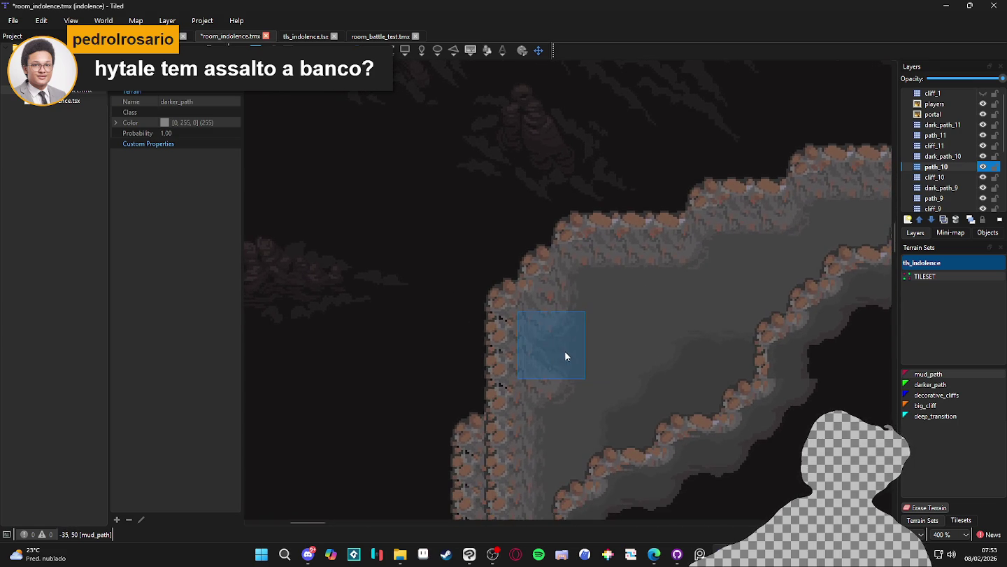
scroll(560, 392, down, 4)
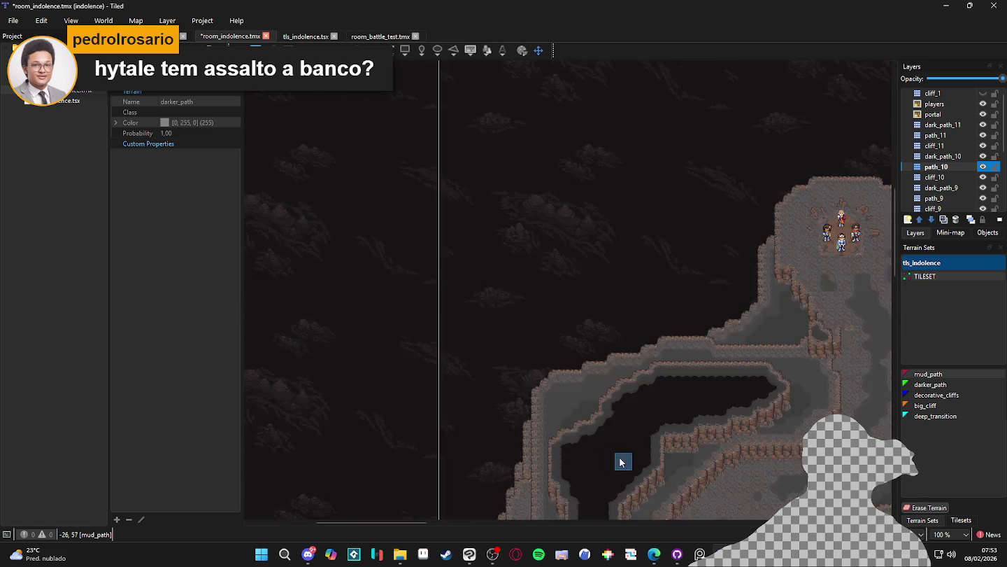
scroll(623, 452, up, 2)
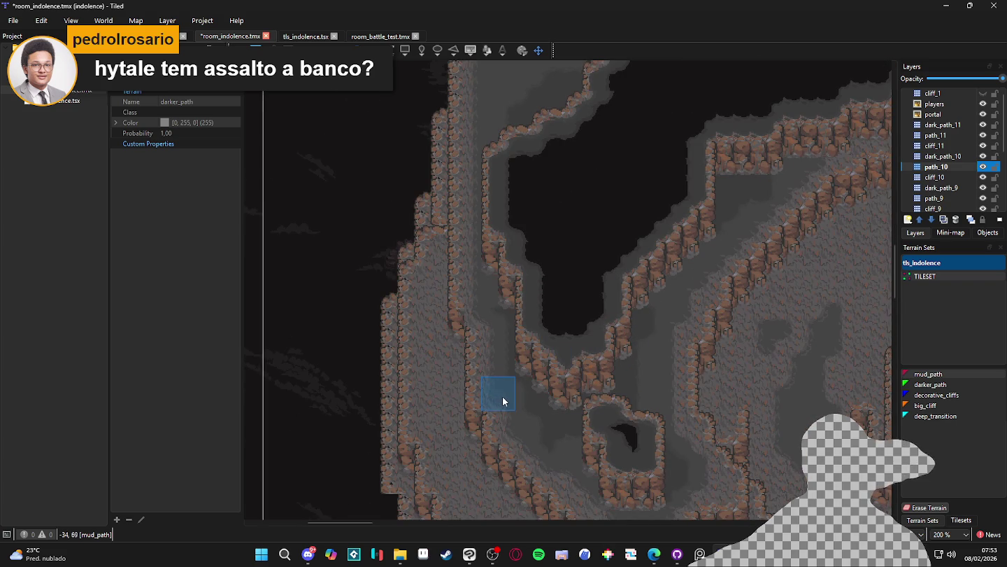
scroll(553, 406, down, 4)
scroll(526, 361, right, 1)
drag(550, 383, 662, 386)
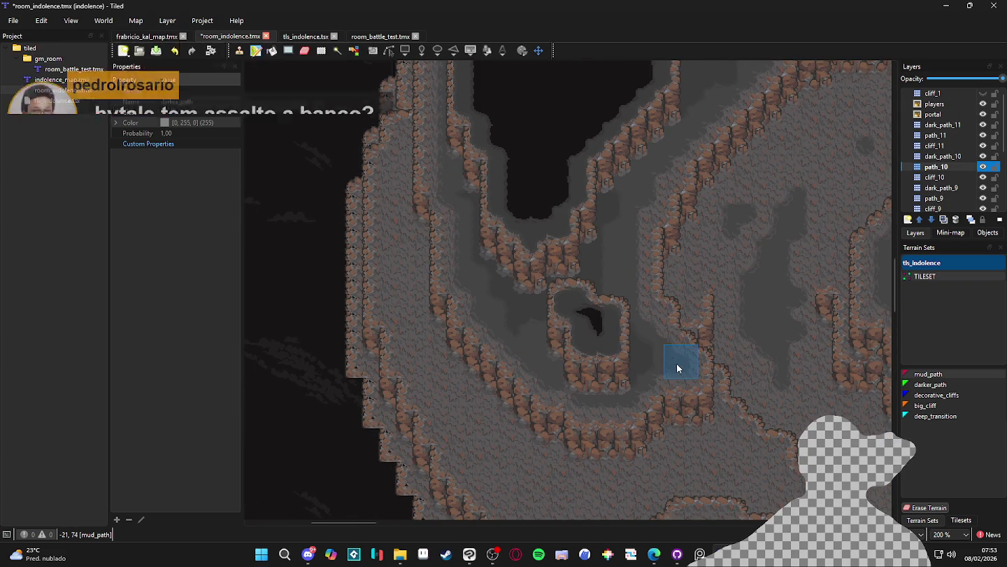
Step: Save room_indolence.tmx and make dark_path_10 the active layer
scroll(608, 388, up, 4)
scroll(608, 388, right, 1)
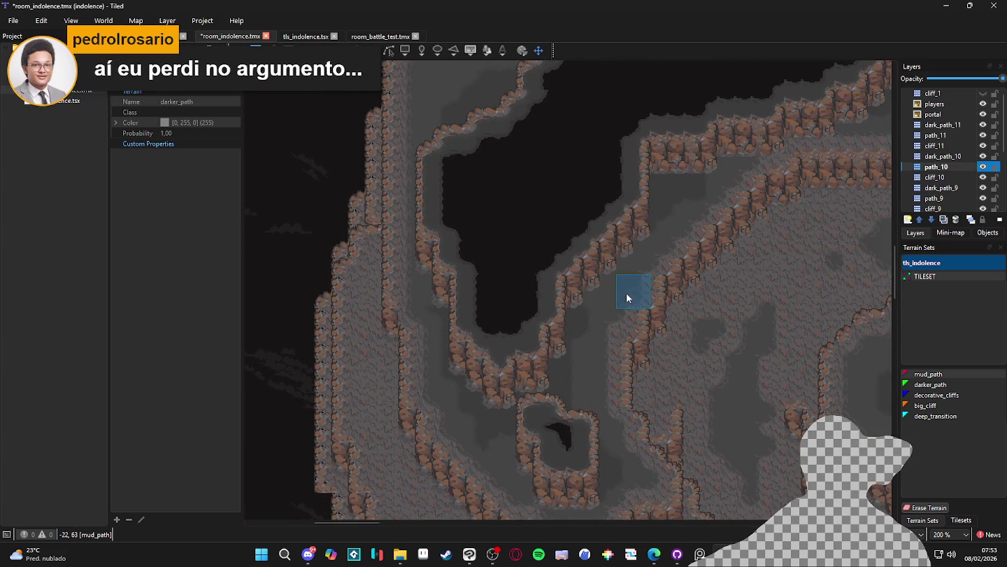
scroll(610, 328, up, 3)
scroll(608, 328, right, 2)
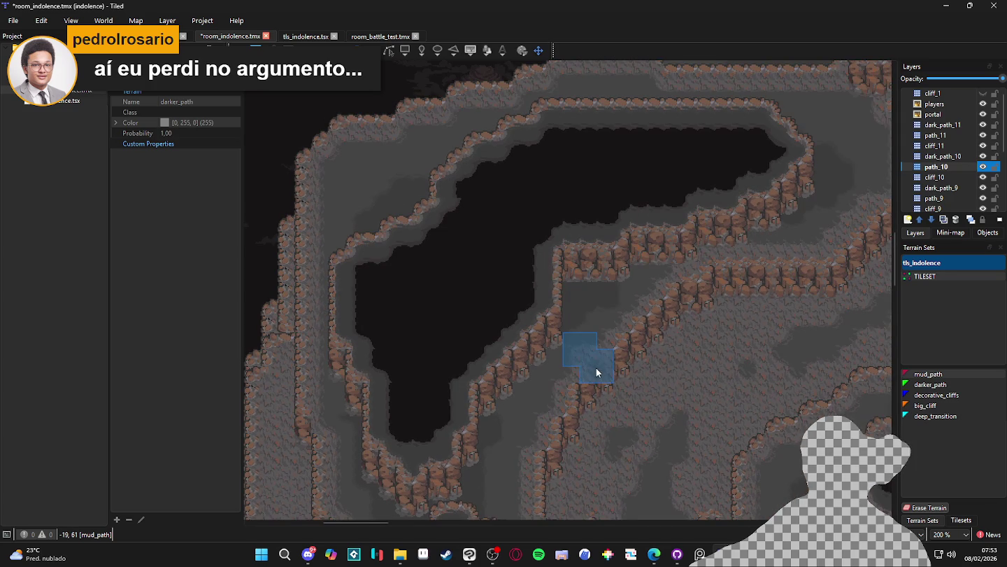
scroll(598, 367, down, 1)
key(ctrl+s)
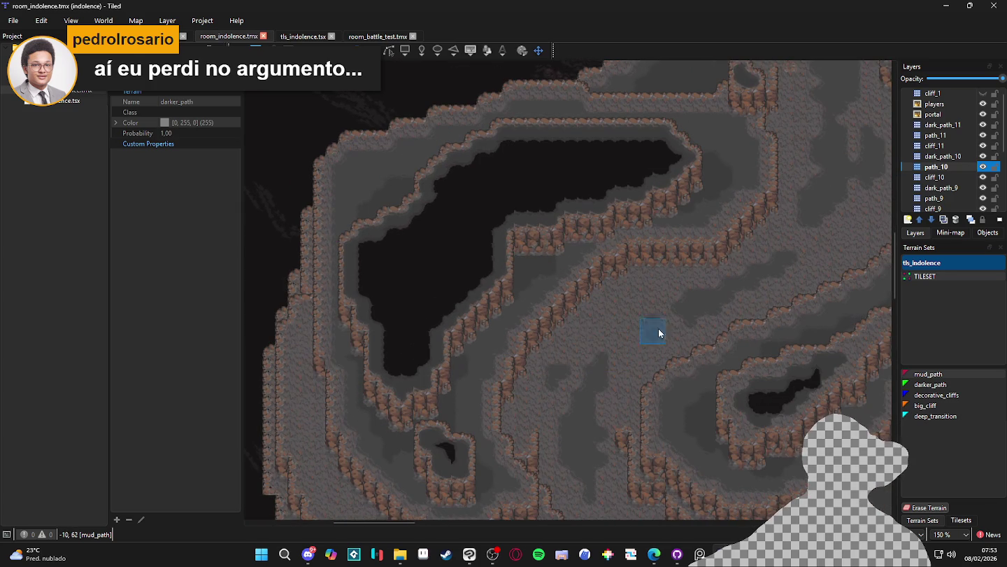
click(945, 156)
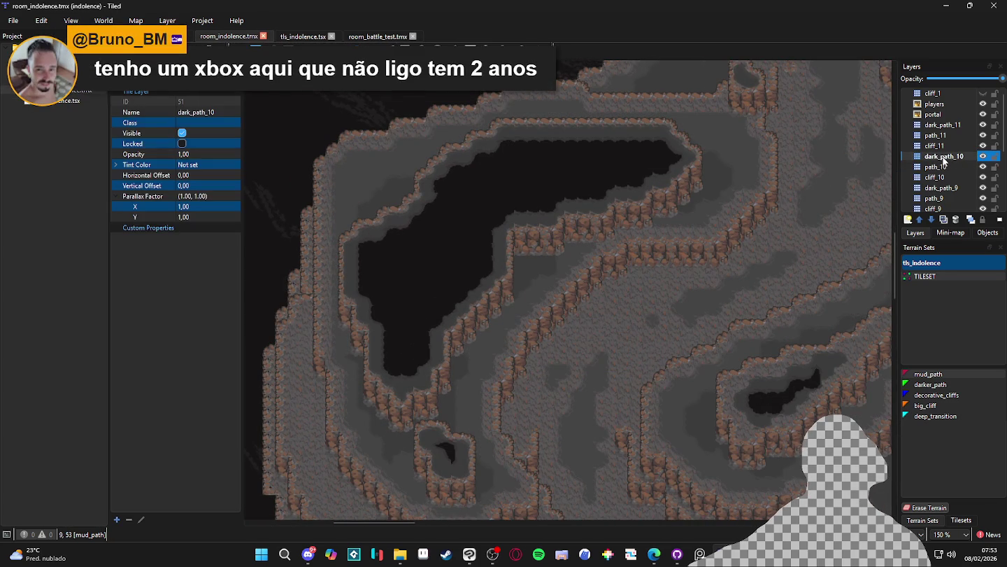
Step: Paint darker_path terrain on dark_path_10 along the upper cave ledge
scroll(455, 207, up, 1)
click(931, 384)
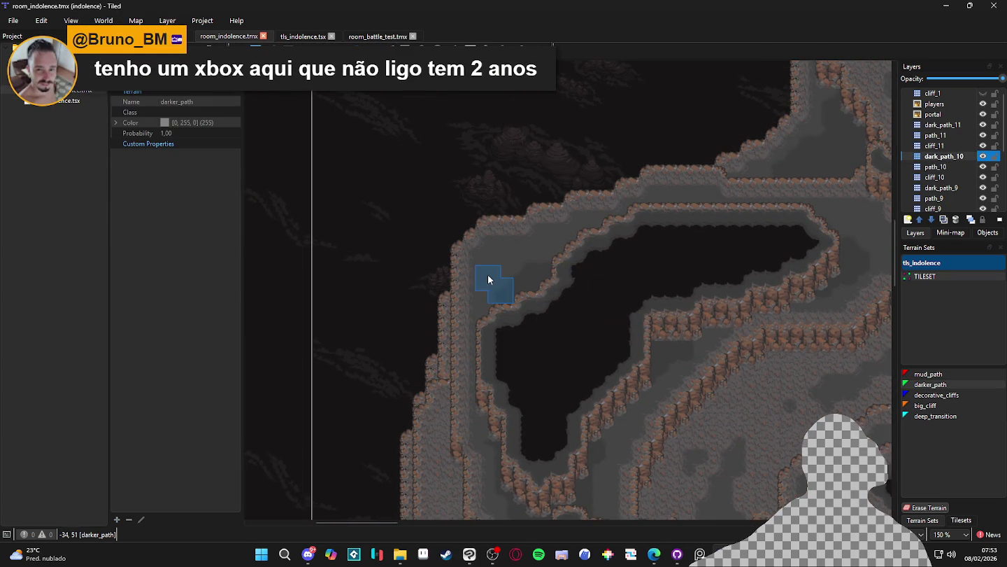
scroll(519, 266, down, 1)
mouse_move(500, 260)
mouse_down()
mouse_move(549, 252)
mouse_move(542, 281)
mouse_move(588, 233)
mouse_up()
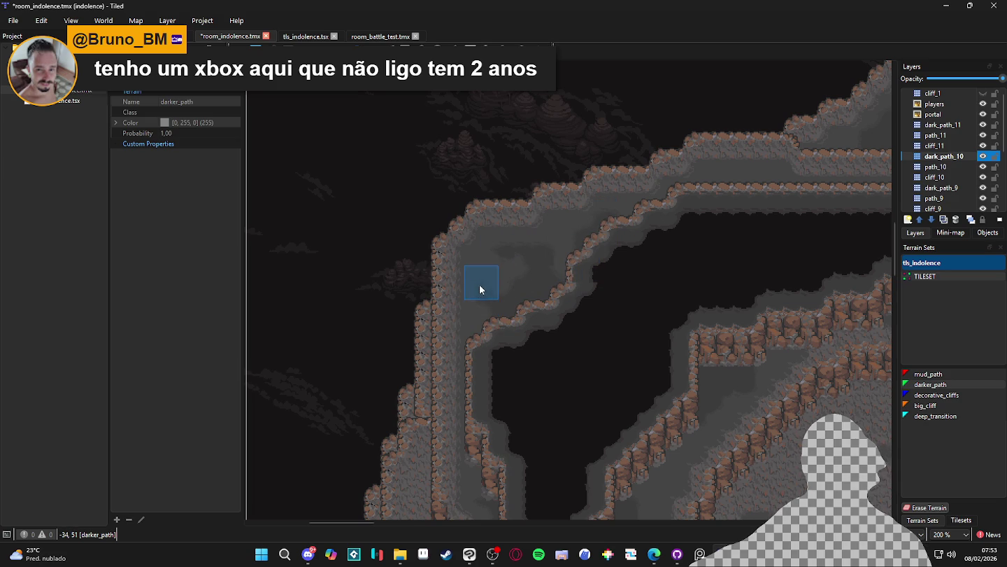
Step: Survey the painted cave and save the map with Ctrl+S
scroll(504, 297, down, 5)
scroll(552, 476, right, 2)
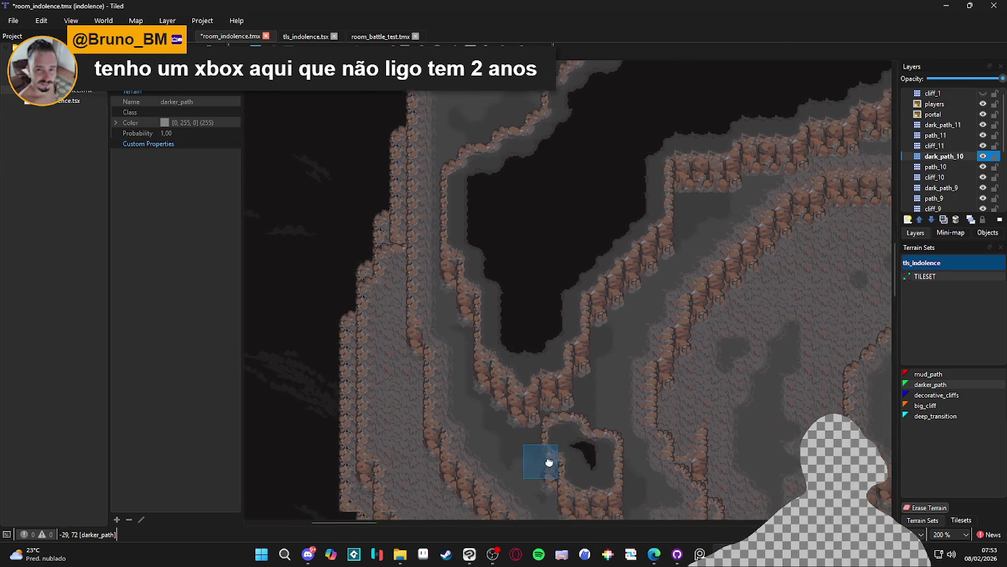
scroll(621, 390, up, 2)
scroll(621, 389, right, 1)
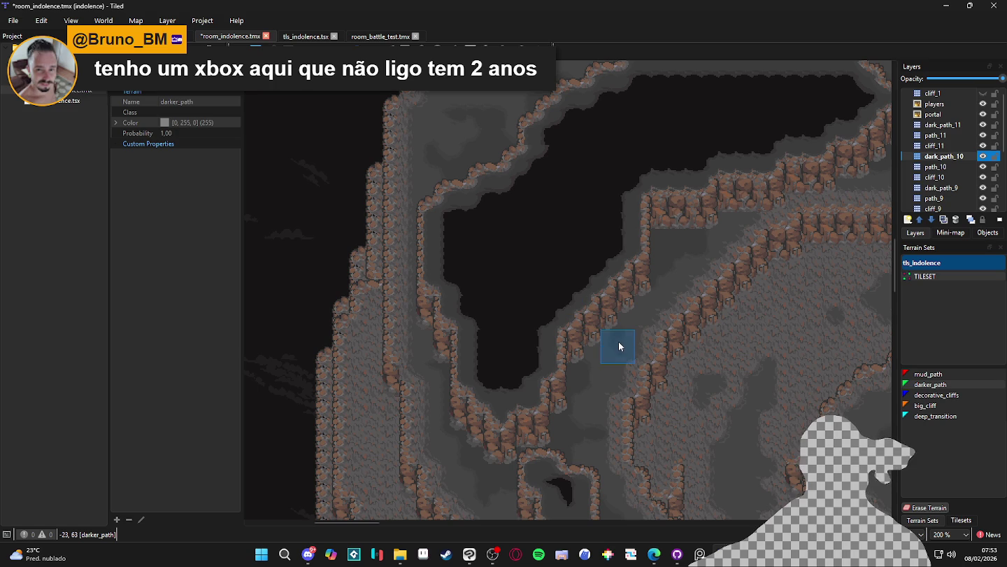
scroll(602, 361, up, 6)
scroll(601, 362, right, 7)
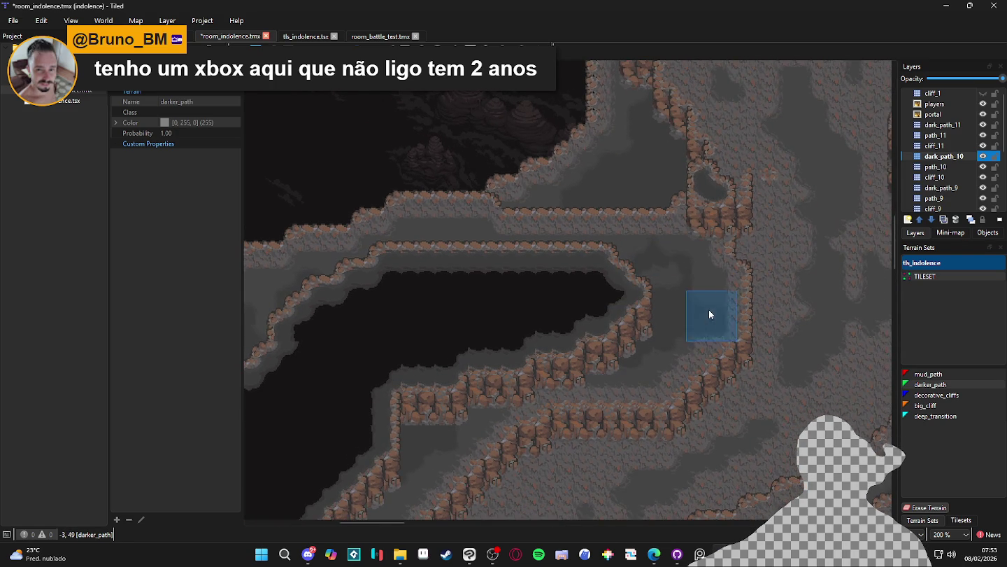
scroll(489, 267, left, 3)
scroll(489, 266, up, 1)
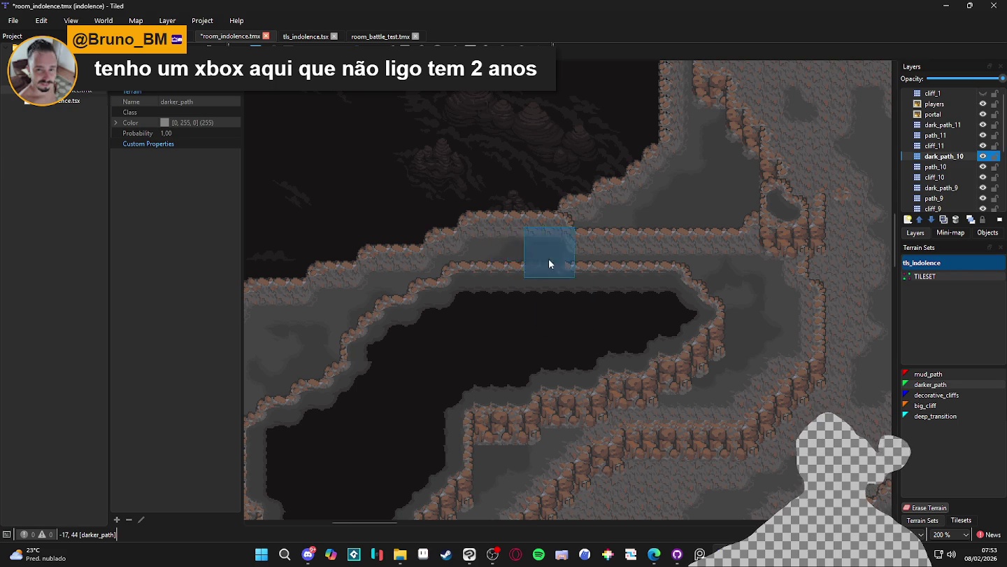
scroll(537, 252, down, 2)
scroll(615, 308, down, 3)
scroll(616, 307, right, 2)
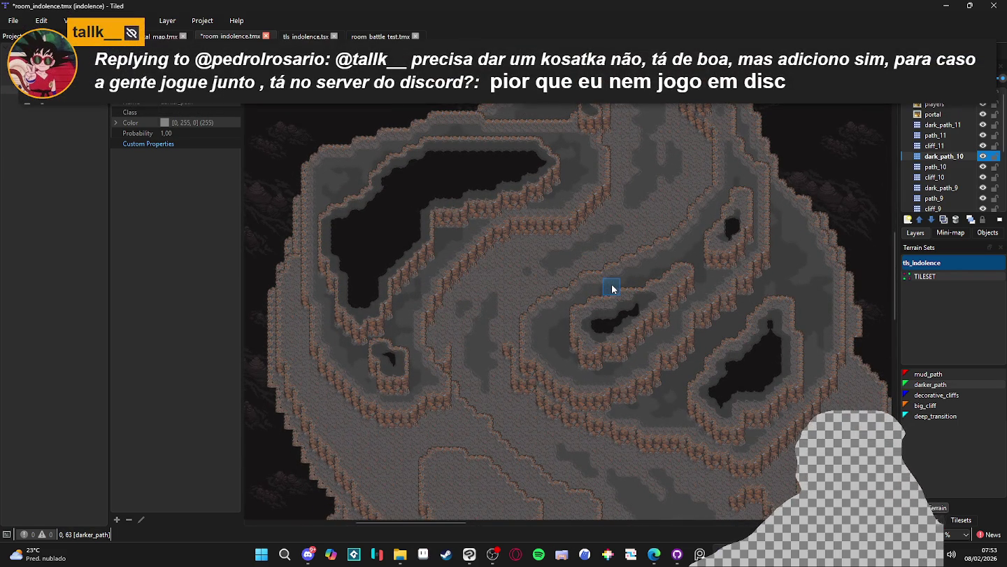
scroll(532, 305, down, 1)
scroll(521, 280, up, 1)
key(ctrl+s)
Step: Extend the darker_path terrain down-left beside the pits
scroll(614, 240, down, 1)
scroll(621, 290, up, 1)
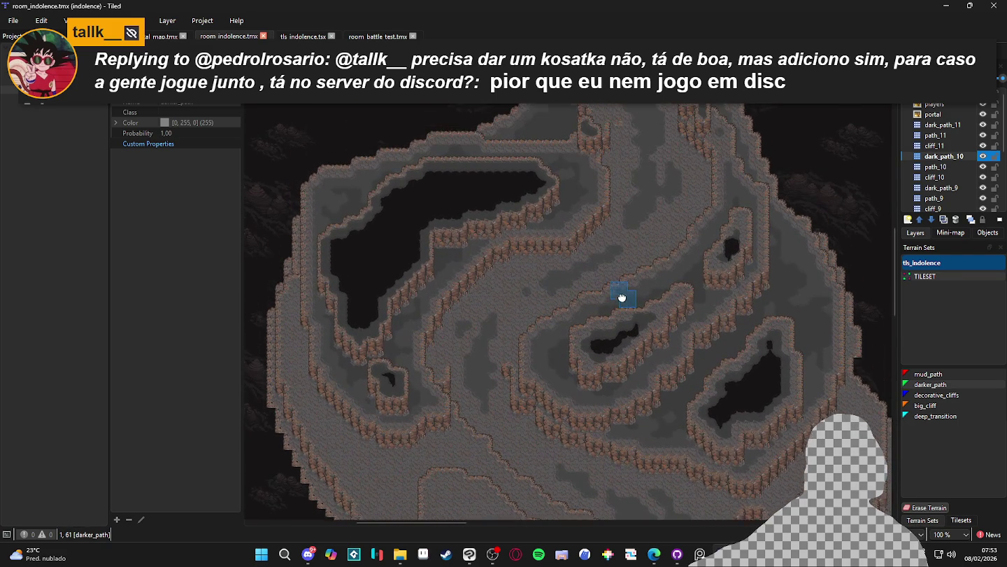
scroll(642, 267, down, 1)
scroll(632, 261, up, 1)
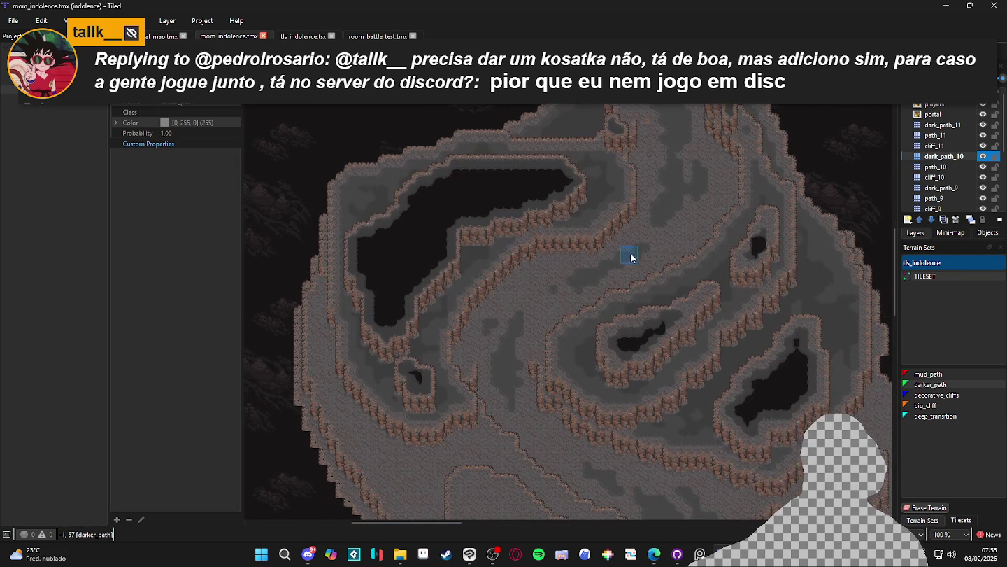
scroll(703, 235, down, 1)
scroll(706, 227, up, 1)
scroll(829, 284, down, 1)
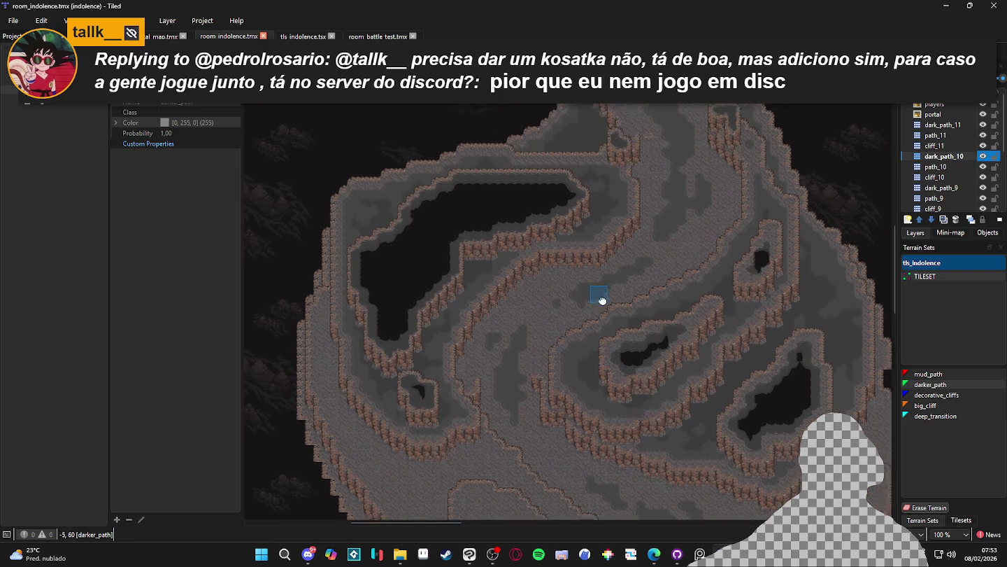
scroll(601, 269, up, 1)
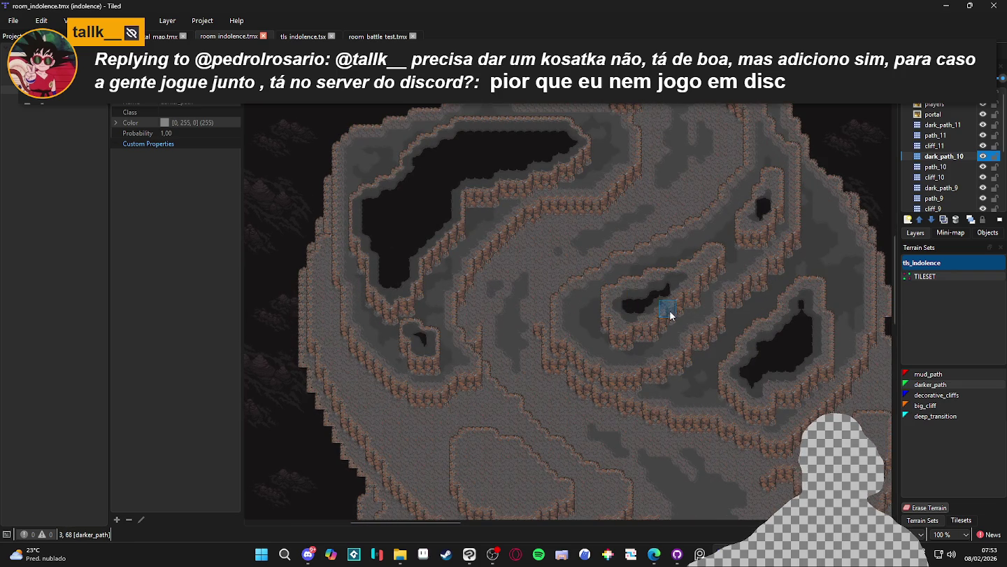
click(760, 367)
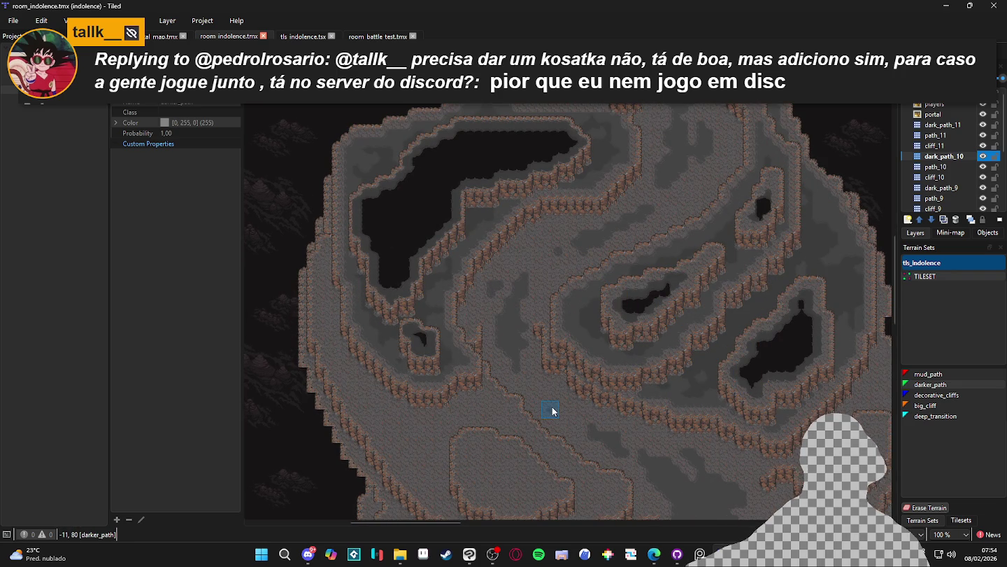
Step: Make path_9 the active layer with mud_path as the chosen terrain
scroll(538, 410, right, 3)
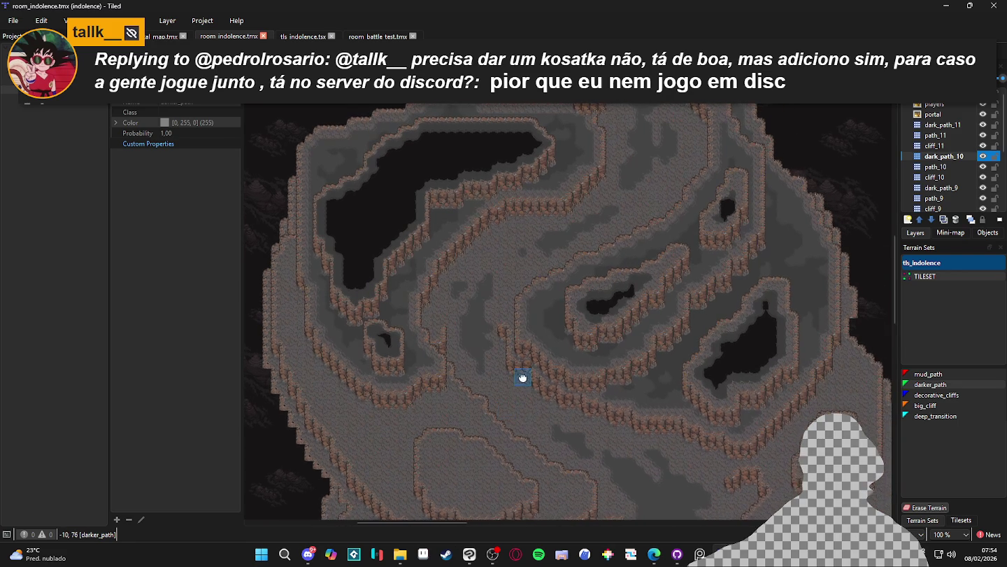
scroll(568, 389, down, 3)
scroll(568, 389, left, 2)
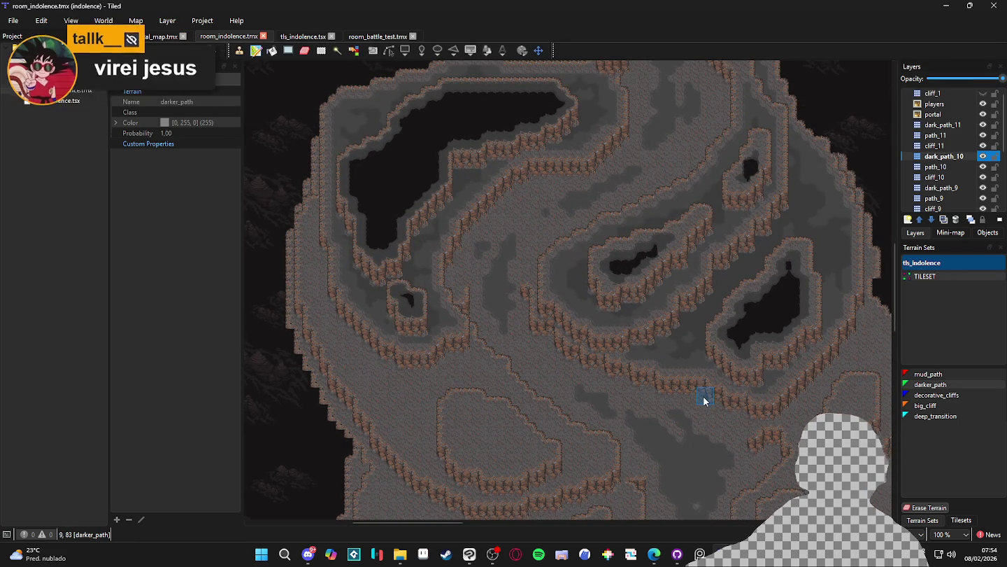
scroll(580, 229, up, 1)
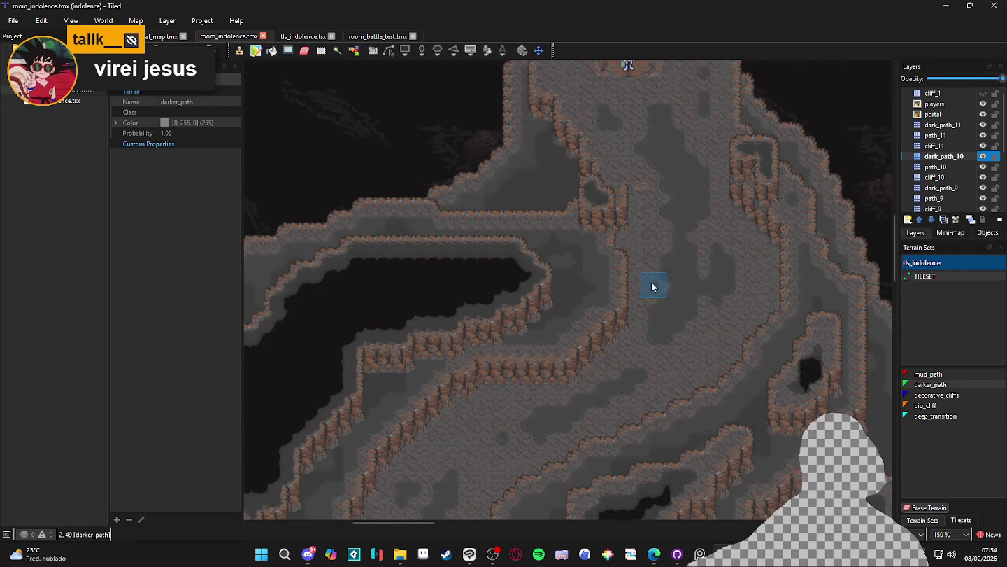
scroll(651, 285, down, 1)
scroll(612, 361, down, 1)
scroll(538, 218, up, 1)
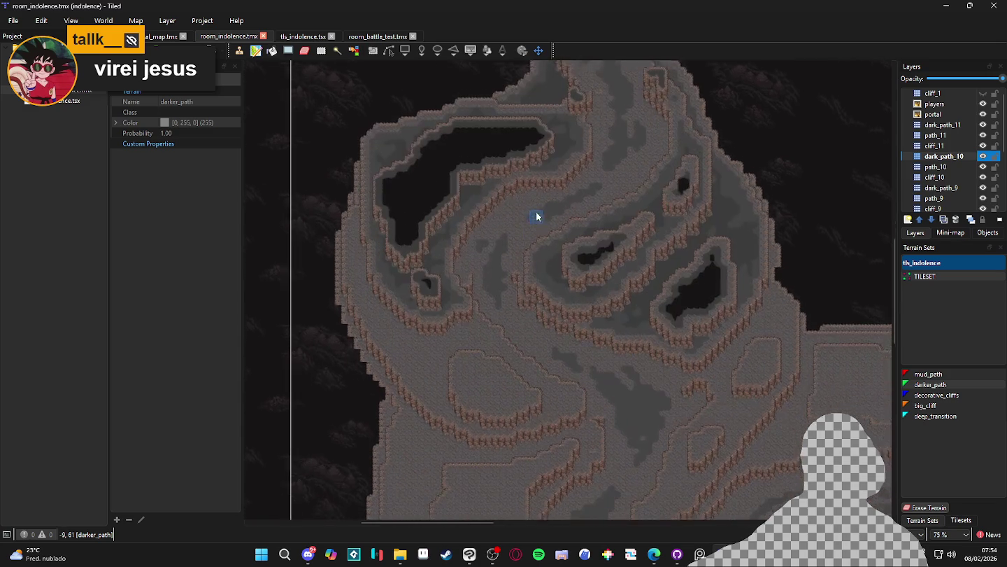
scroll(509, 250, up, 1)
scroll(449, 312, down, 1)
scroll(486, 248, down, 1)
scroll(477, 283, up, 1)
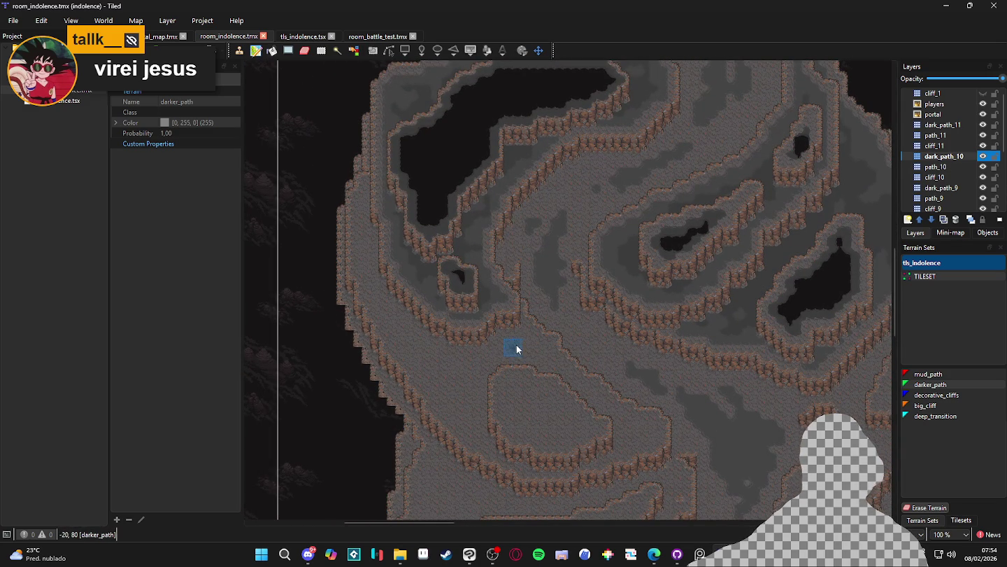
alt+click(519, 347)
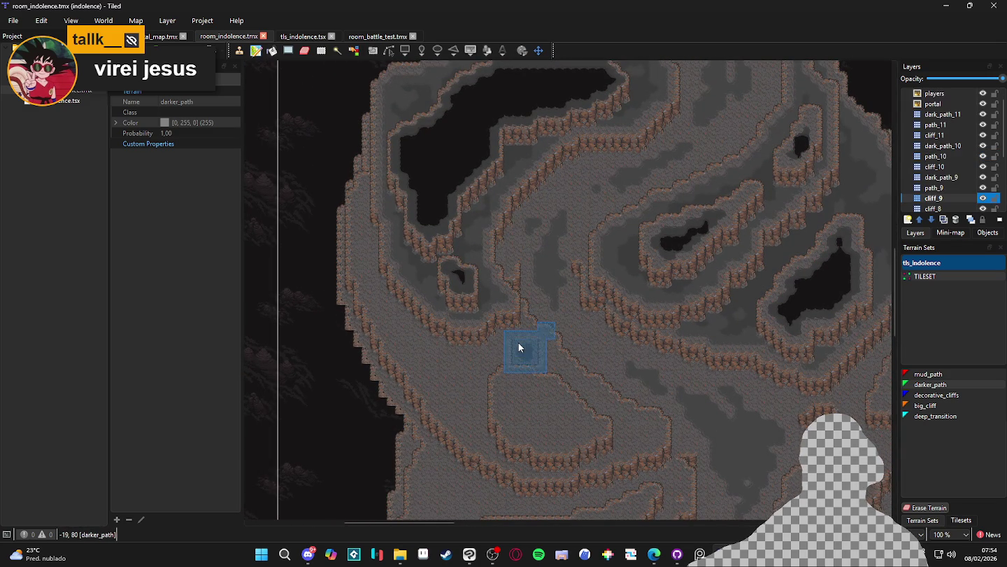
click(958, 187)
click(929, 374)
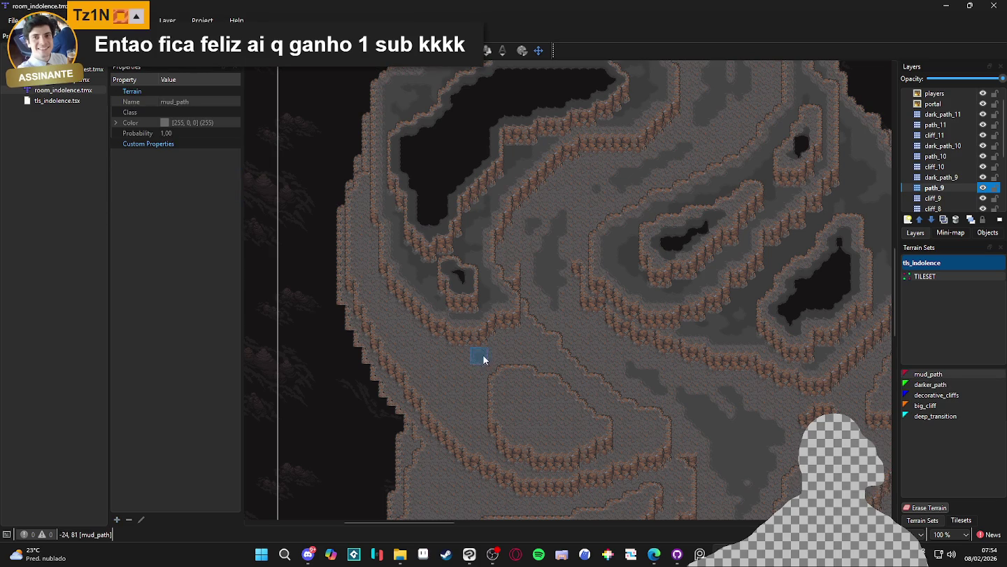
Step: Paint a mud_path strip from the cliff edge across the lower cave toward the island
scroll(498, 242, up, 1)
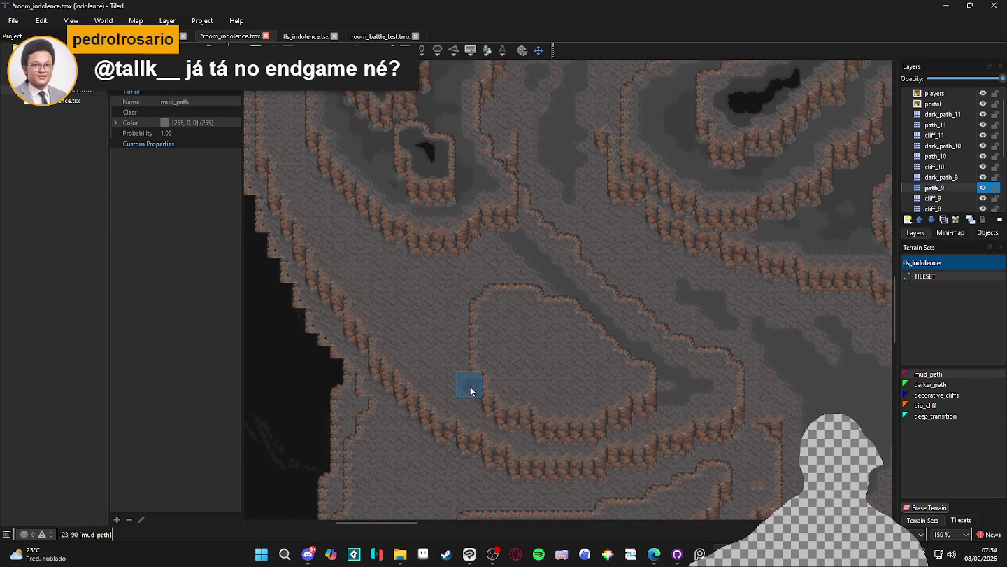
drag(491, 397, 420, 348)
mouse_move(359, 264)
mouse_down()
mouse_move(319, 157)
mouse_move(405, 241)
mouse_move(472, 241)
mouse_move(587, 327)
mouse_up()
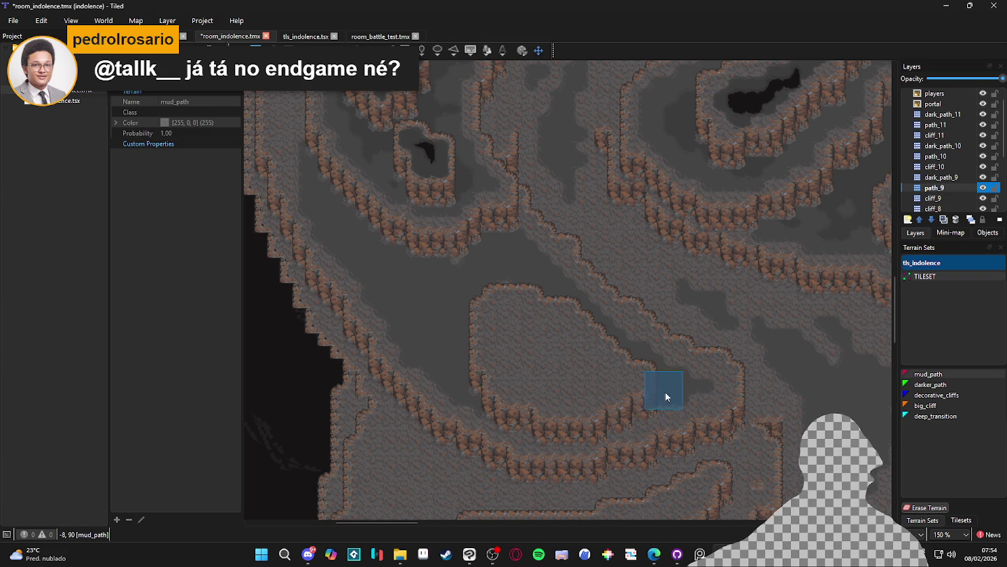
Step: Pan over the large upper-left pit and small island, then move up to layer cliff_10
drag(412, 197, 589, 427)
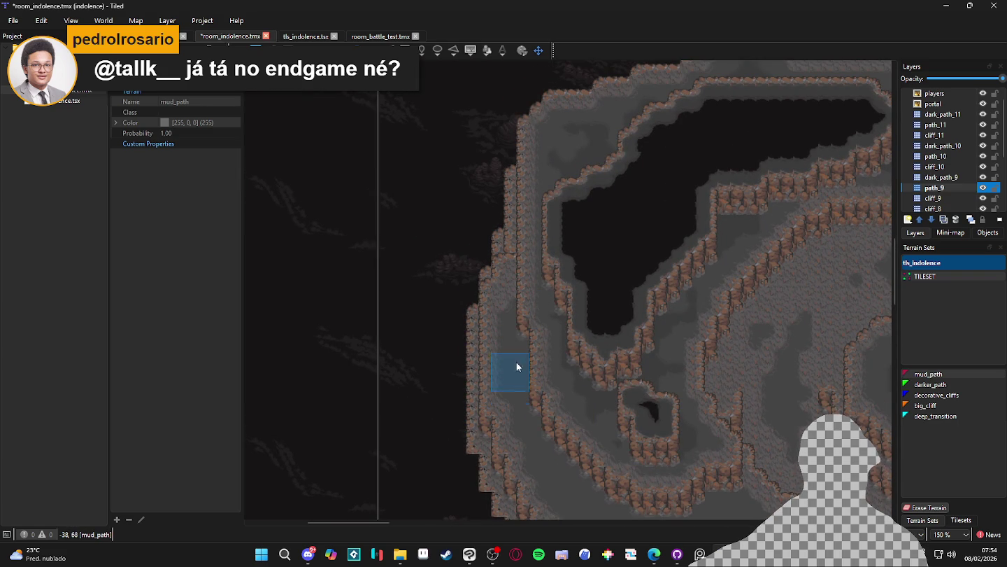
drag(554, 391, 495, 302)
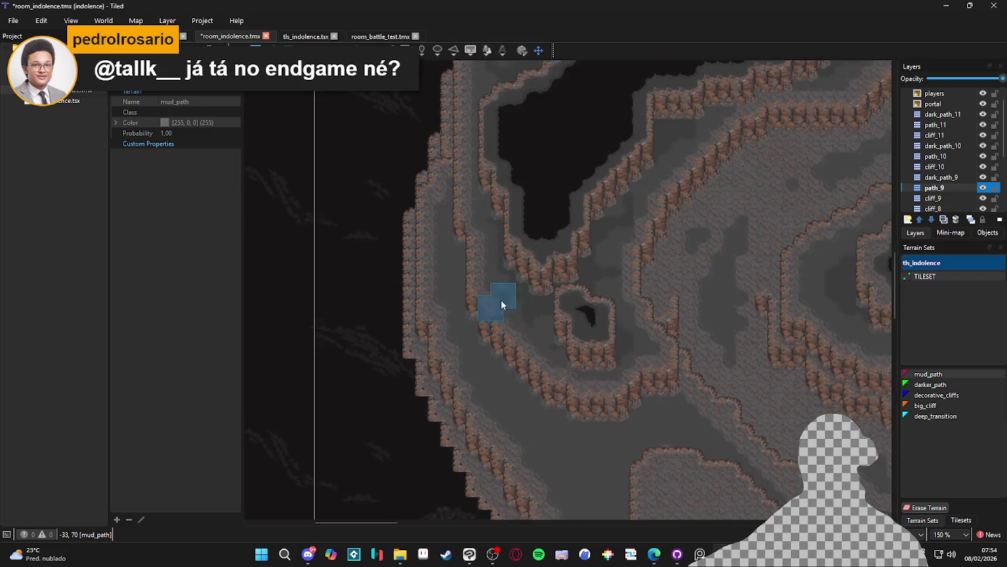
scroll(496, 302, down, 3)
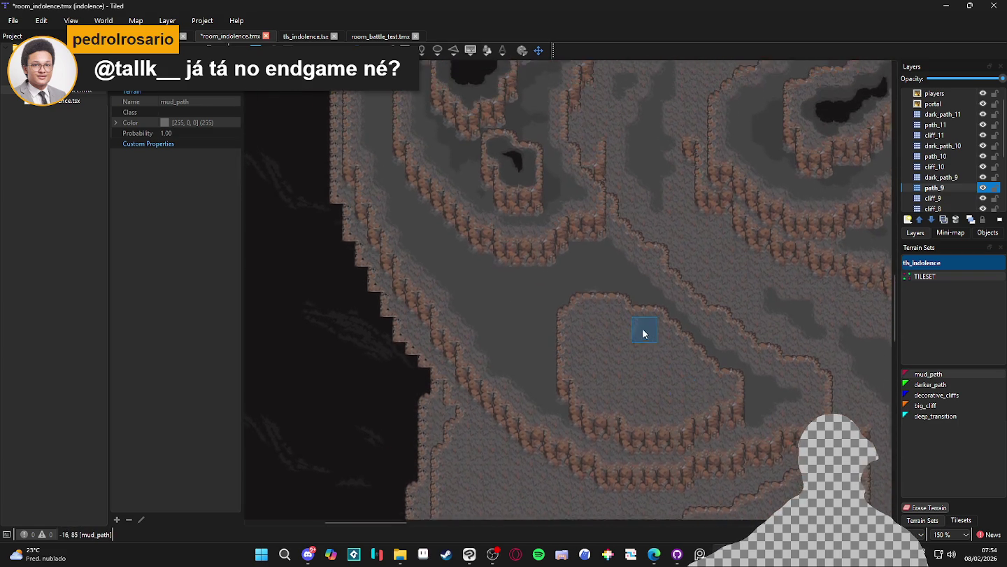
scroll(647, 337, up, 1)
key(ctrl+Page_Up)
key(ctrl+Page_Up)
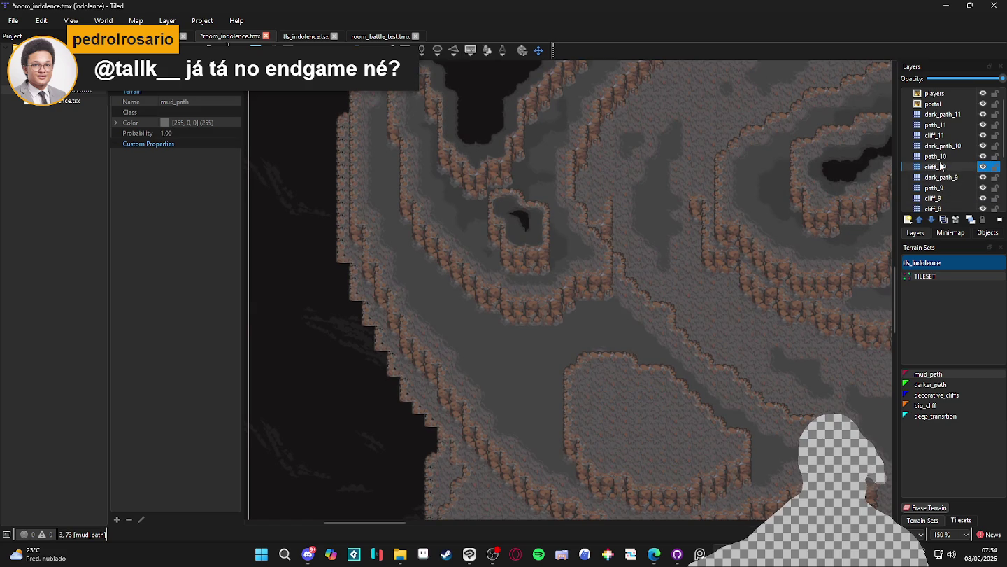
Step: Move up to path_10 and fill the lower cliff ring's whole interior with mud_path
key(ctrl+Page_Up)
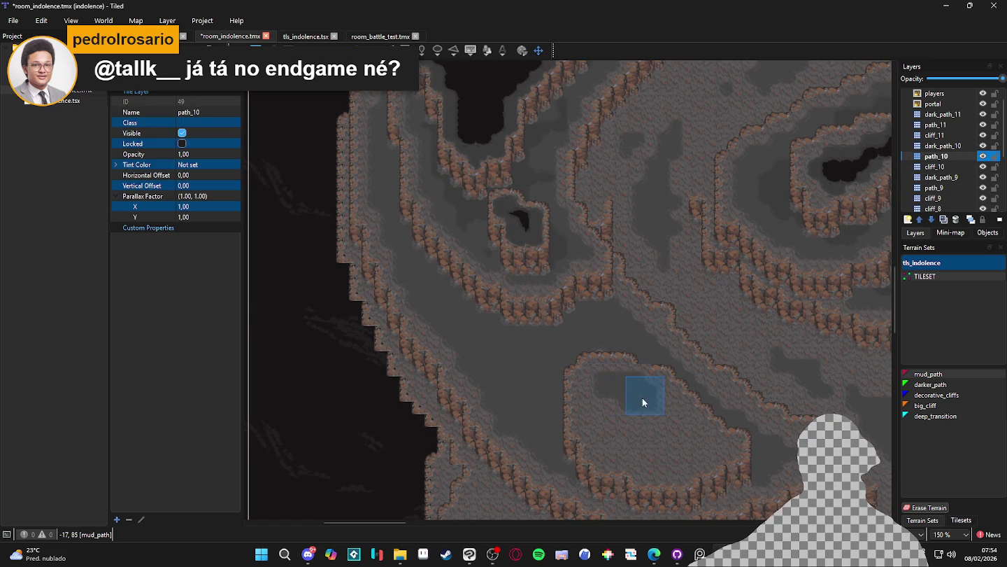
click(717, 448)
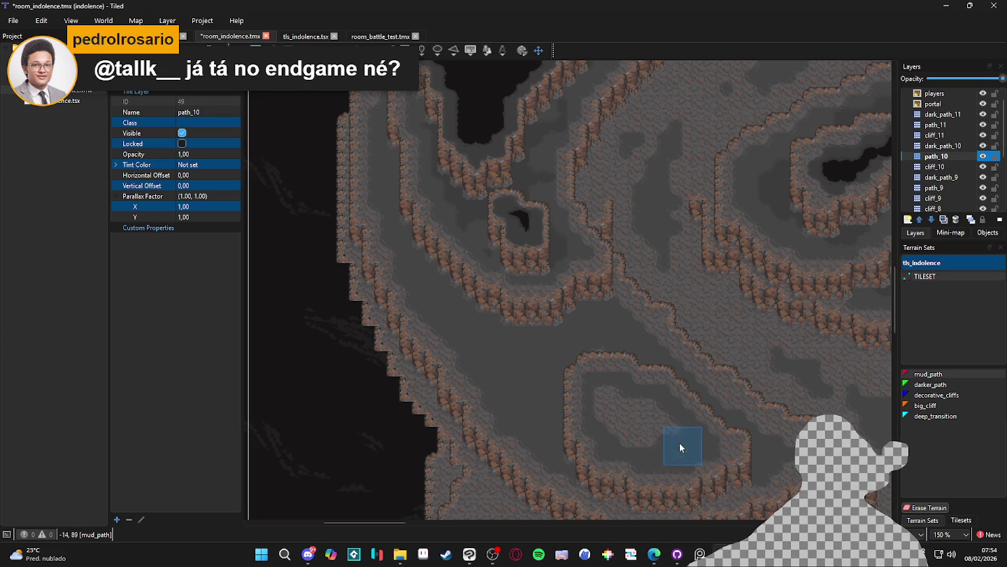
drag(601, 388, 608, 422)
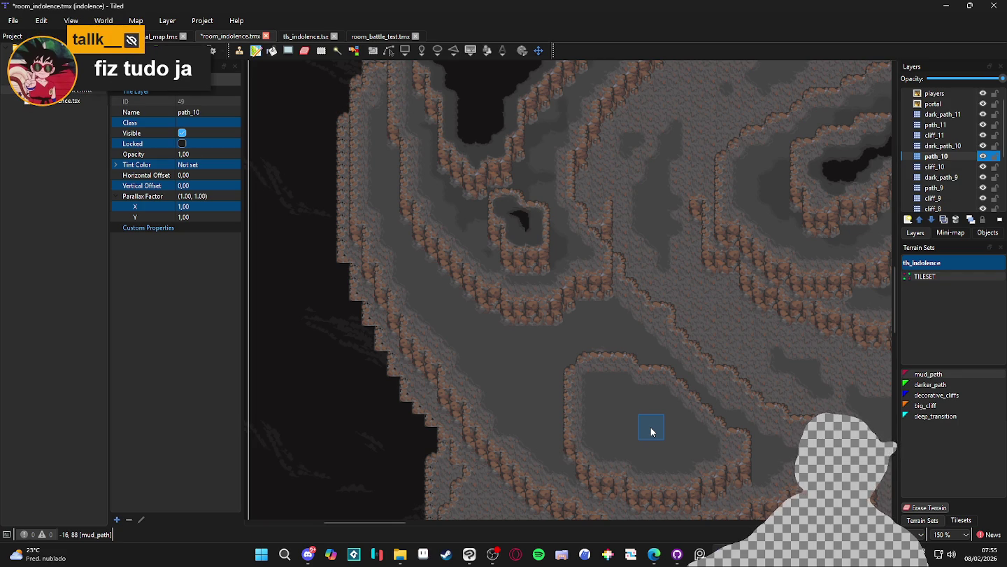
scroll(670, 448, down, 3)
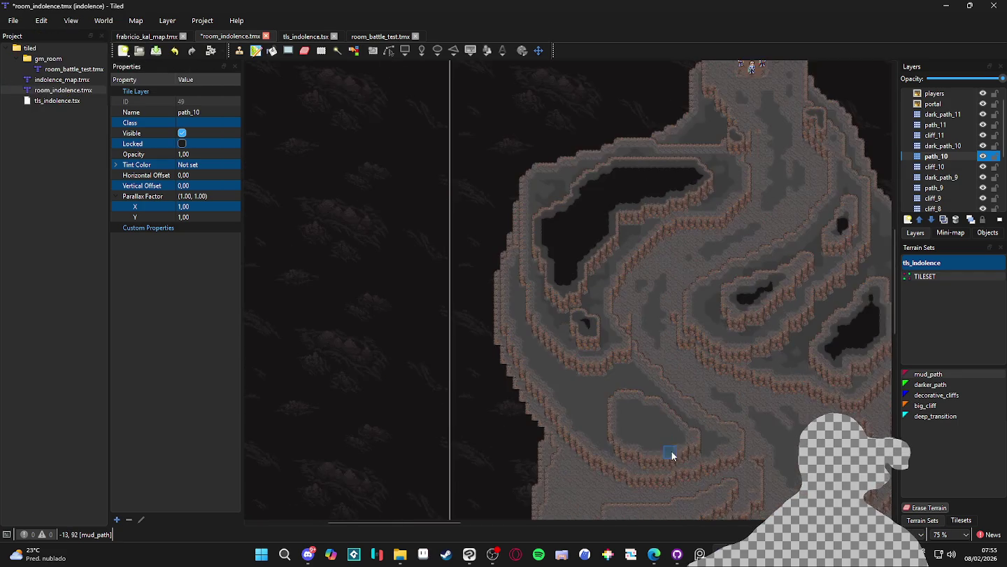
scroll(612, 393, up, 4)
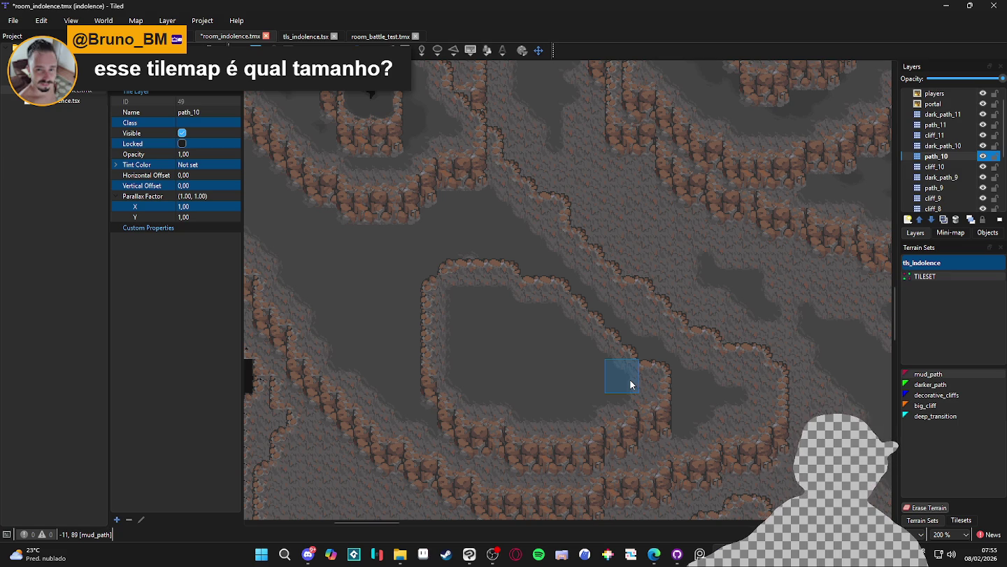
scroll(631, 384, down, 1)
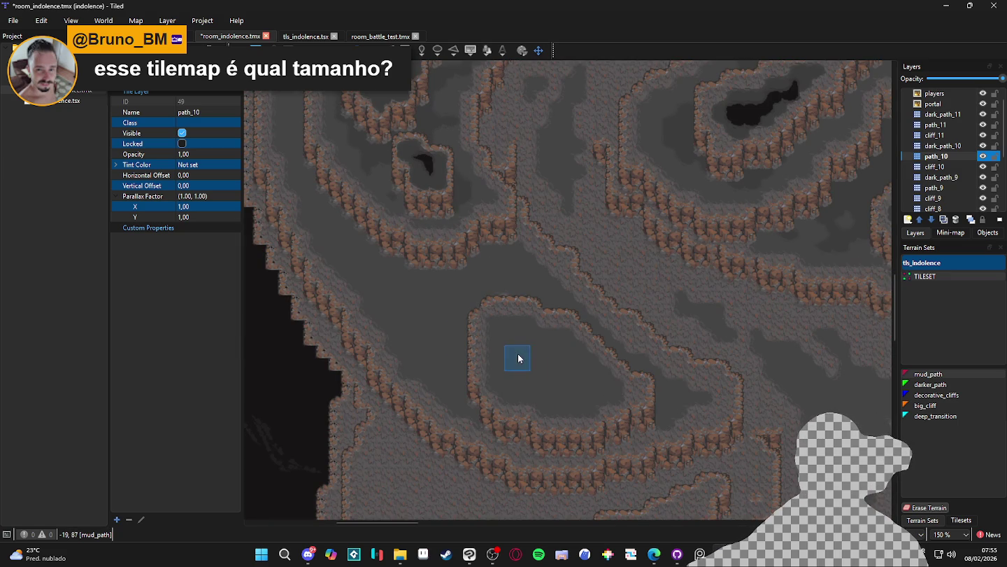
Step: On dark_path_10, select darker_path and briefly hide path_10 to check the fill
click(957, 145)
click(931, 385)
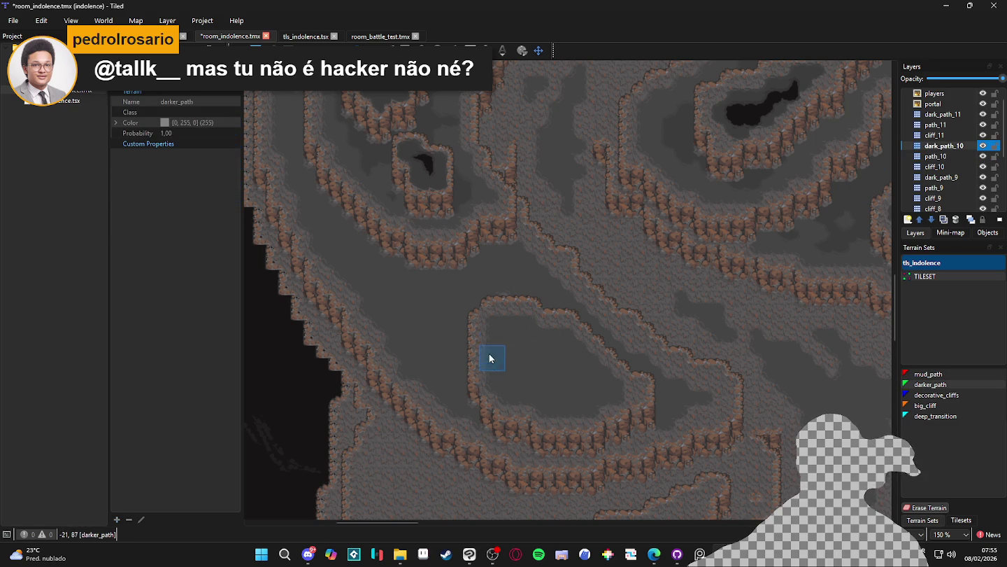
scroll(494, 354, up, 2)
click(977, 414)
click(948, 386)
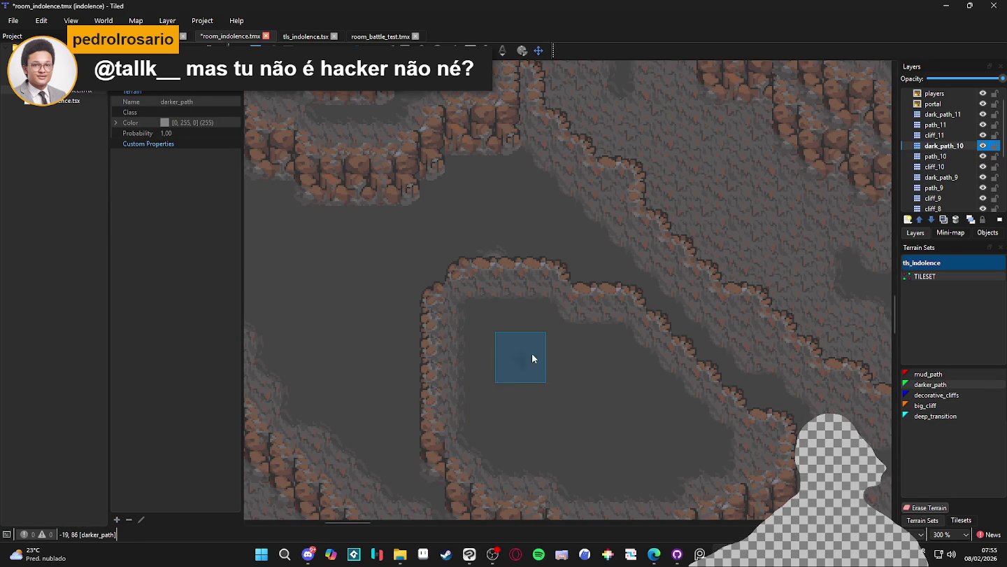
click(926, 507)
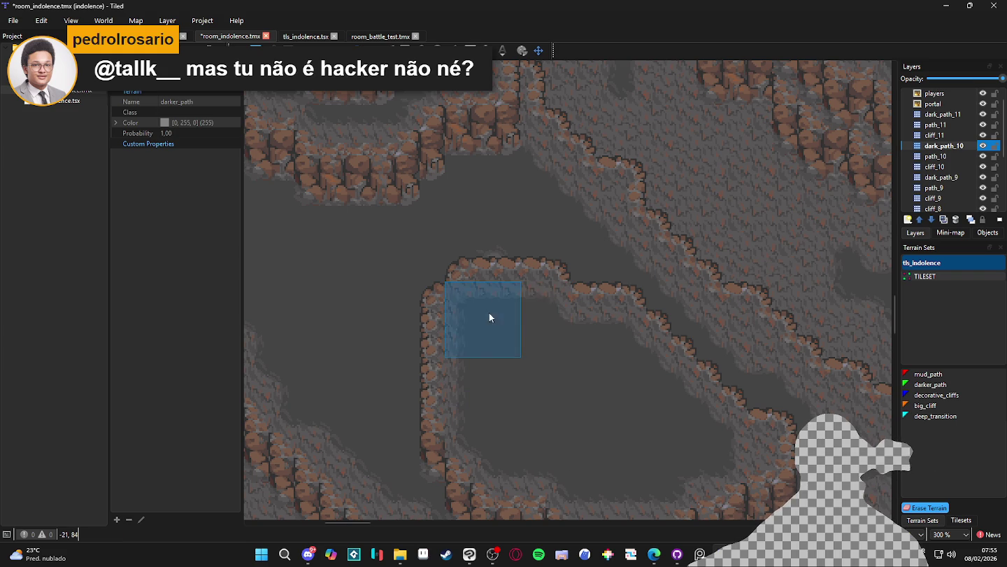
click(983, 157)
click(983, 157)
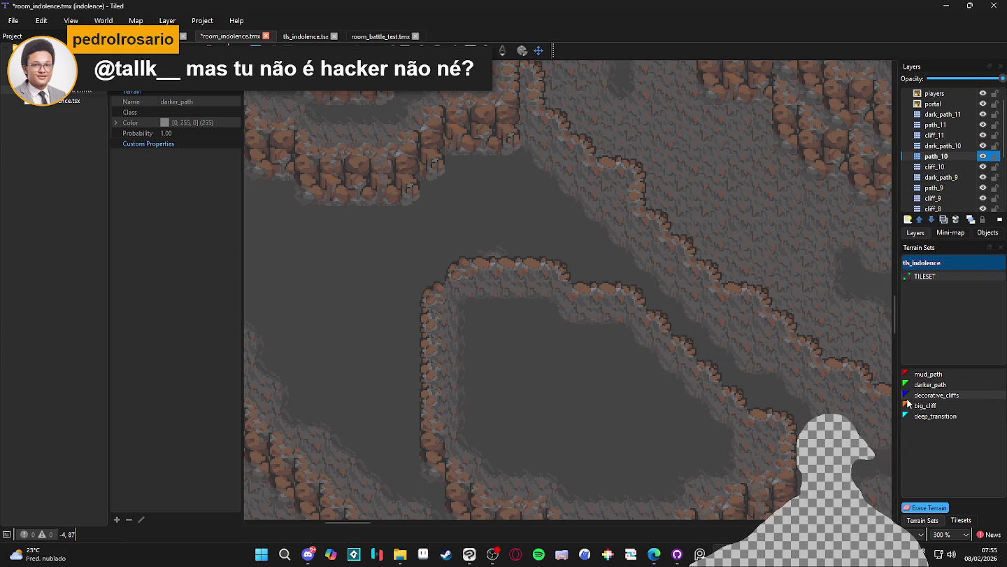
click(931, 385)
Step: Paint a darker_path patch inside the lower cliff ring, extending it to the right
click(484, 314)
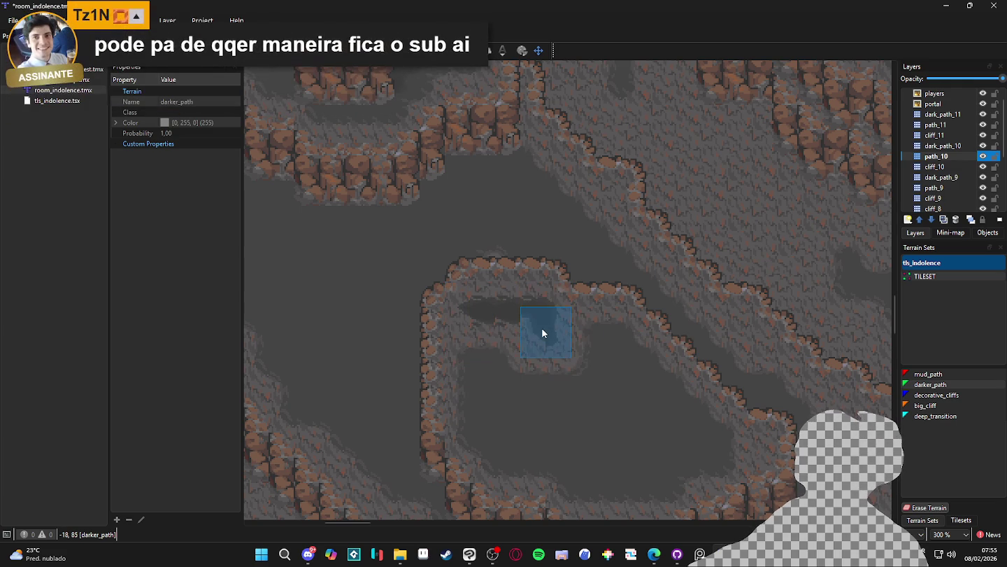
mouse_move(543, 333)
mouse_down()
mouse_move(608, 337)
mouse_move(643, 374)
mouse_move(669, 382)
mouse_move(696, 425)
mouse_move(720, 426)
mouse_move(721, 455)
mouse_move(706, 461)
mouse_move(735, 438)
mouse_move(702, 461)
mouse_move(596, 437)
mouse_move(593, 409)
mouse_move(577, 406)
mouse_move(582, 352)
mouse_move(615, 384)
mouse_move(596, 393)
mouse_move(678, 444)
mouse_move(656, 409)
mouse_move(643, 409)
mouse_move(661, 375)
mouse_up()
scroll(706, 460, down, 2)
scroll(702, 466, up, 1)
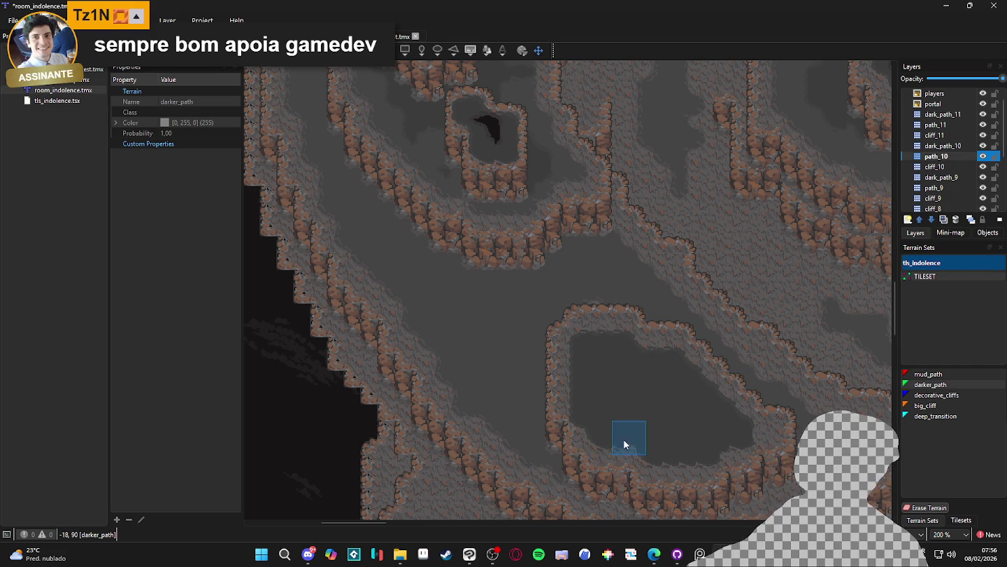
scroll(621, 442, left, 1)
Step: On dark_path_10, outline a closed deep_transition pit in the lower ring and save
click(962, 145)
click(955, 415)
mouse_move(621, 356)
mouse_down()
mouse_move(622, 417)
mouse_move(608, 394)
mouse_move(618, 354)
mouse_up()
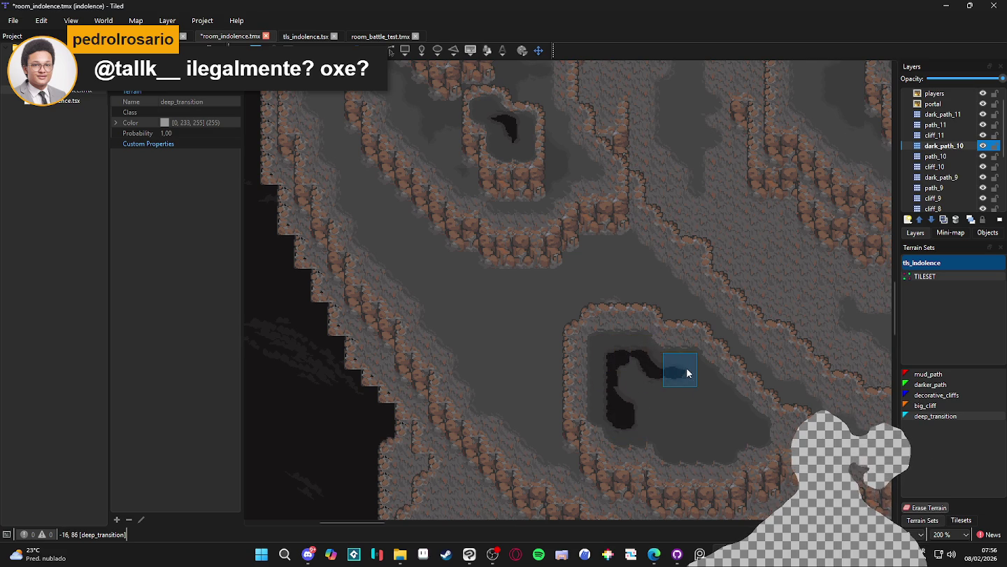
mouse_move(727, 439)
mouse_down()
mouse_move(668, 434)
mouse_move(633, 406)
mouse_up()
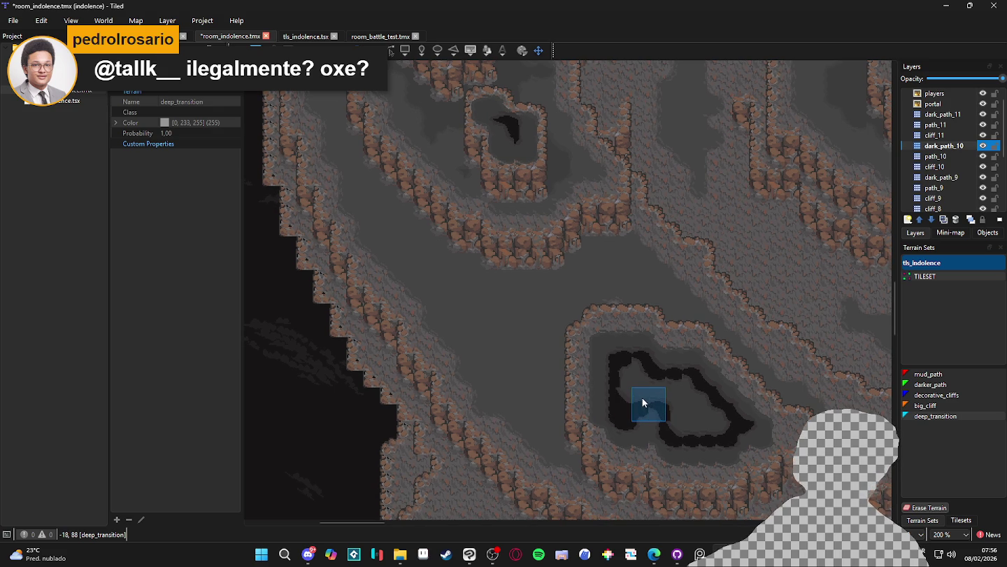
key(ctrl+s)
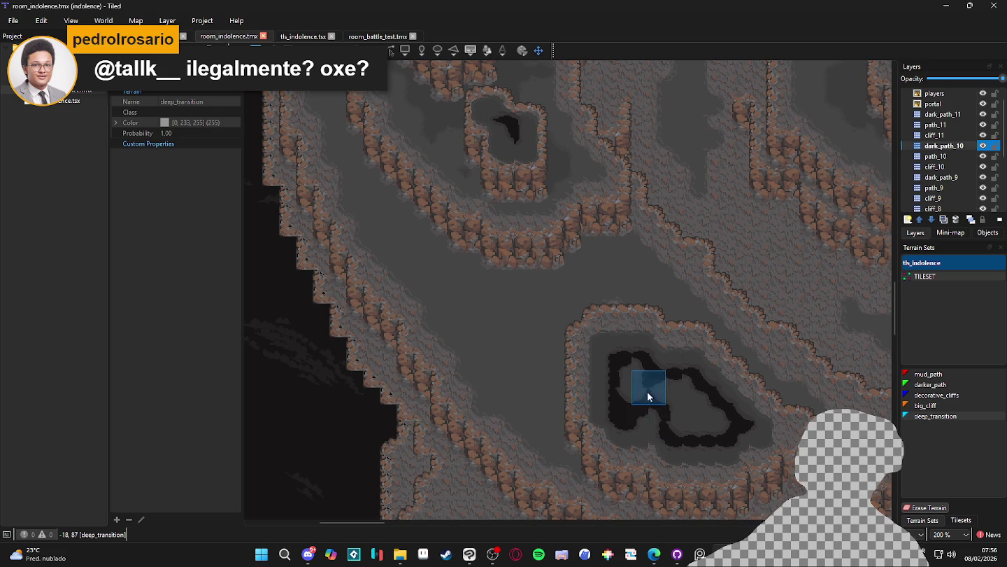
Step: Fill the pit's upper-left with deep_transition and save the map again
mouse_move(639, 375)
mouse_down()
mouse_move(626, 381)
mouse_move(690, 394)
mouse_move(711, 423)
mouse_move(652, 416)
mouse_move(682, 419)
mouse_up()
scroll(736, 405, down, 1)
scroll(736, 406, right, 1)
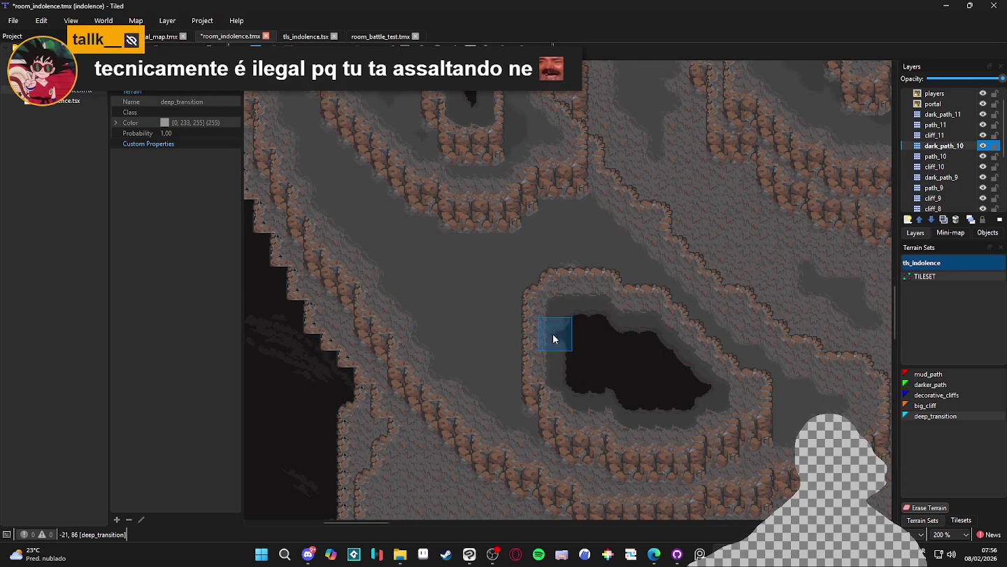
ctrl+scroll(606, 378, down, 2)
key(ctrl+s)
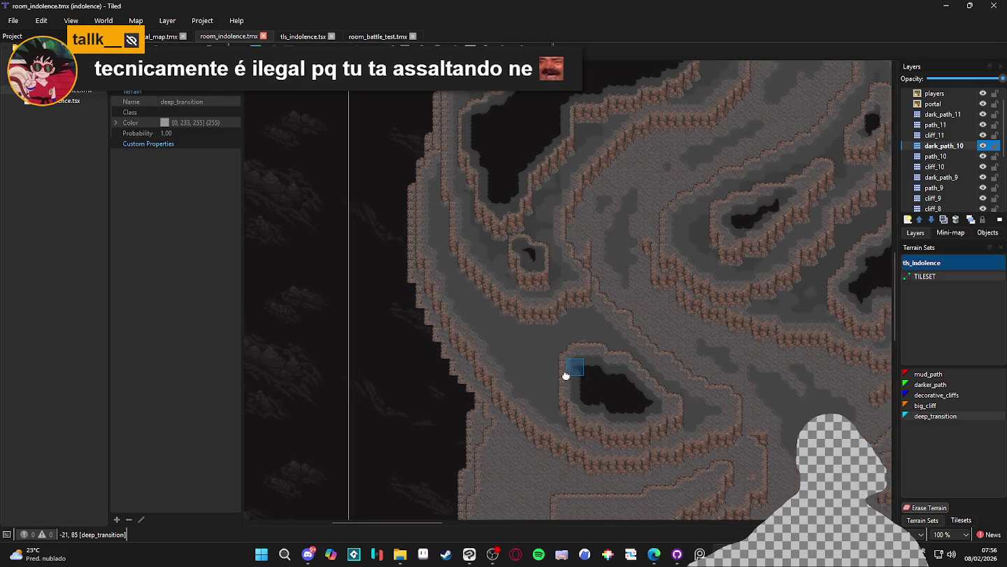
scroll(578, 364, right, 2)
scroll(461, 345, down, 1)
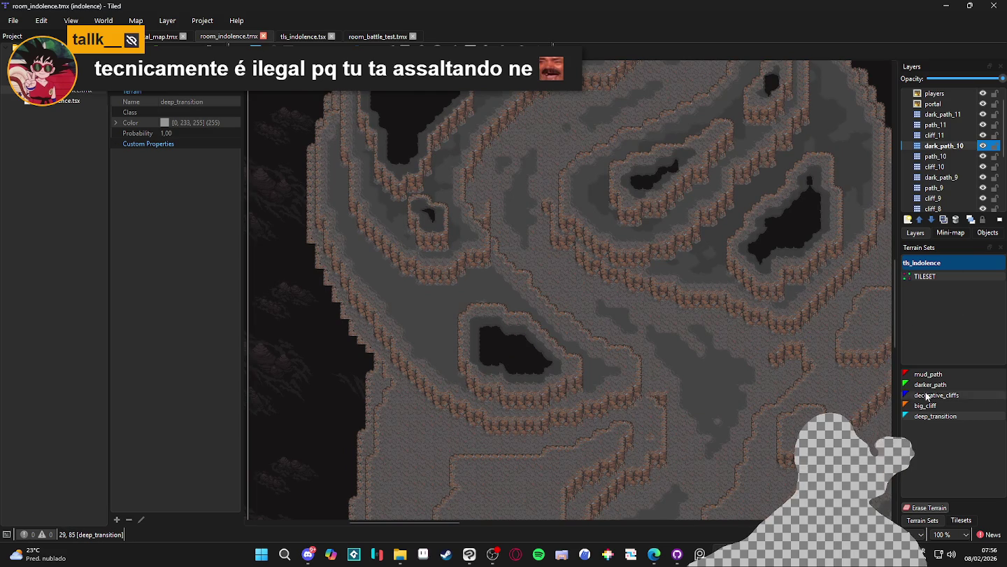
Step: On dark_path_9, paint a darker_path patch on the floor above the lower pit
click(953, 178)
click(939, 385)
scroll(573, 337, up, 1)
scroll(574, 336, left, 2)
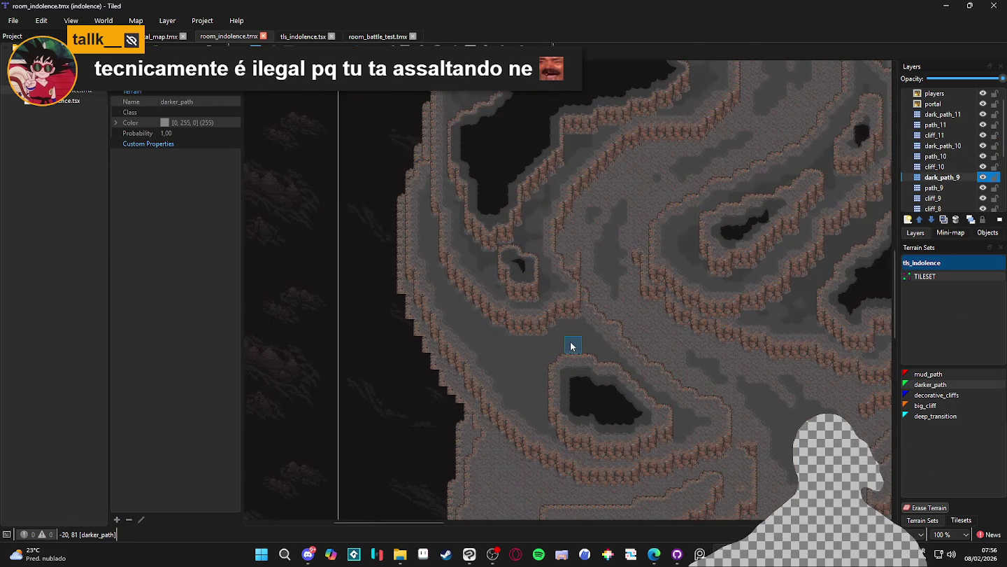
click(556, 318)
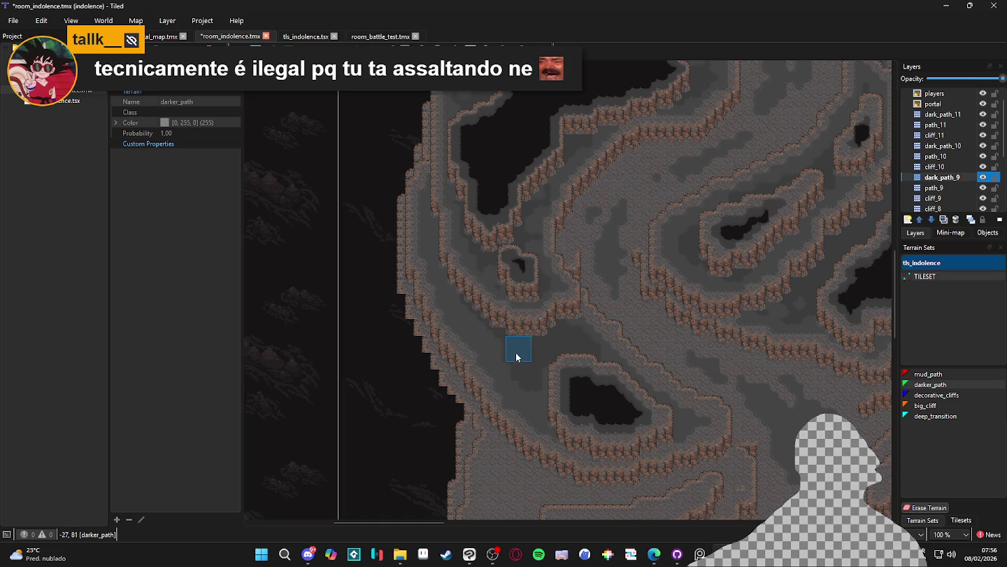
Step: Pan around the lower pit and toggle dark_path_9's visibility to compare
scroll(576, 390, down, 1)
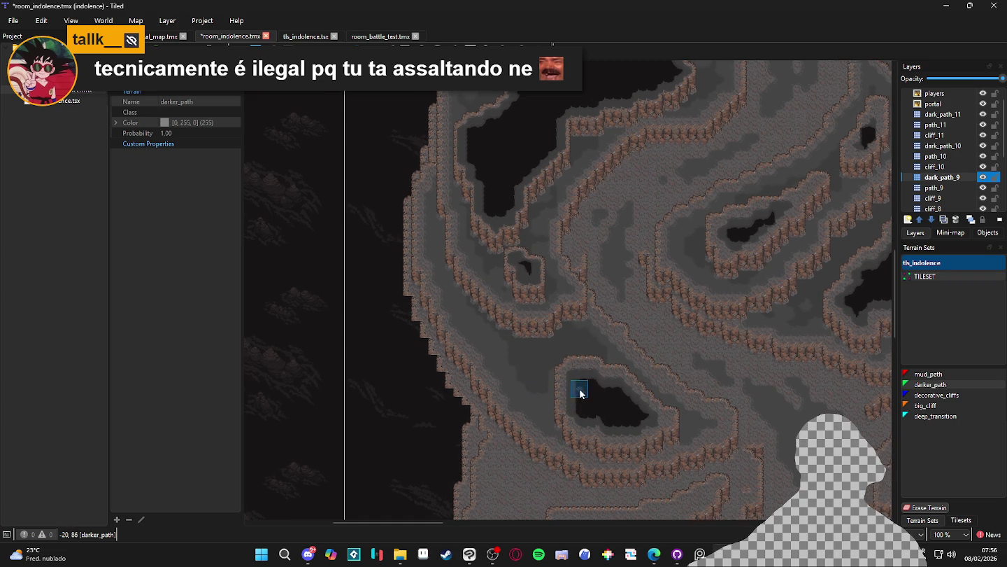
scroll(607, 380, right, 2)
scroll(574, 405, up, 3)
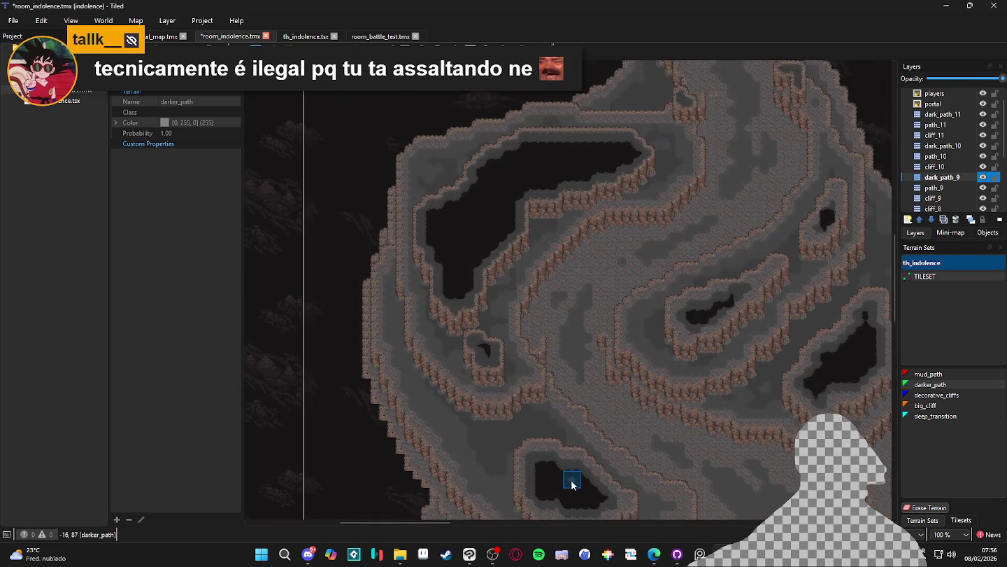
scroll(555, 441, right, 1)
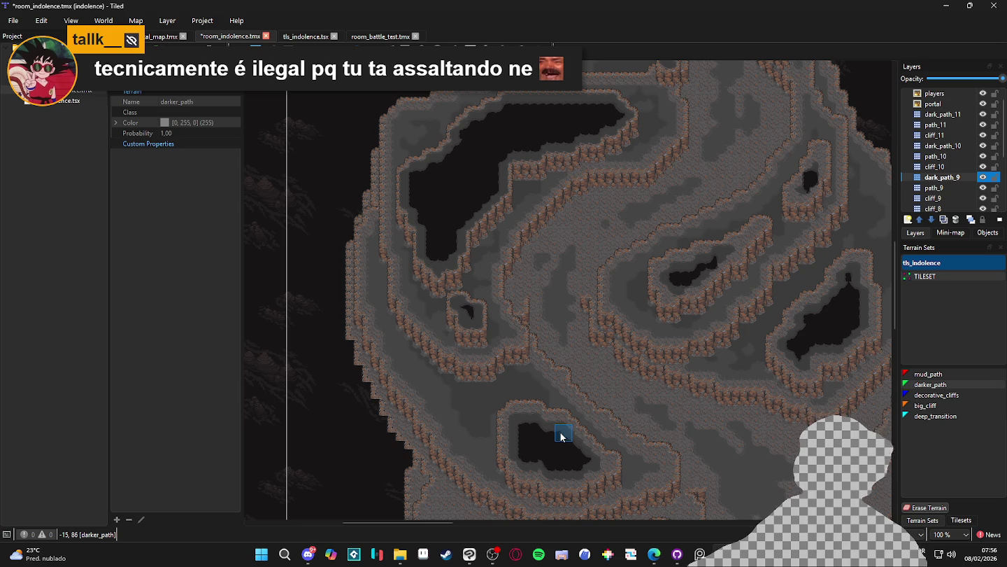
ctrl+scroll(550, 428, up, 2)
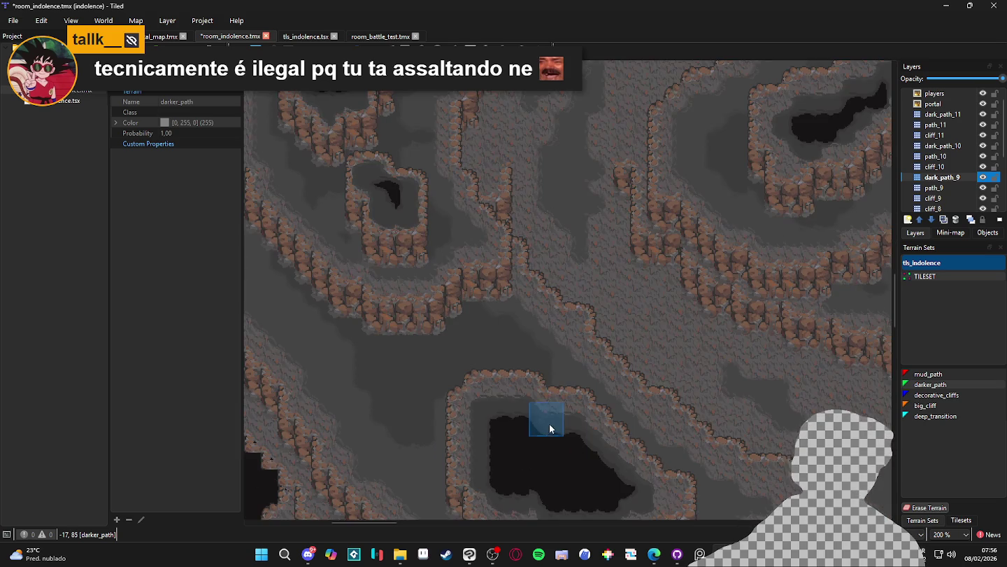
drag(439, 390, 518, 398)
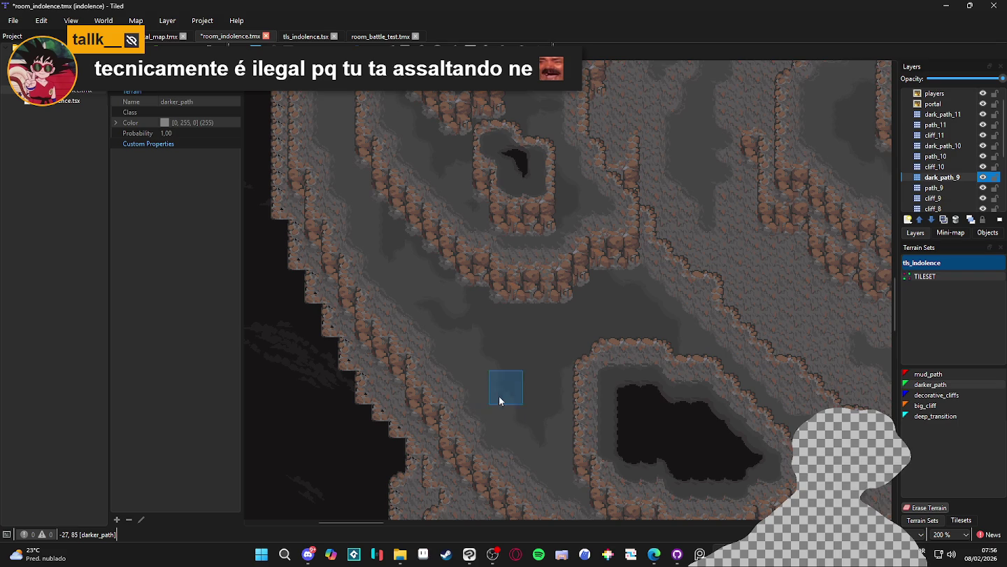
drag(491, 399, 462, 313)
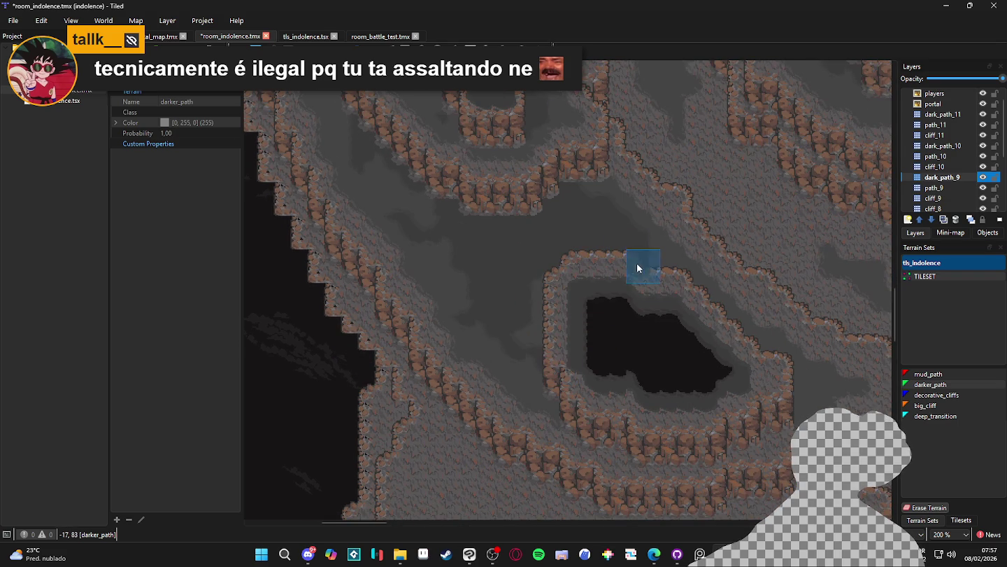
drag(774, 381, 718, 365)
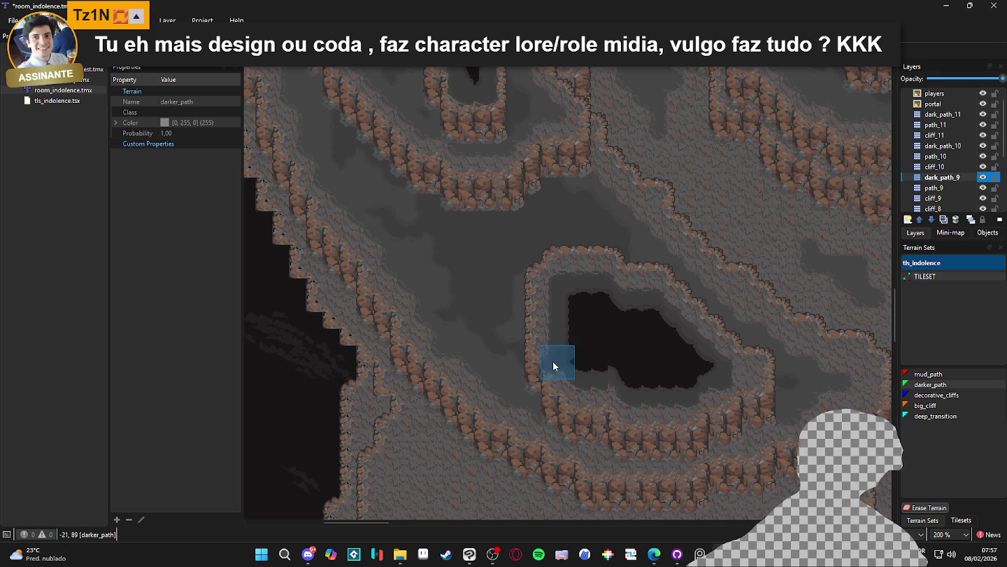
scroll(626, 378, down, 1)
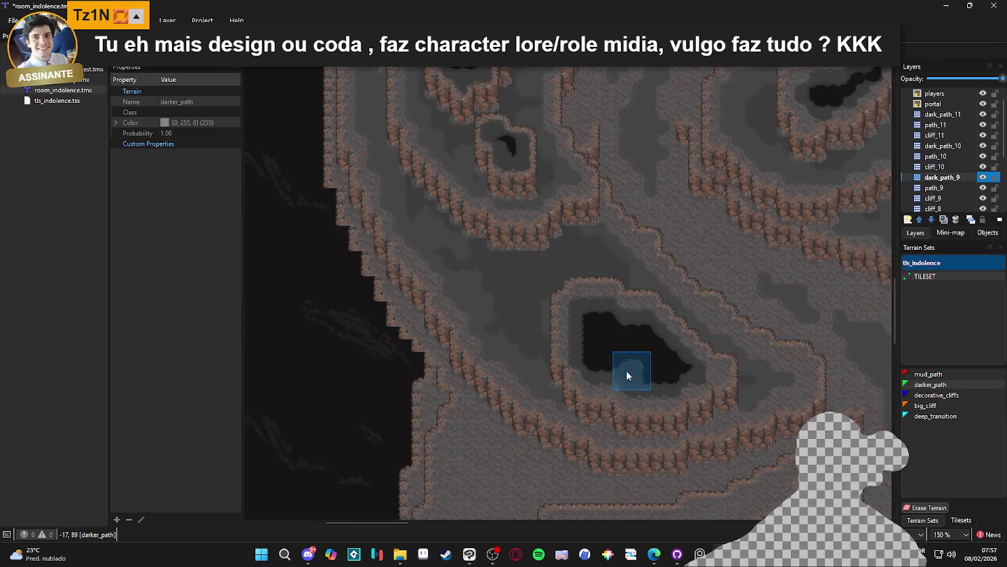
scroll(689, 456, down, 3)
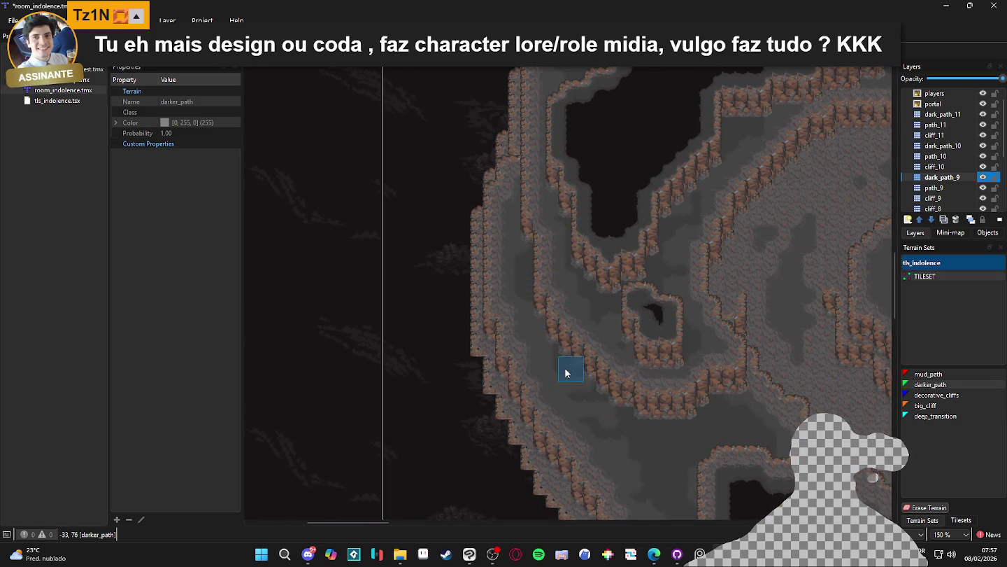
scroll(643, 382, down, 2)
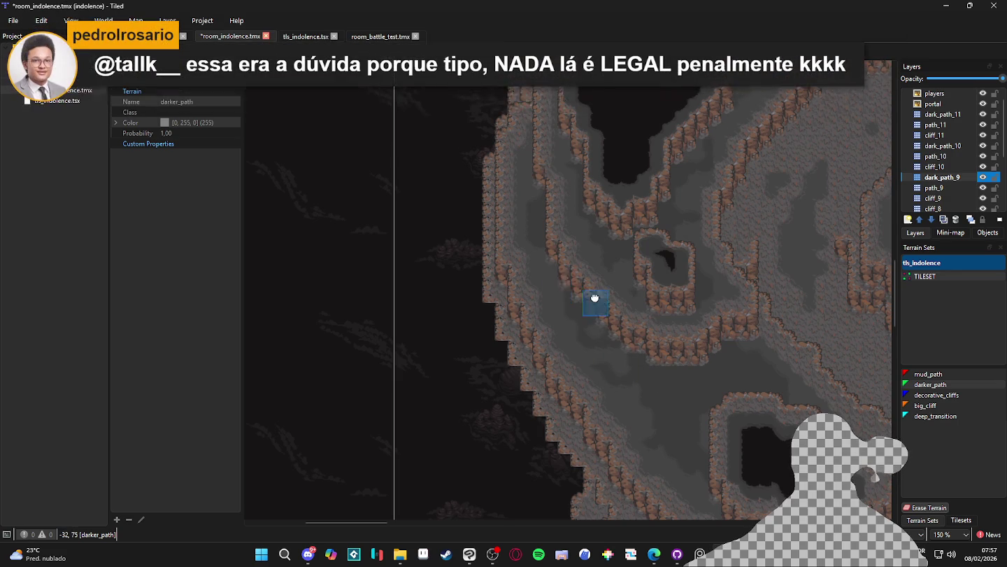
scroll(596, 299, down, 5)
scroll(710, 326, up, 3)
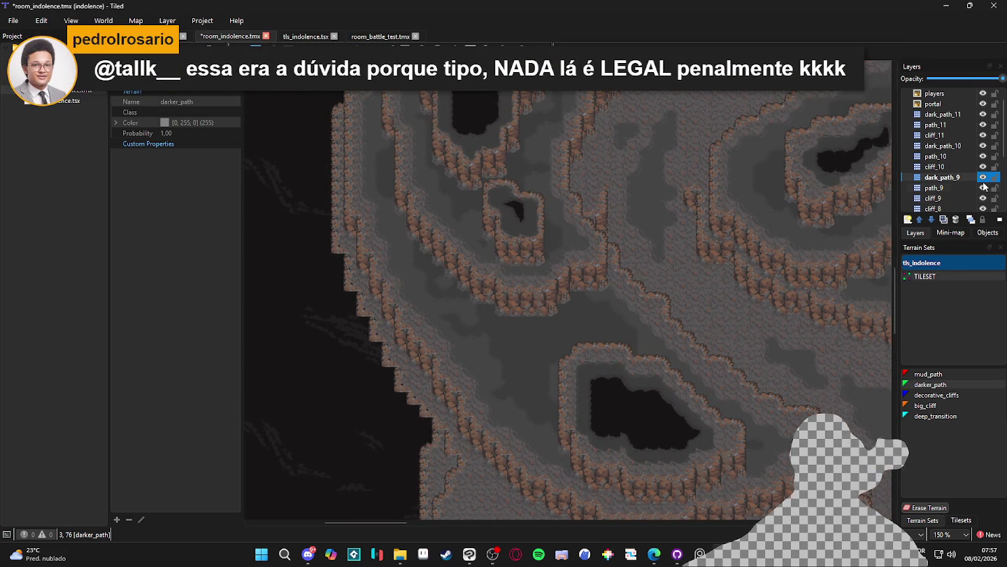
double_click(984, 179)
Step: Hide the path_9 layer to compare, then show it again
click(959, 187)
click(982, 188)
click(983, 189)
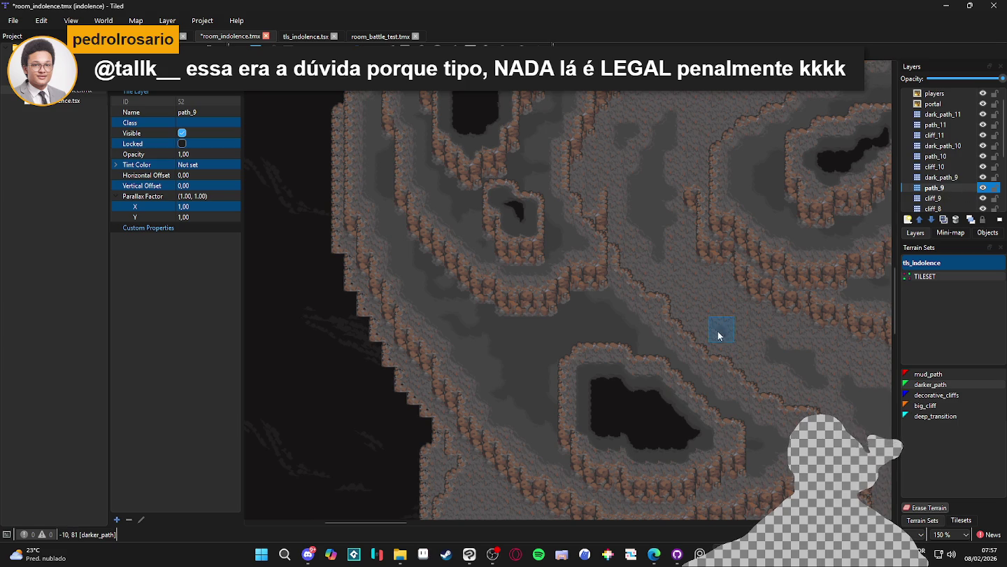
scroll(728, 341, down, 1)
scroll(727, 340, right, 2)
Step: Pick darker_path as the terrain, reselect the path_9 layer and save the map
click(938, 385)
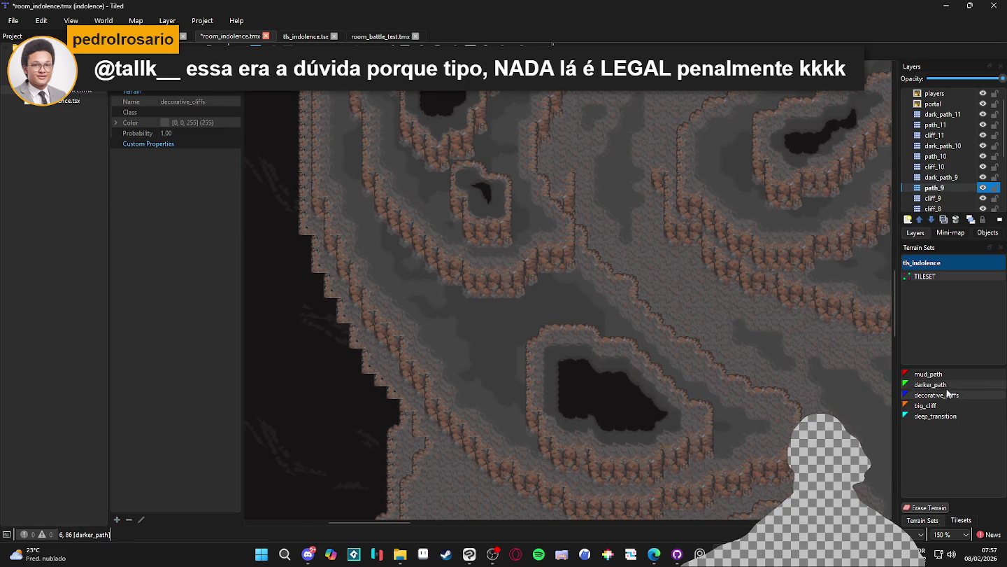
scroll(651, 400, down, 1)
scroll(651, 400, right, 1)
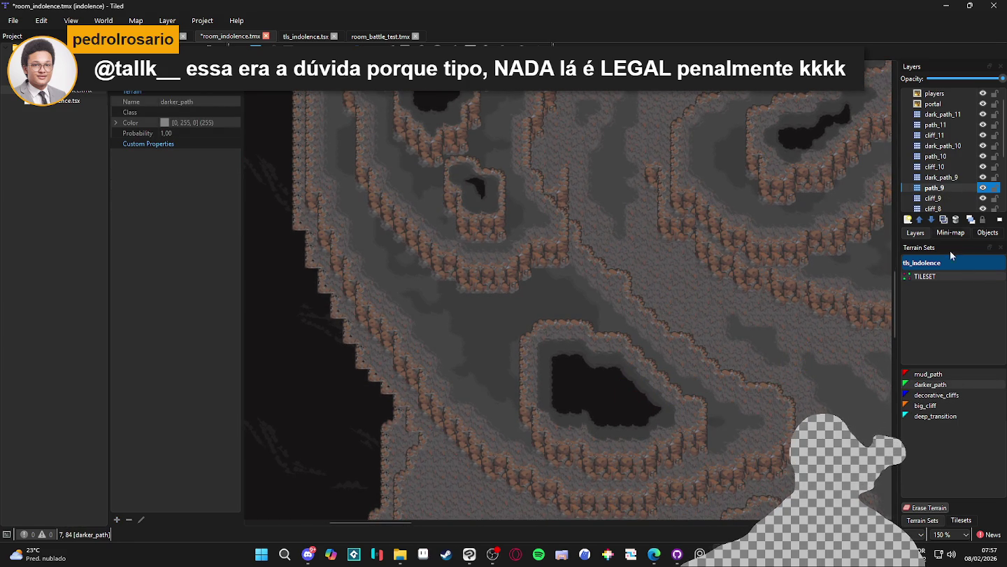
click(941, 187)
scroll(746, 334, down, 1)
scroll(745, 334, right, 1)
key(ctrl+s)
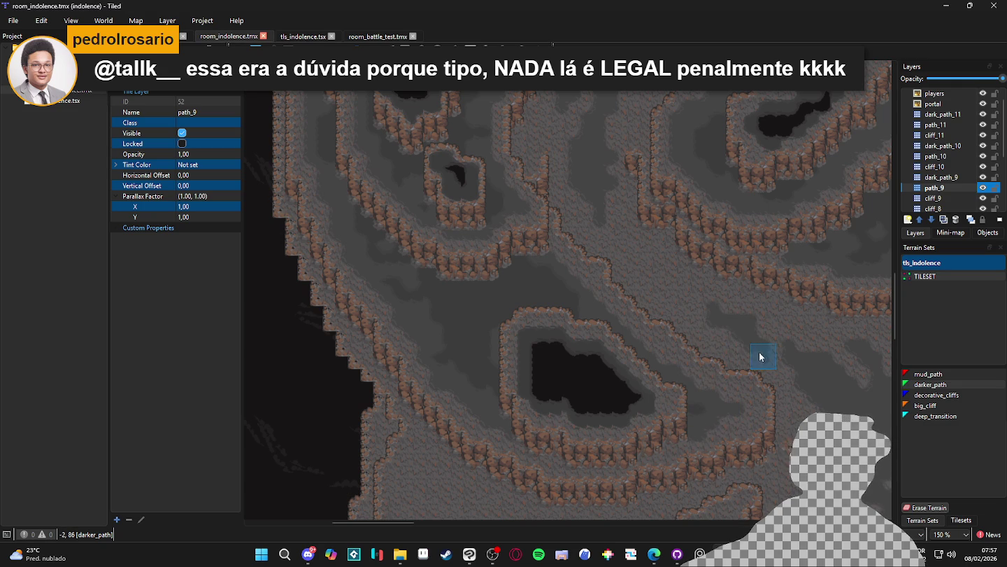
Step: Pan and zoom around the cave map to inspect the darker_path patches around the pits
scroll(699, 338, down, 1)
scroll(620, 312, down, 1)
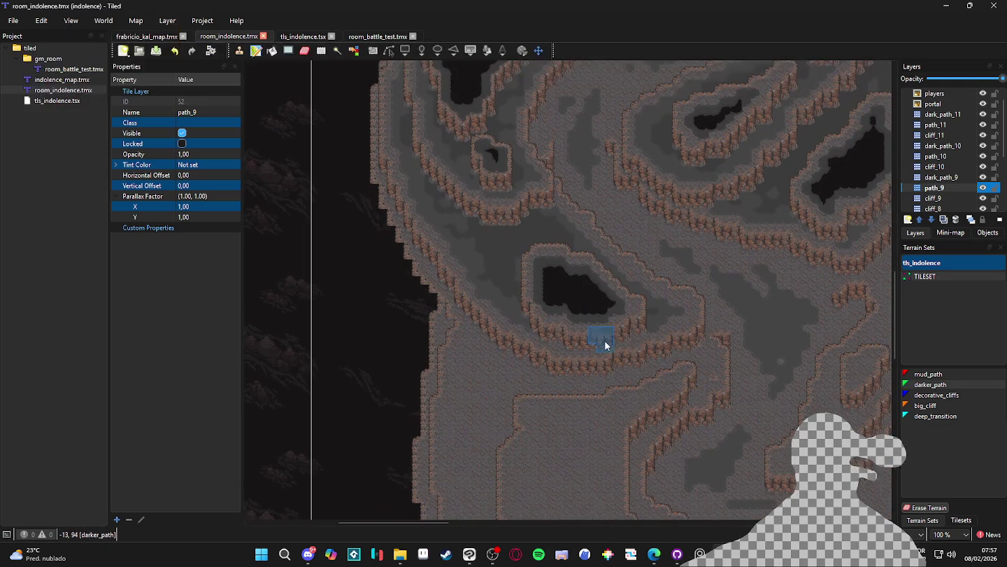
scroll(606, 339, down, 1)
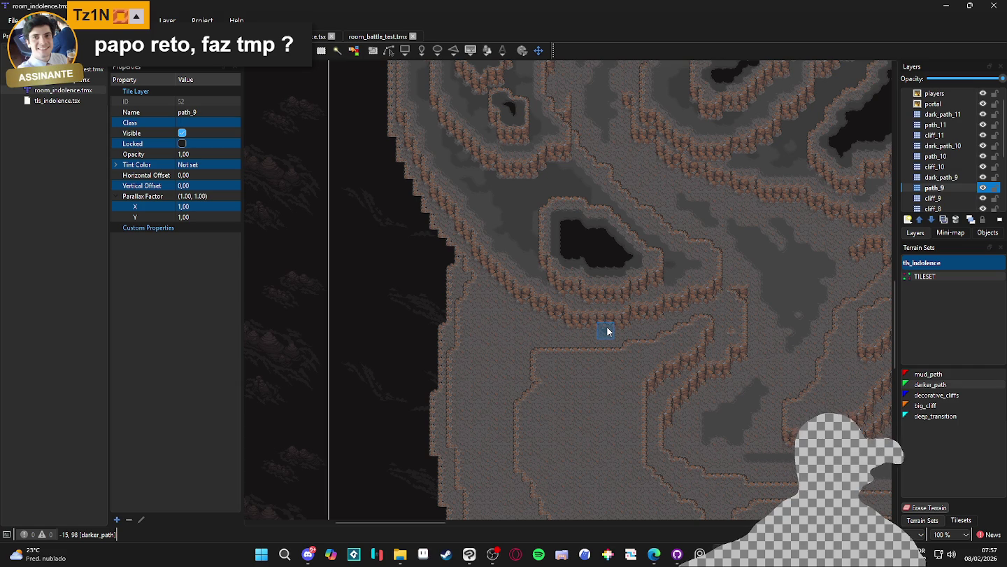
scroll(607, 326, down, 1)
drag(600, 298, 626, 326)
scroll(664, 292, down, 1)
drag(708, 276, 595, 310)
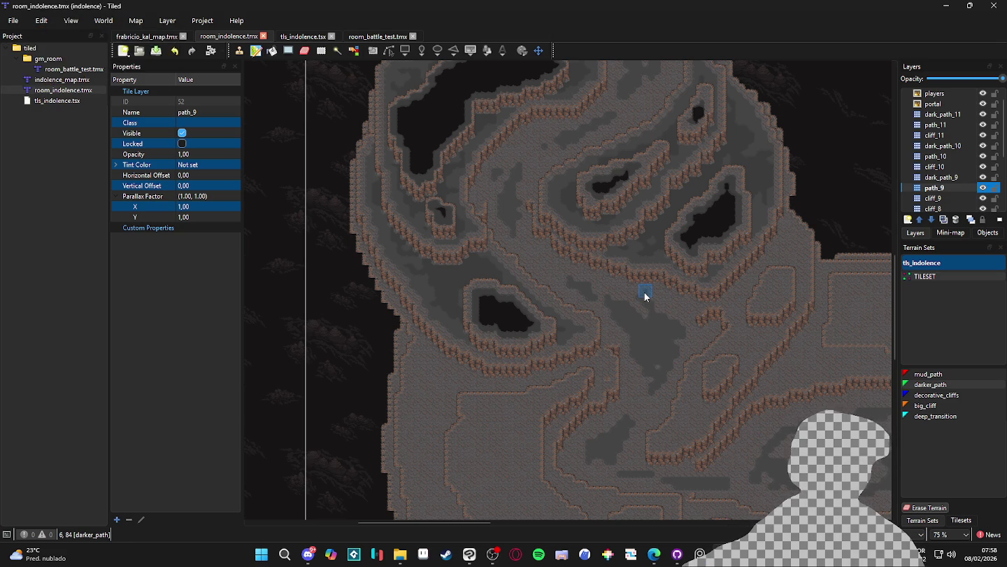
drag(609, 265, 585, 488)
scroll(574, 454, down, 5)
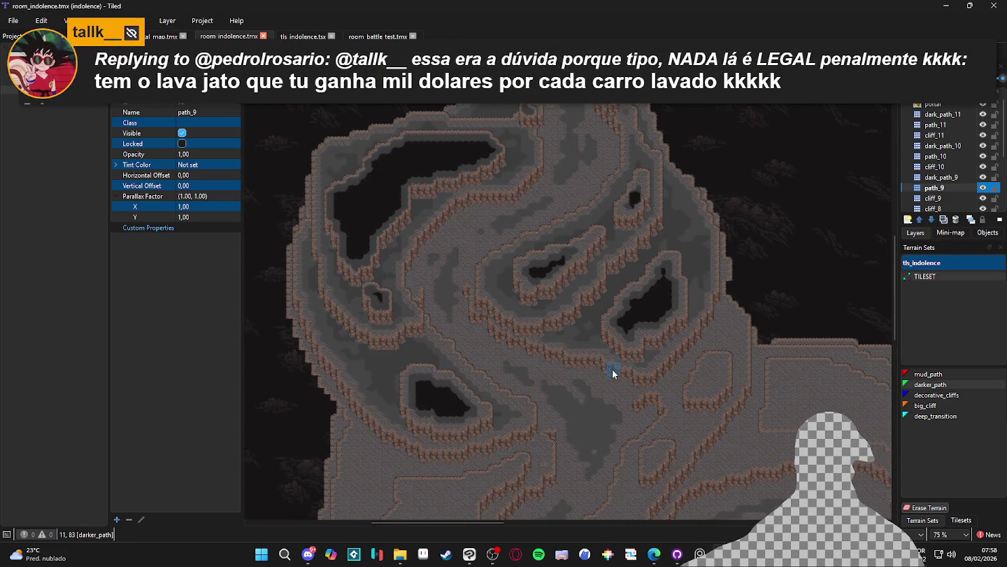
drag(576, 362, 630, 318)
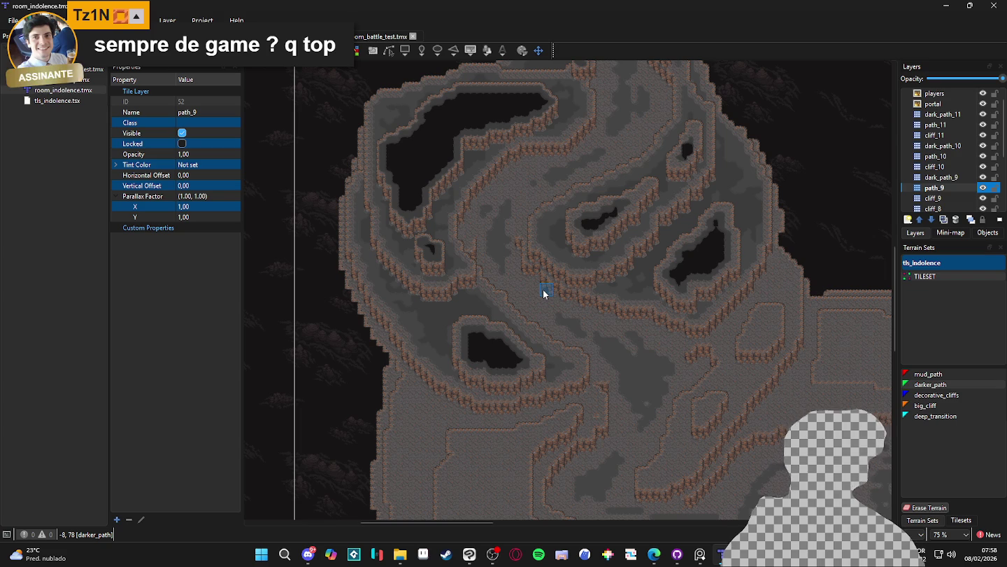
scroll(588, 278, up, 3)
scroll(588, 279, left, 2)
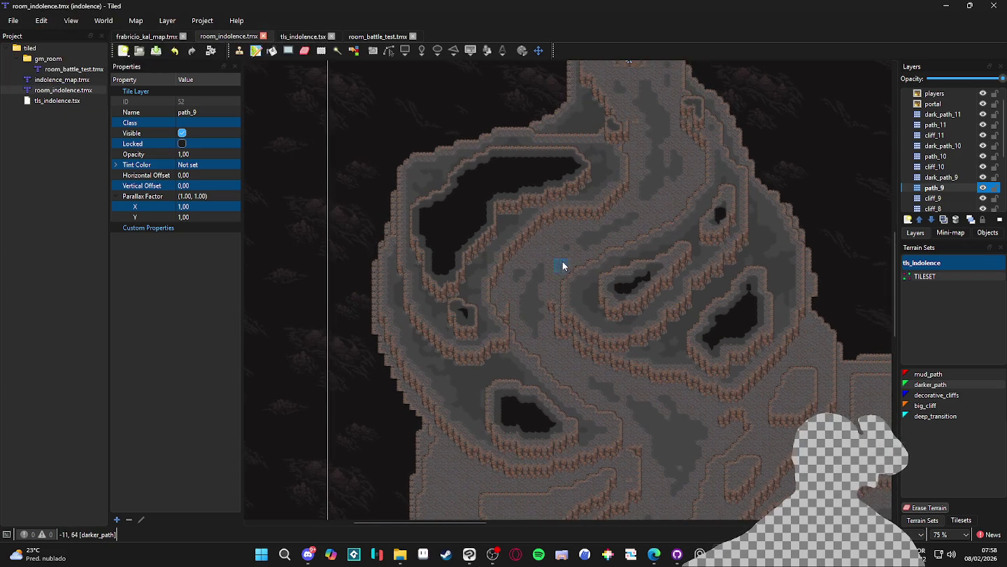
scroll(674, 242, down, 4)
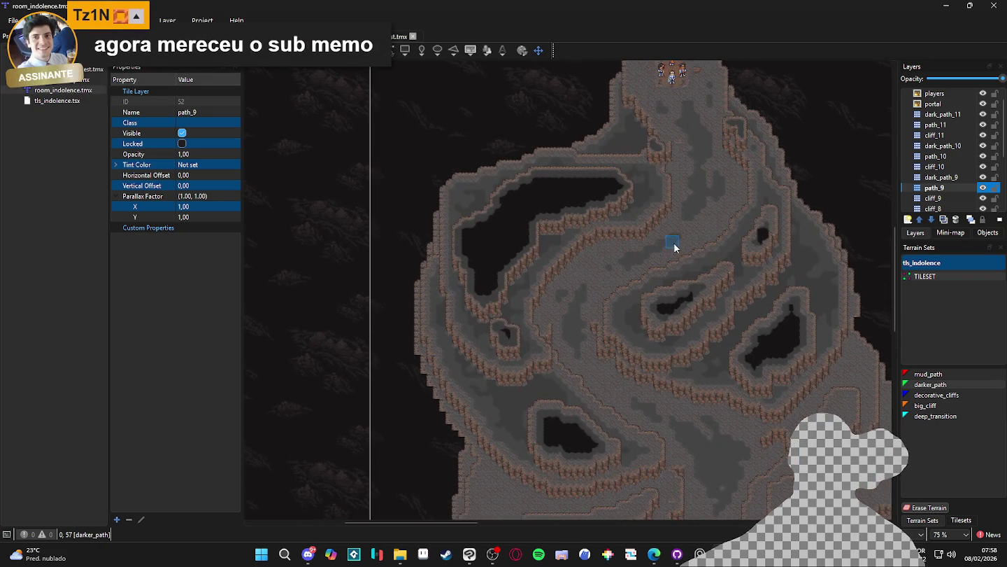
scroll(539, 337, down, 2)
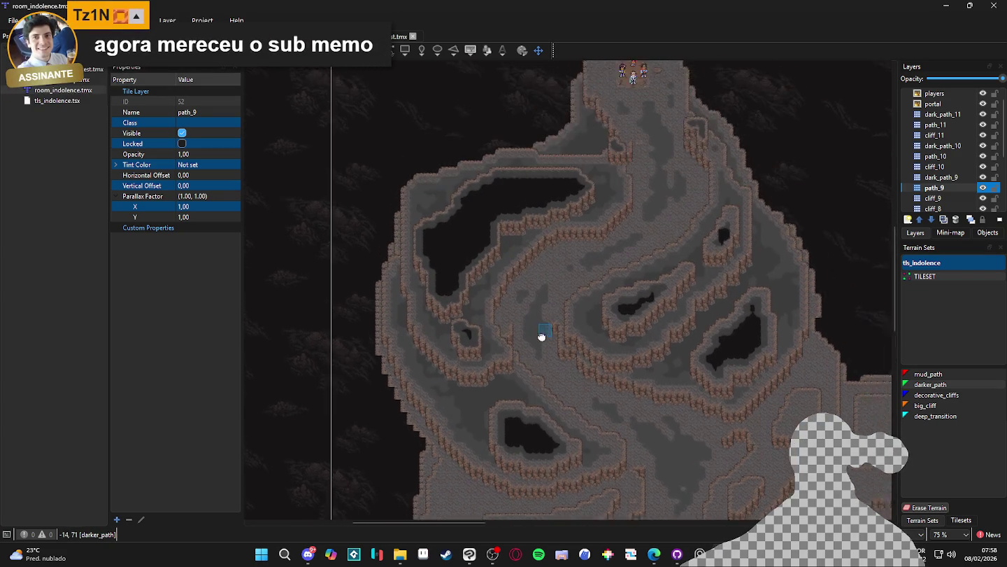
scroll(557, 237, up, 4)
scroll(569, 430, down, 5)
scroll(580, 350, left, 1)
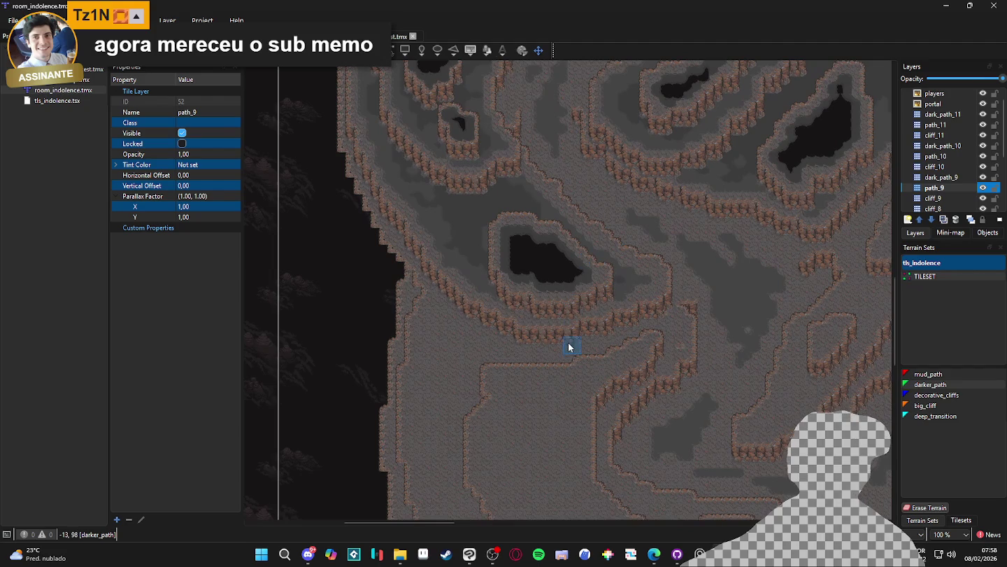
scroll(568, 344, down, 1)
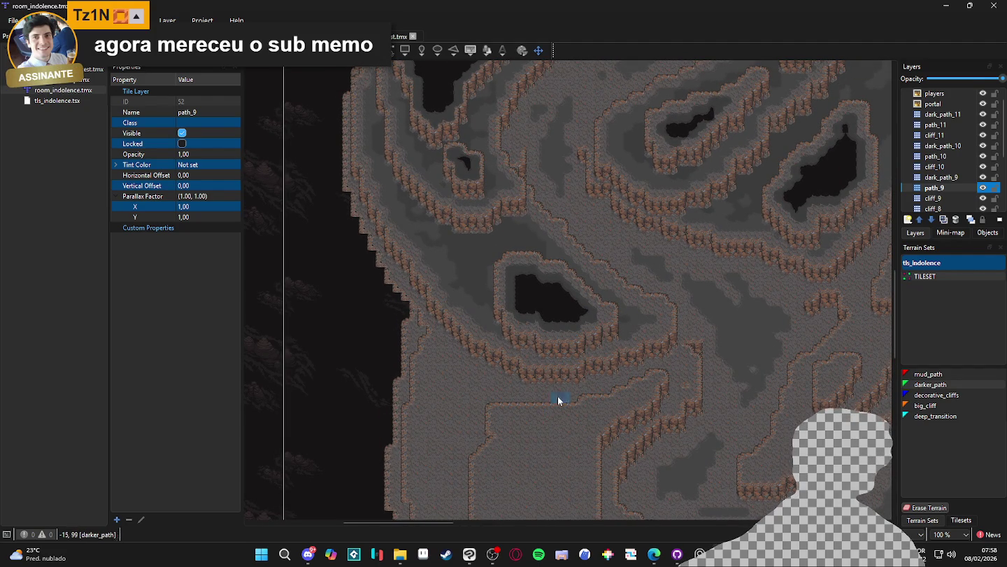
scroll(603, 361, up, 1)
scroll(602, 362, up, 5)
scroll(627, 405, right, 2)
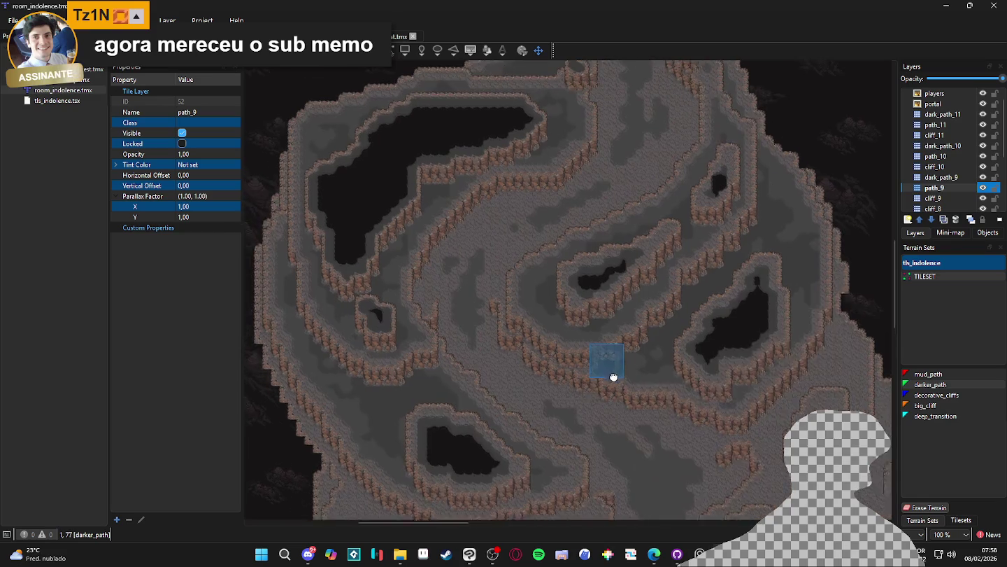
scroll(597, 352, up, 1)
scroll(735, 374, right, 1)
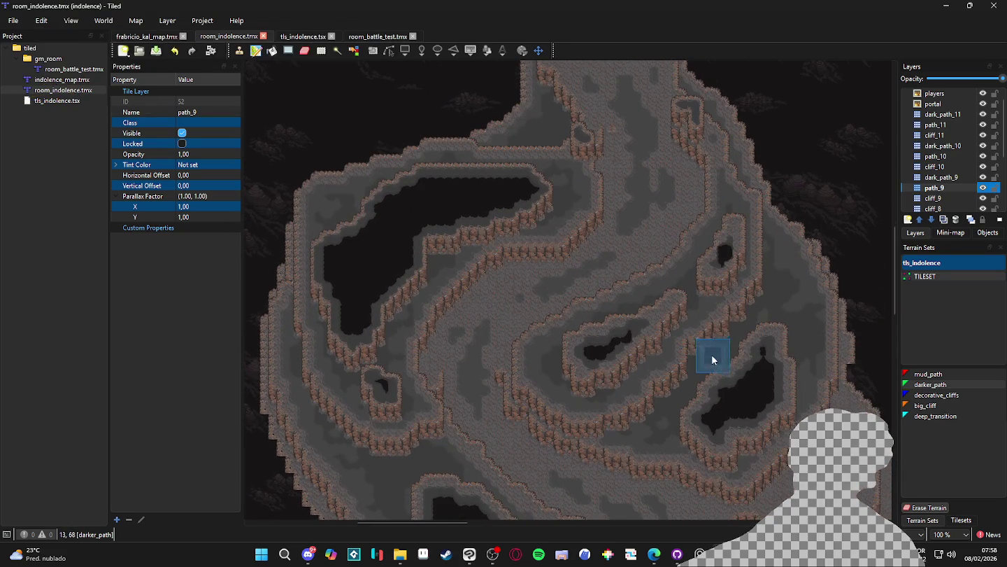
scroll(749, 383, down, 1)
scroll(749, 383, right, 2)
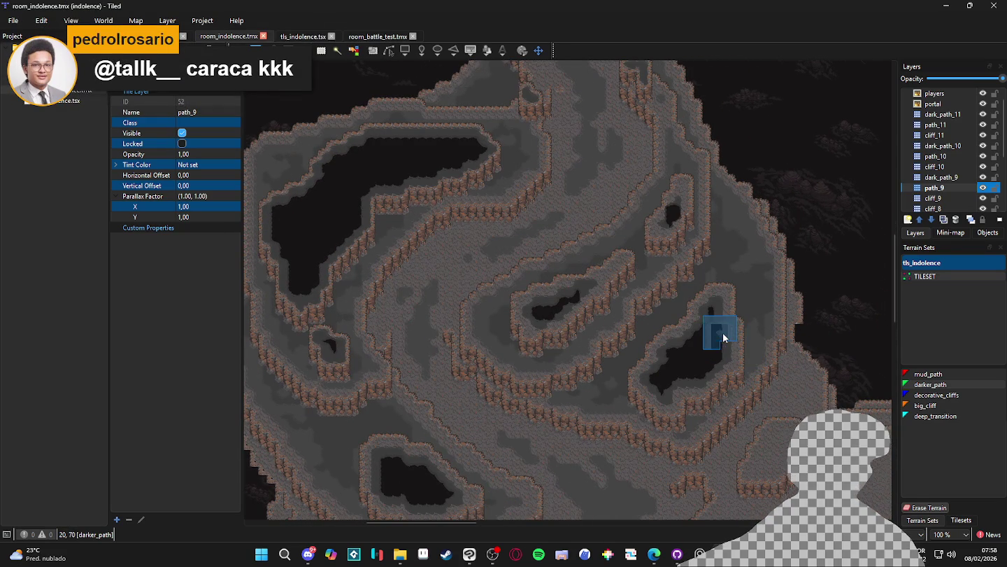
scroll(748, 295, up, 1)
scroll(749, 294, left, 2)
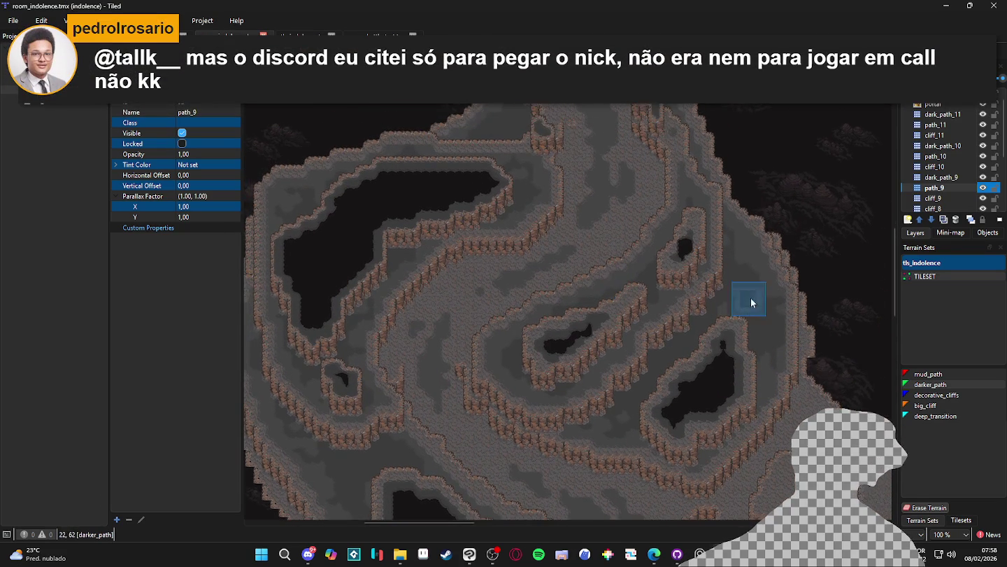
scroll(630, 323, up, 1)
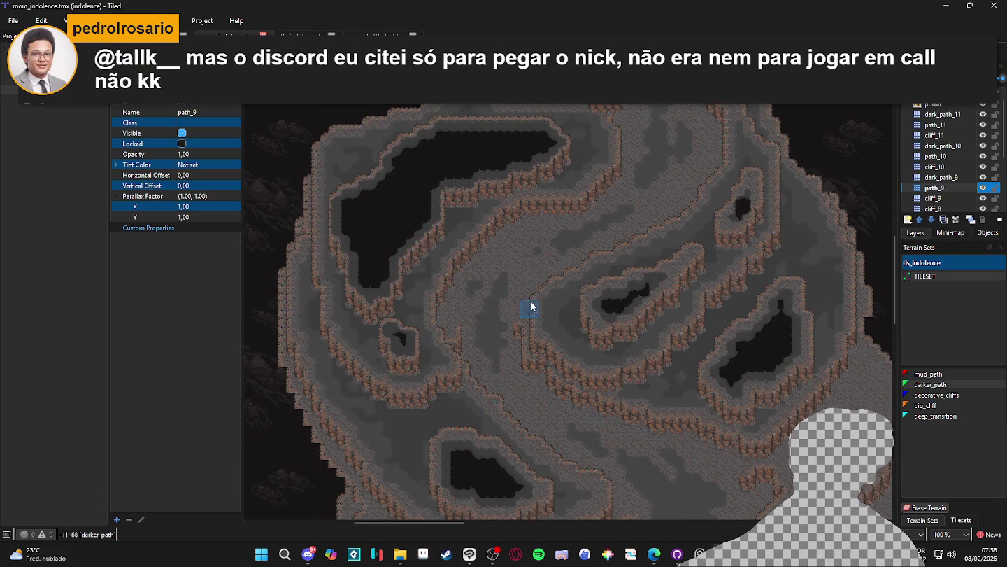
scroll(546, 349, left, 1)
ctrl+scroll(572, 362, up, 3)
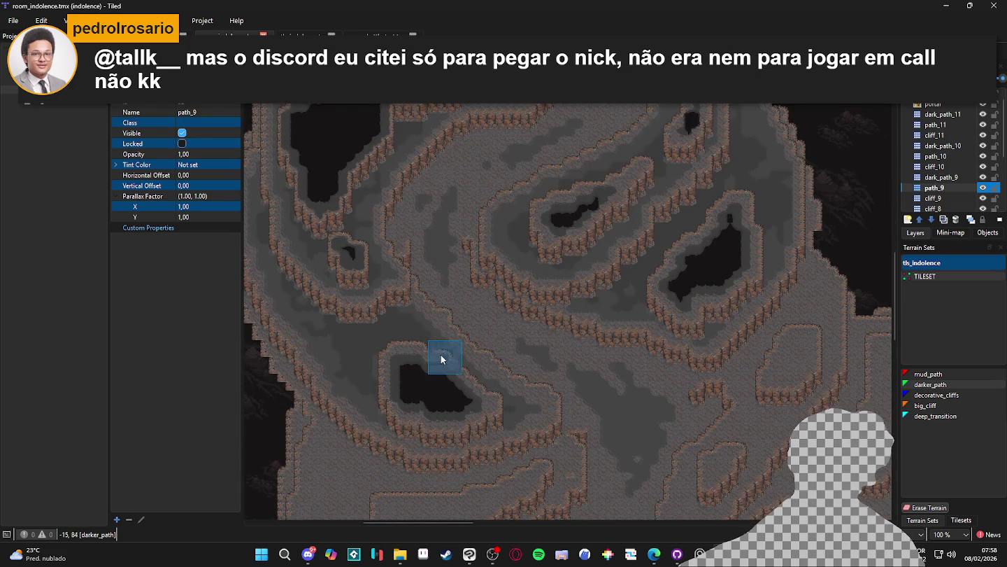
ctrl+scroll(449, 369, down, 2)
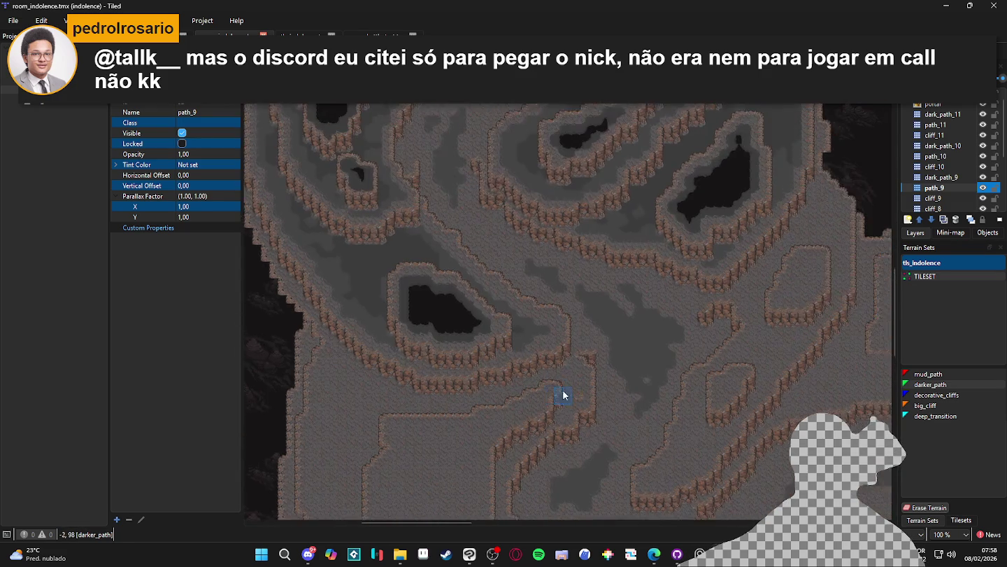
ctrl+scroll(601, 336, down, 1)
ctrl+scroll(645, 378, up, 1)
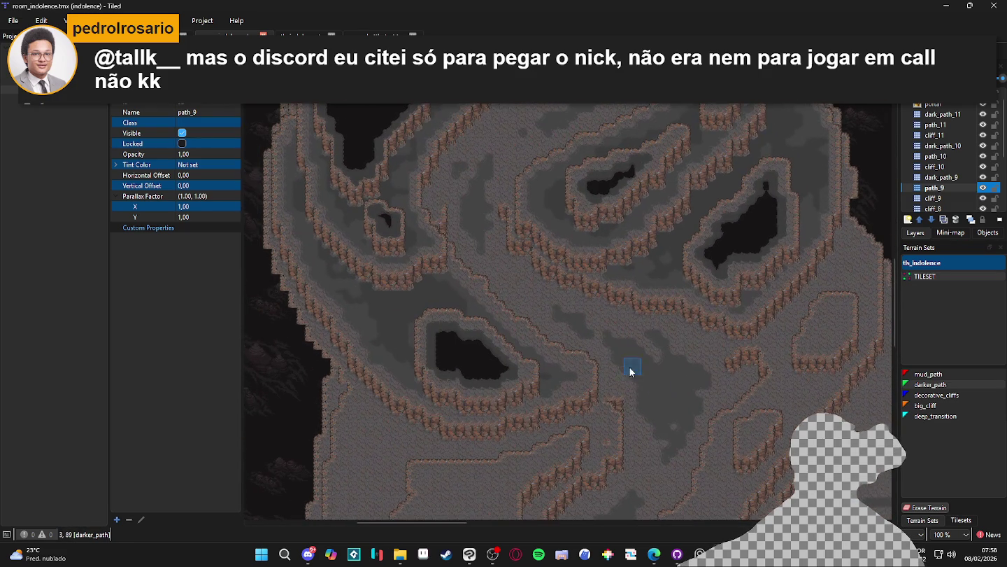
ctrl+scroll(609, 322, up, 1)
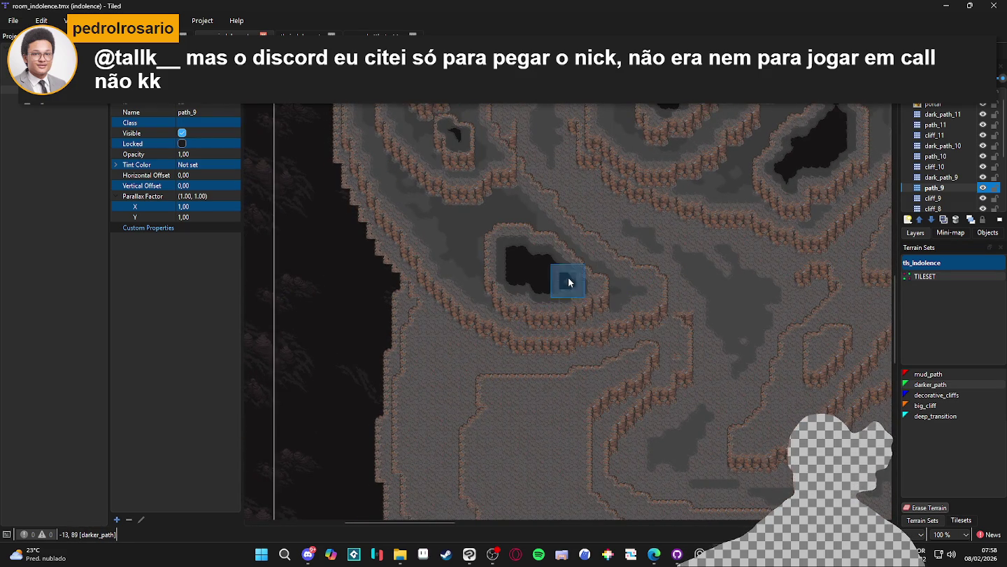
ctrl+scroll(537, 334, down, 1)
ctrl+scroll(452, 382, down, 1)
ctrl+scroll(545, 280, up, 1)
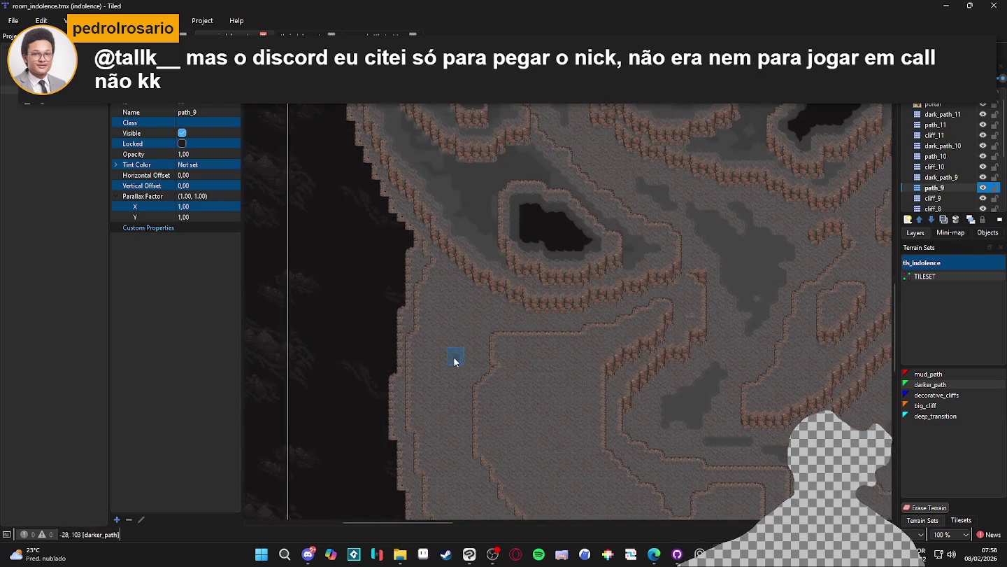
Step: Move the layer selection down to cliff_8
key(ctrl+Page_Down)
key(ctrl+Page_Down)
ctrl+scroll(540, 363, up, 1)
ctrl+scroll(574, 335, down, 1)
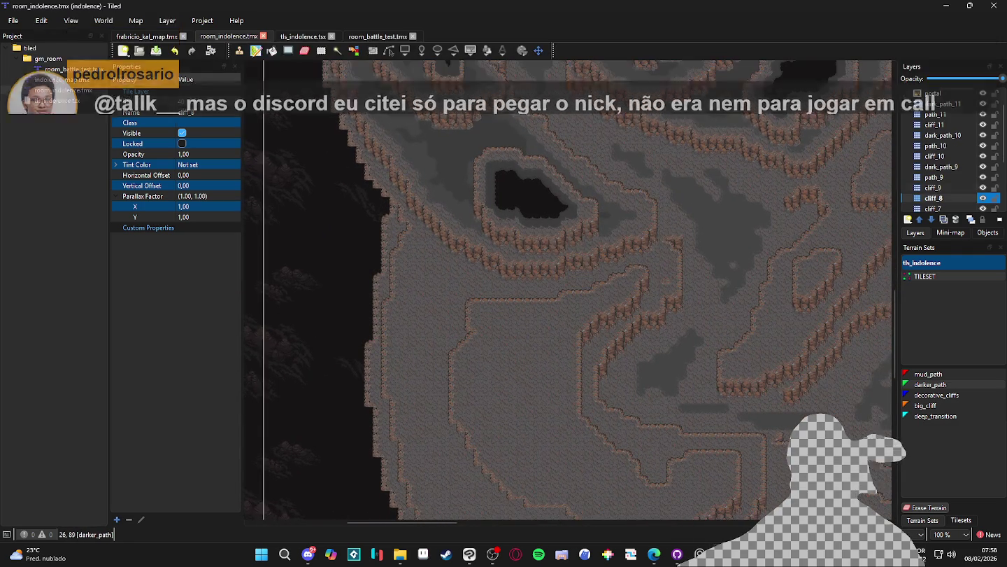
Step: Add a tile layer named path_8 above cliff_8 and pick mud_path as the terrain
click(908, 220)
click(923, 235)
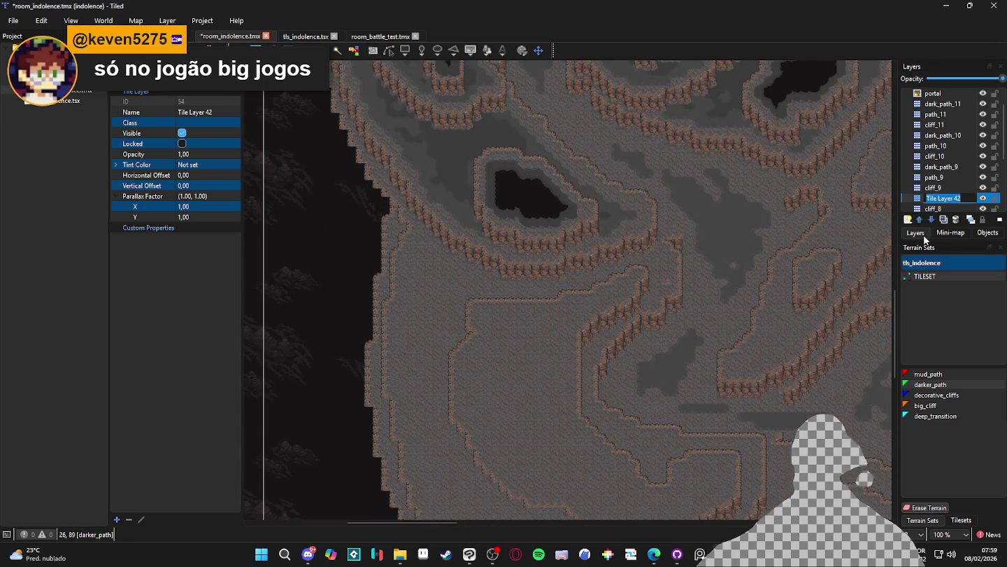
text(path_)
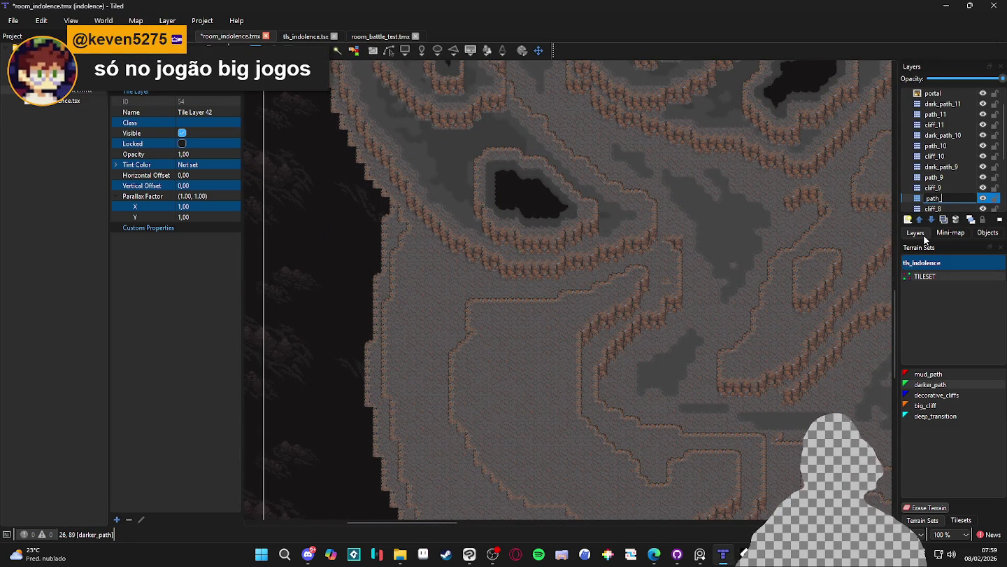
text(8)
key(Return)
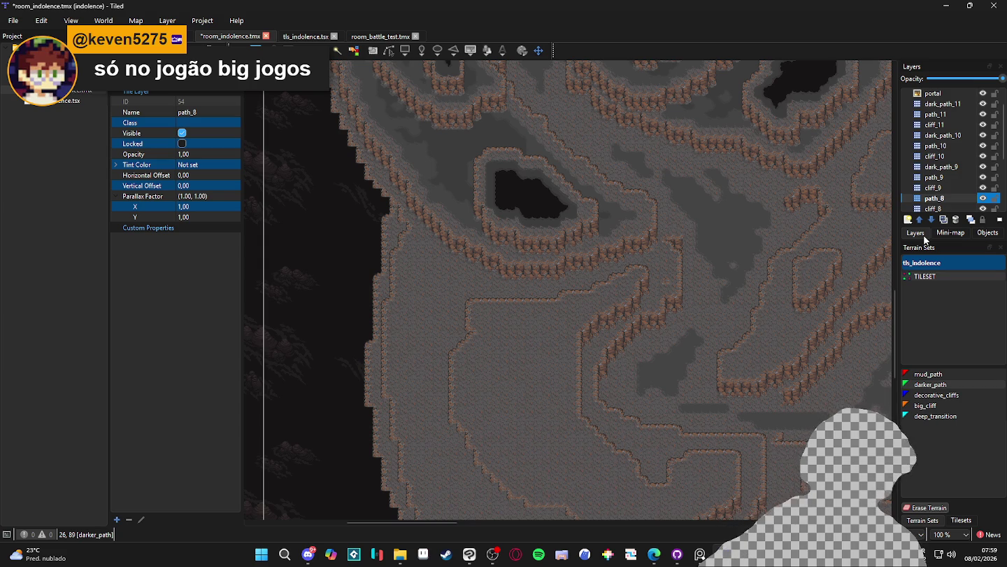
click(929, 374)
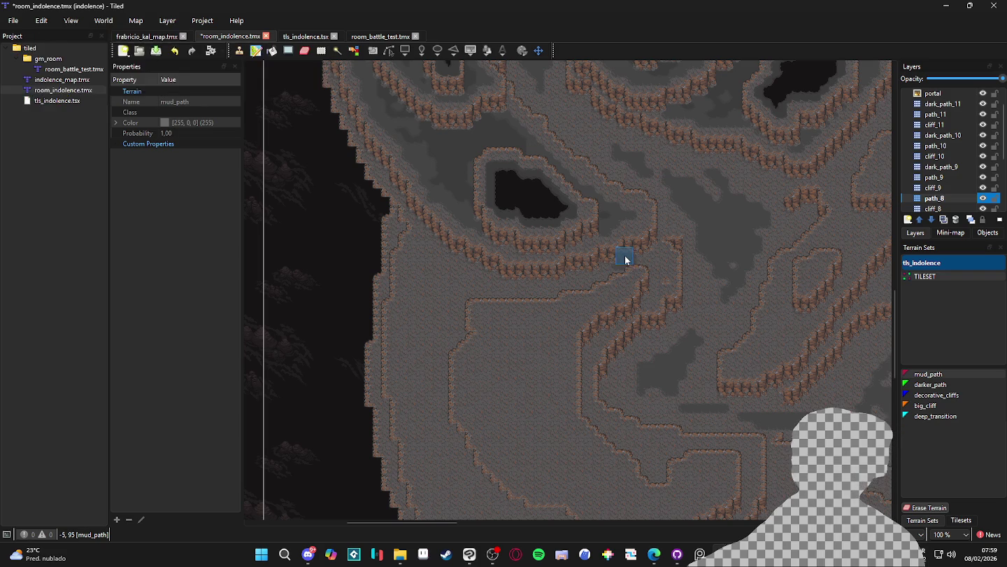
Step: Save, then paint mud_path through the cliff gap and down along the cliff edge
scroll(630, 256, left, 1)
key(ctrl+s)
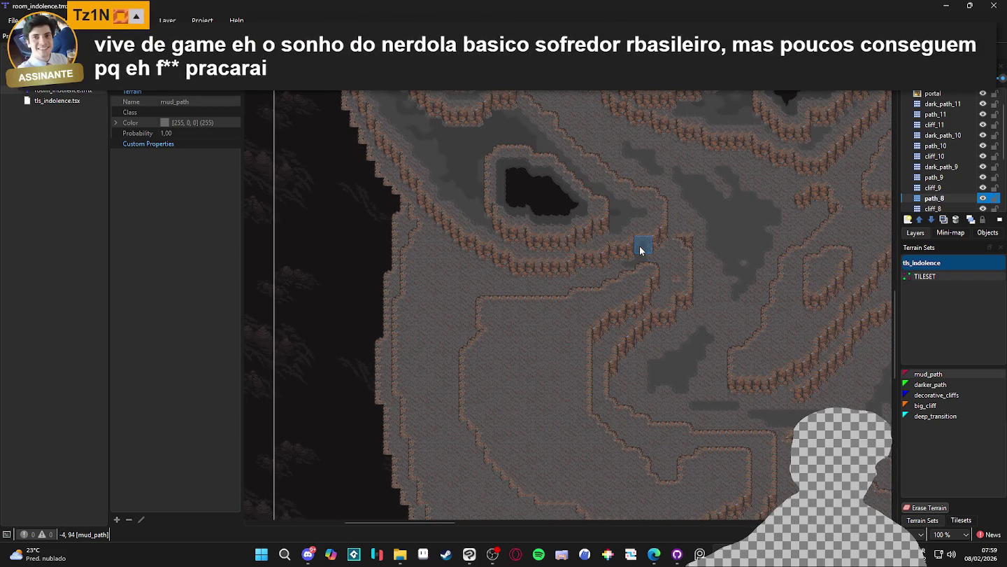
scroll(636, 248, up, 2)
click(655, 249)
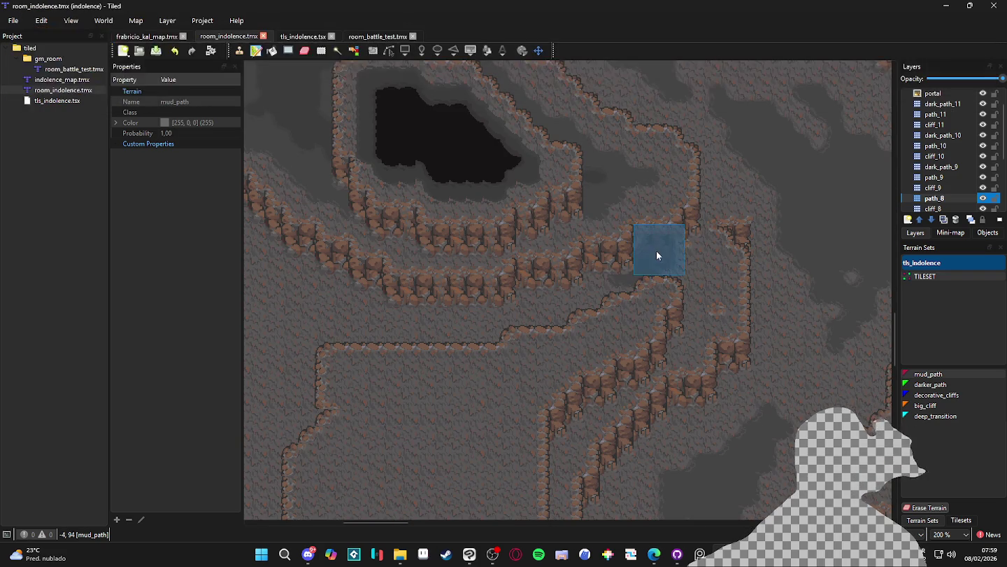
mouse_move(677, 279)
mouse_down()
mouse_move(687, 262)
mouse_move(711, 262)
mouse_move(712, 289)
mouse_move(693, 286)
mouse_move(711, 308)
mouse_move(682, 335)
mouse_up()
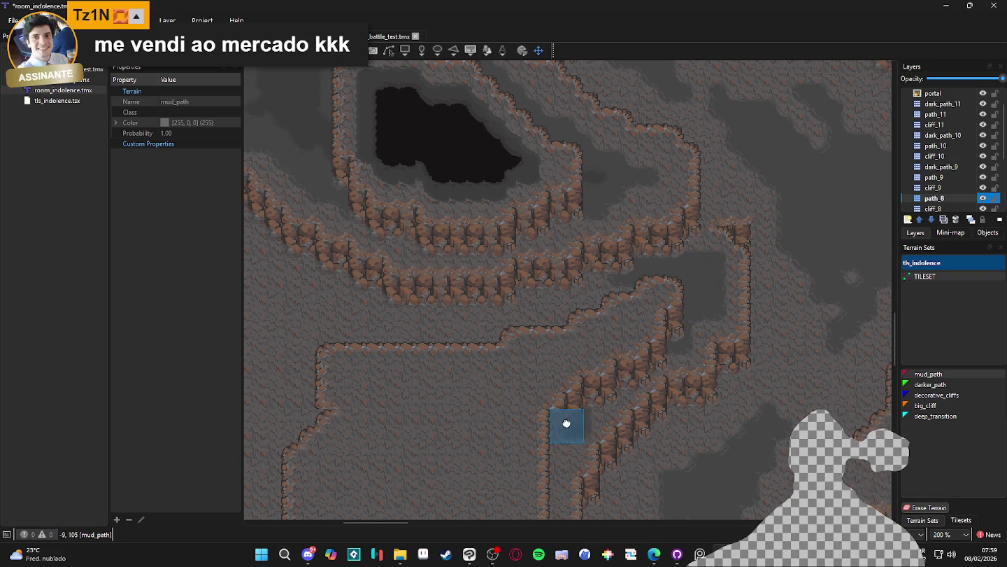
scroll(567, 421, down, 3)
drag(612, 266, 566, 299)
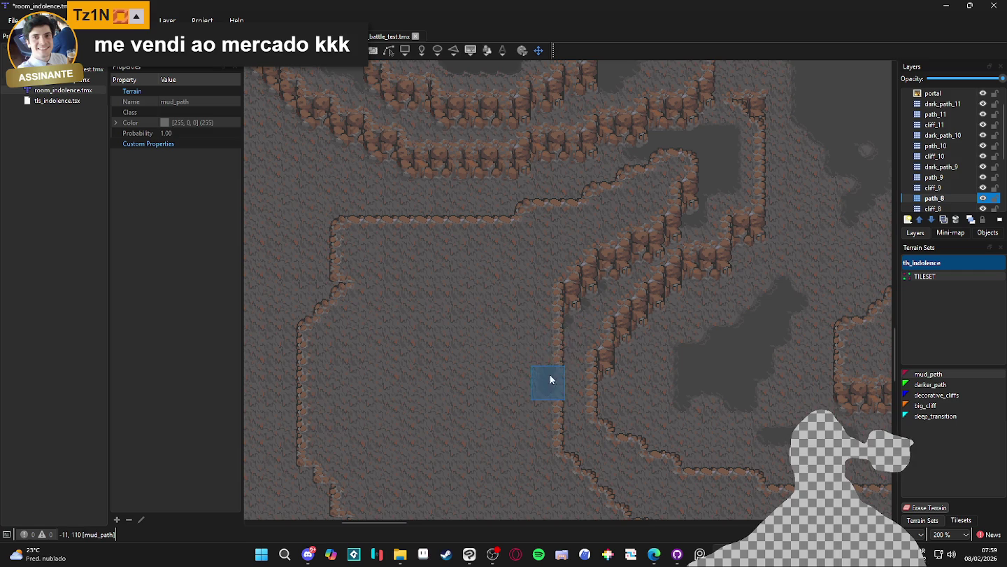
mouse_move(554, 398)
mouse_down()
mouse_move(556, 347)
mouse_move(571, 451)
mouse_move(592, 456)
mouse_move(566, 321)
mouse_move(571, 345)
mouse_move(620, 384)
mouse_move(675, 364)
mouse_move(696, 382)
mouse_move(820, 383)
mouse_move(831, 406)
mouse_move(649, 382)
mouse_move(687, 424)
mouse_move(646, 306)
mouse_up()
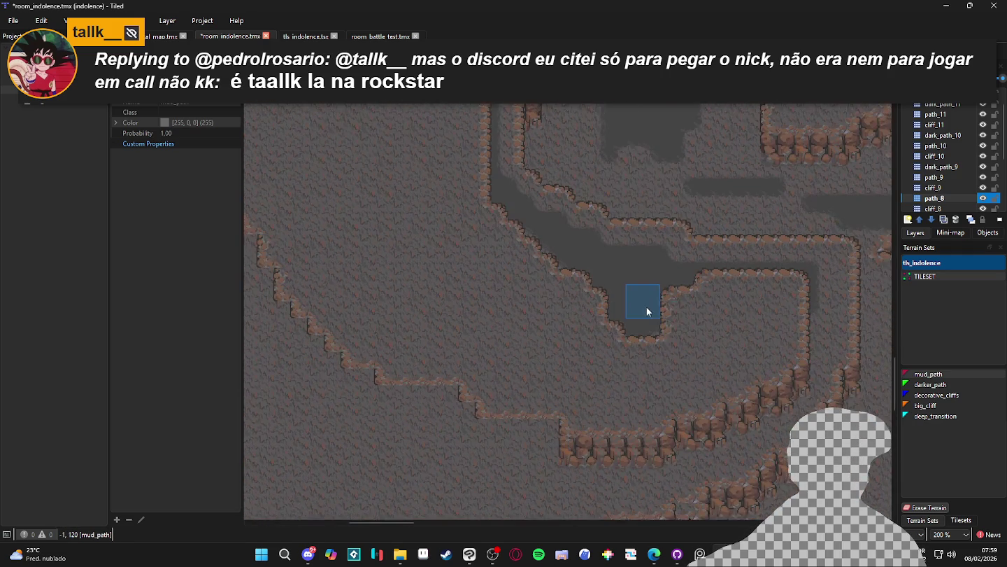
Step: Extend the mud_path to the channel's end and around its bend
scroll(646, 306, up, 1)
scroll(672, 349, up, 1)
mouse_move(715, 334)
mouse_down()
mouse_move(839, 342)
mouse_move(837, 333)
mouse_move(843, 396)
mouse_up()
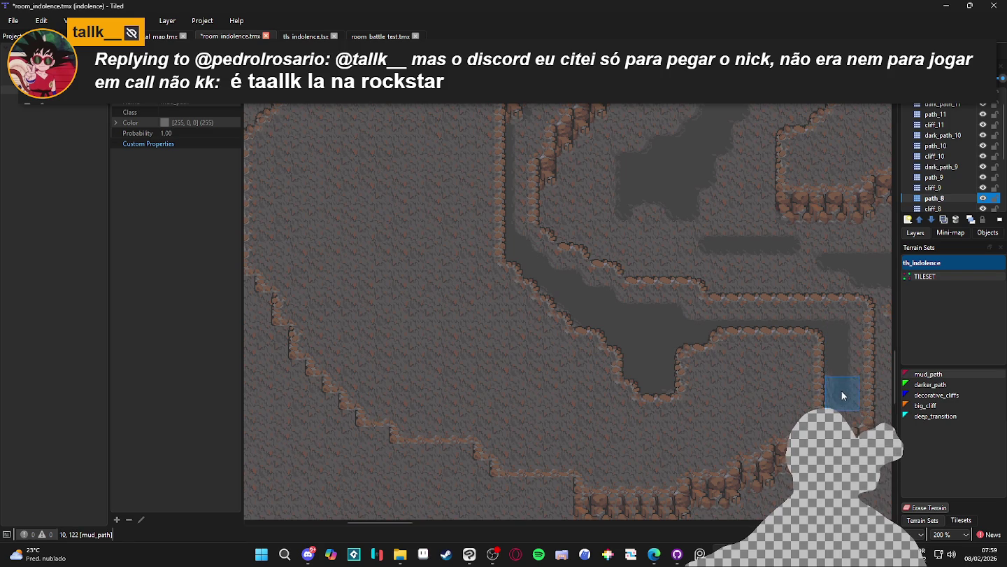
scroll(822, 343, down, 1)
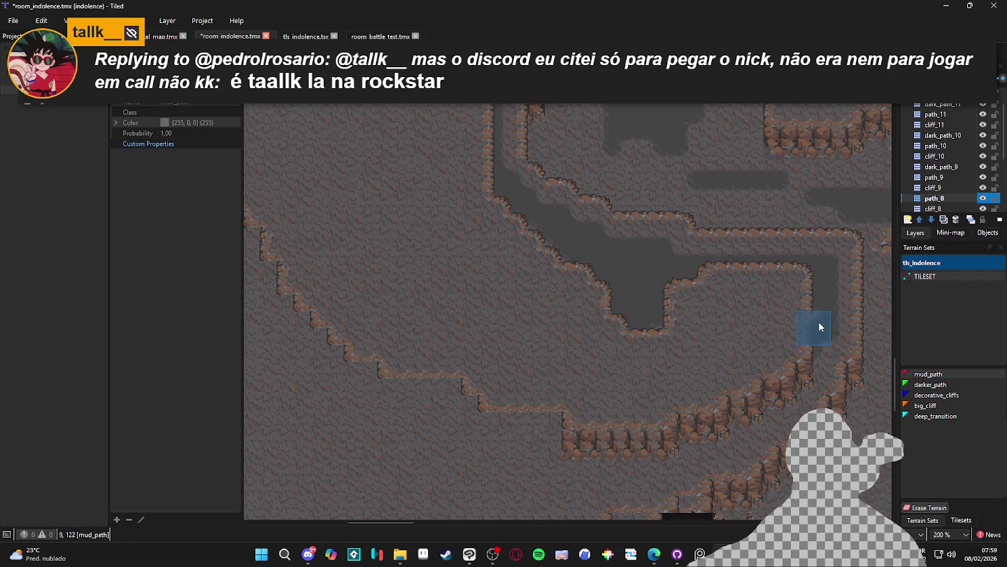
click(785, 412)
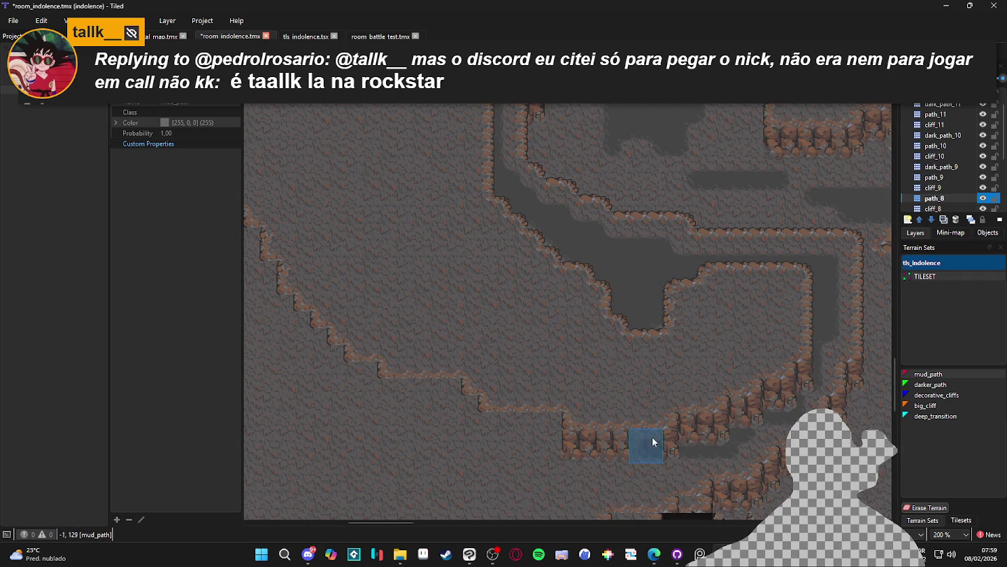
Step: Extend the mud_path strip under the cliffs leftward and upward
scroll(702, 429, down, 1)
scroll(701, 431, left, 1)
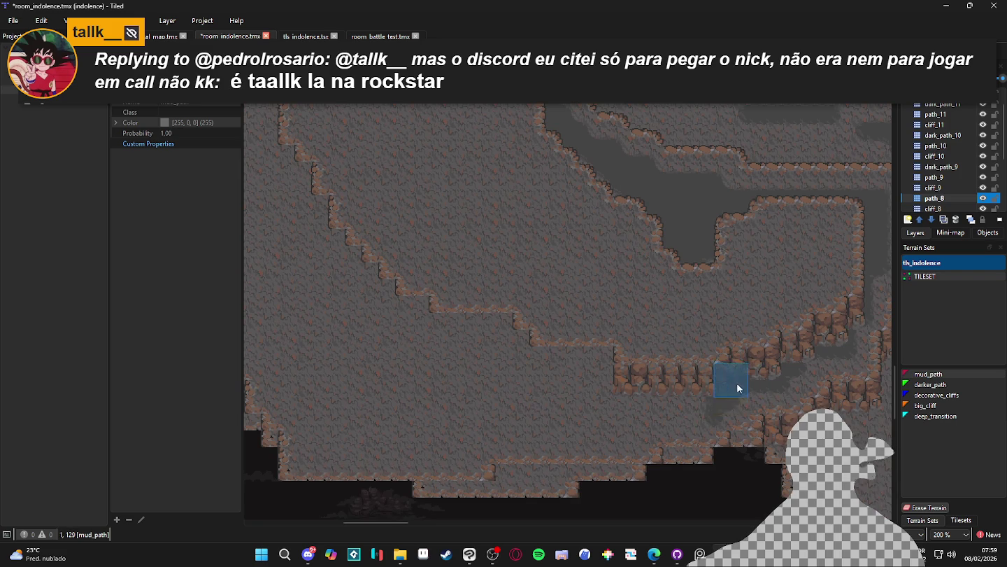
click(708, 401)
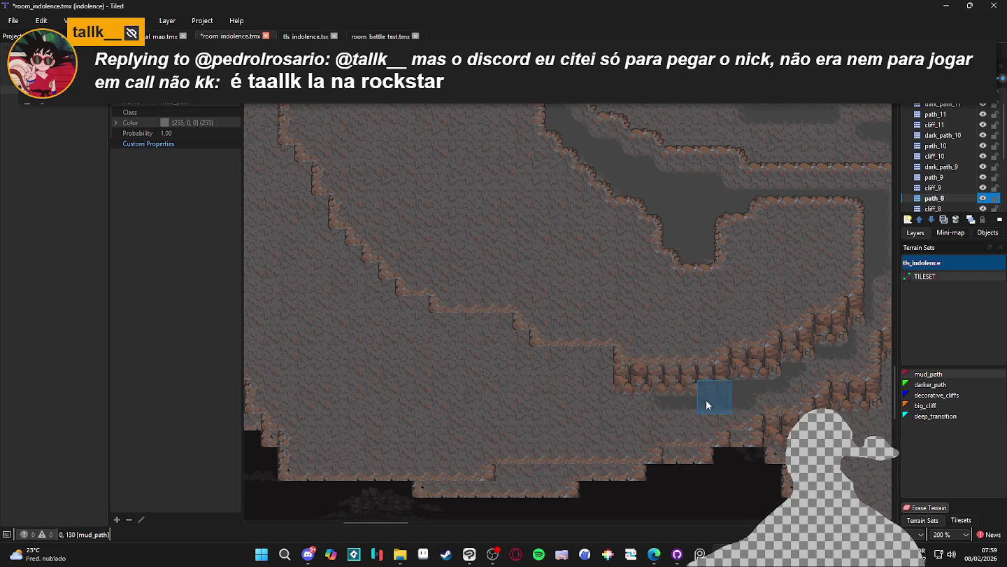
click(660, 399)
click(627, 405)
click(581, 385)
click(572, 344)
click(530, 327)
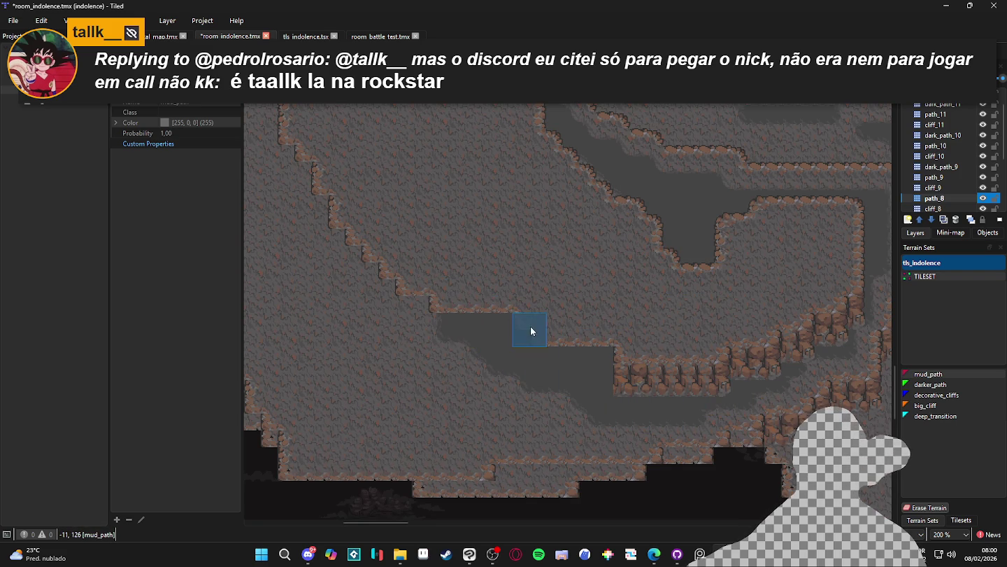
Step: Paint mud_path leftward along the strip, down the channel, and as a broad band over the rock
scroll(567, 356, down, 2)
scroll(653, 160, up, 2)
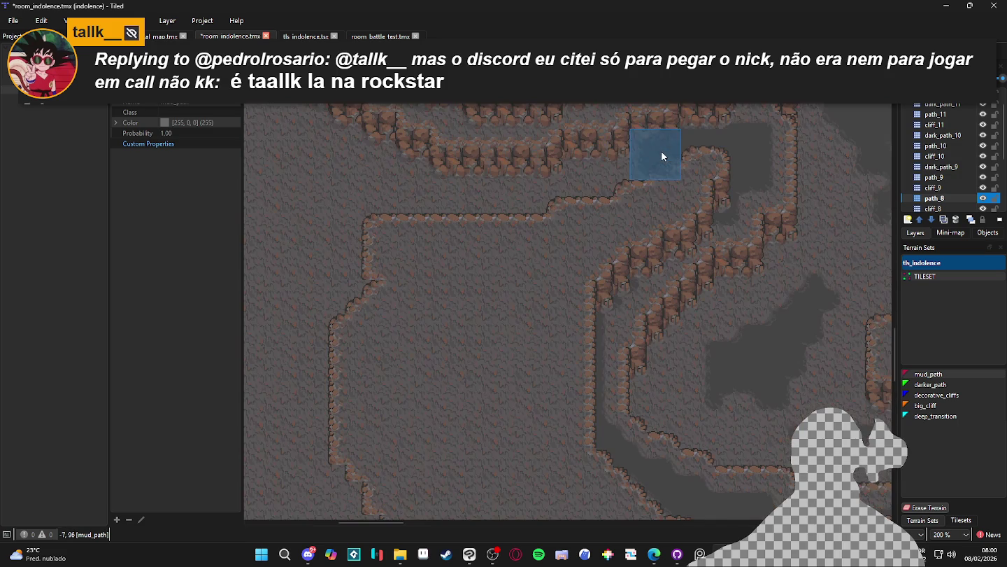
drag(653, 161, 465, 198)
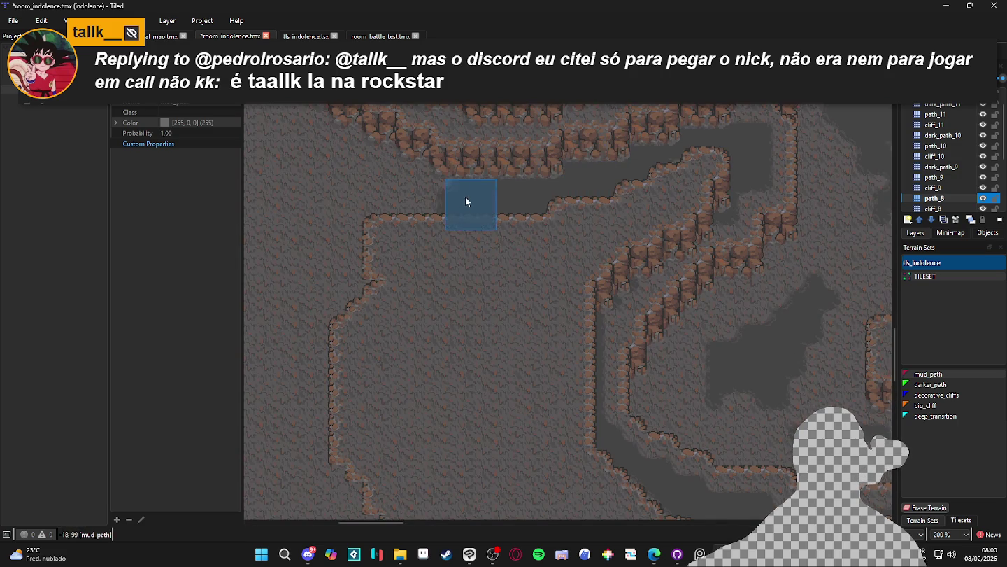
scroll(465, 199, up, 3)
mouse_move(637, 294)
mouse_down()
mouse_move(466, 357)
mouse_move(493, 309)
mouse_move(429, 183)
mouse_move(387, 283)
mouse_move(412, 353)
mouse_up()
scroll(410, 348, down, 3)
mouse_move(450, 148)
mouse_down()
mouse_move(438, 253)
mouse_move(416, 255)
mouse_move(500, 341)
mouse_up()
drag(436, 299, 474, 443)
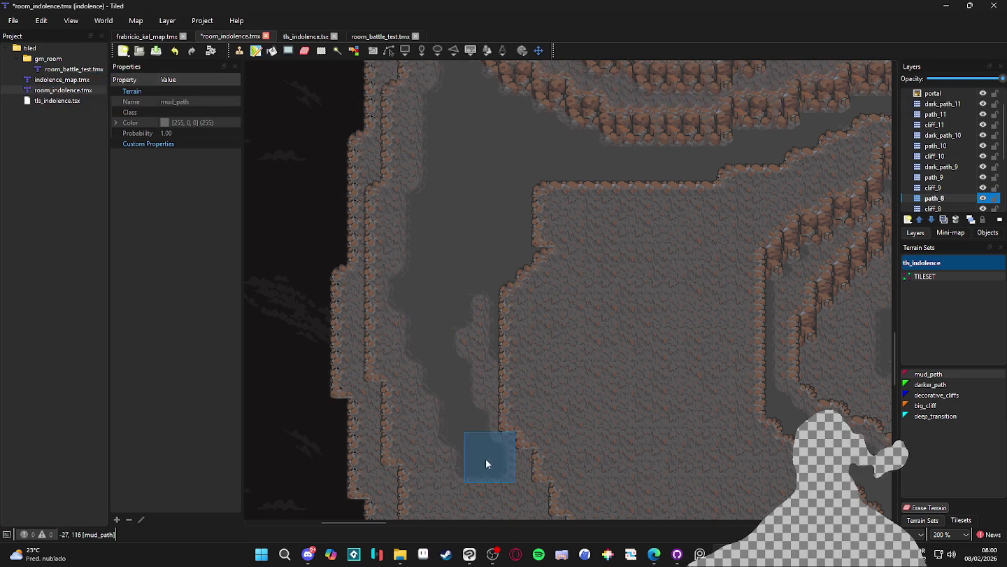
scroll(499, 405, down, 3)
mouse_move(427, 157)
mouse_down()
mouse_move(443, 397)
mouse_move(500, 354)
mouse_move(595, 428)
mouse_move(524, 284)
mouse_up()
scroll(596, 428, down, 3)
mouse_move(379, 222)
mouse_down()
mouse_move(637, 354)
mouse_move(485, 312)
mouse_move(665, 358)
mouse_move(466, 369)
mouse_up()
scroll(467, 368, down, 1)
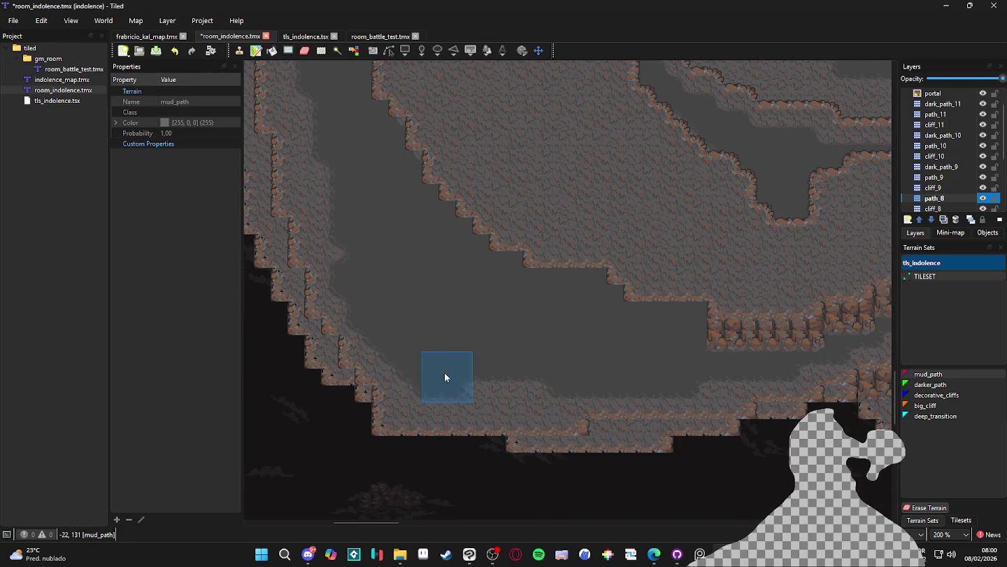
scroll(572, 366, up, 1)
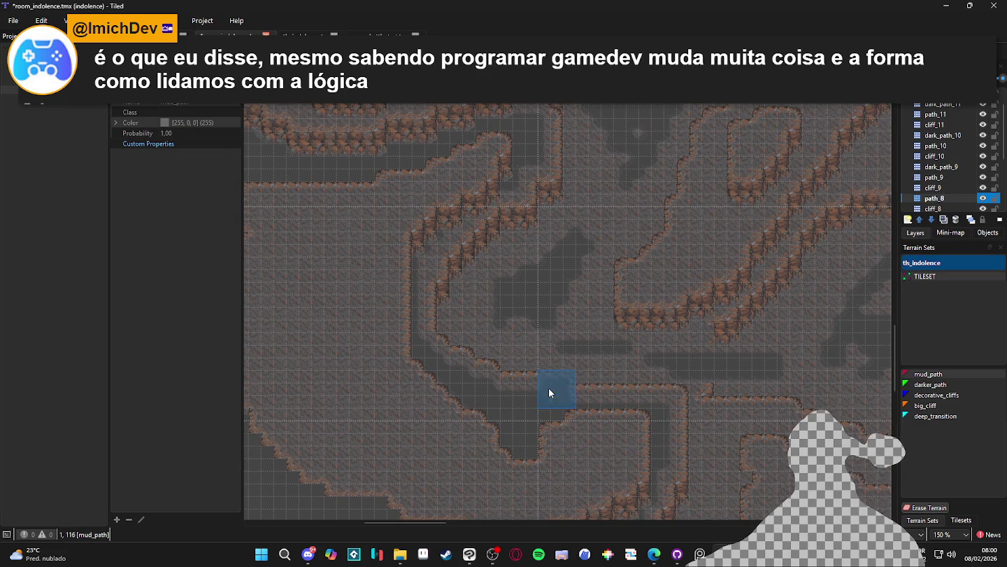
scroll(549, 387, down, 1)
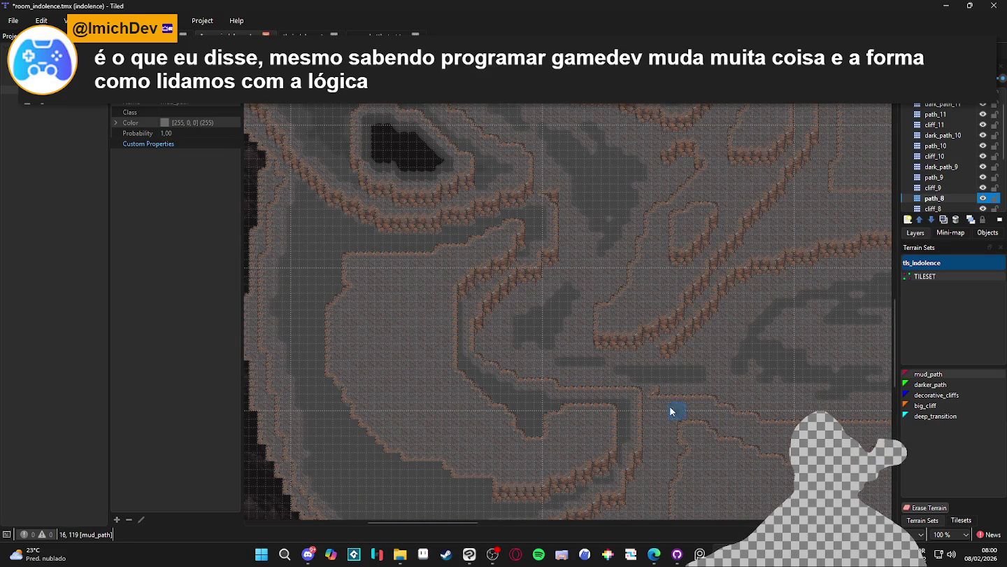
scroll(636, 383, up, 1)
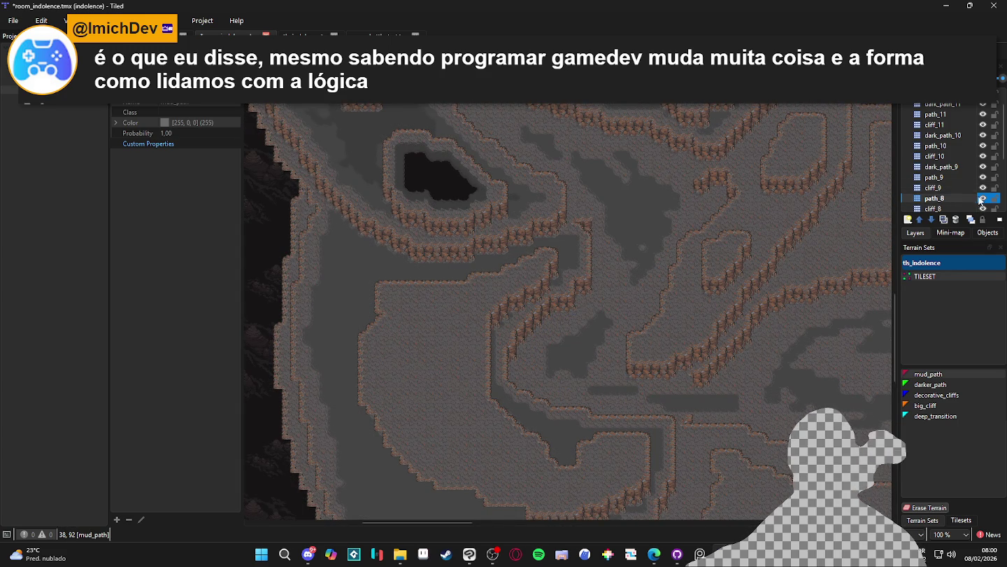
Step: Add a tile layer named dark_path_8 above path_8 and save the map
click(920, 221)
click(922, 235)
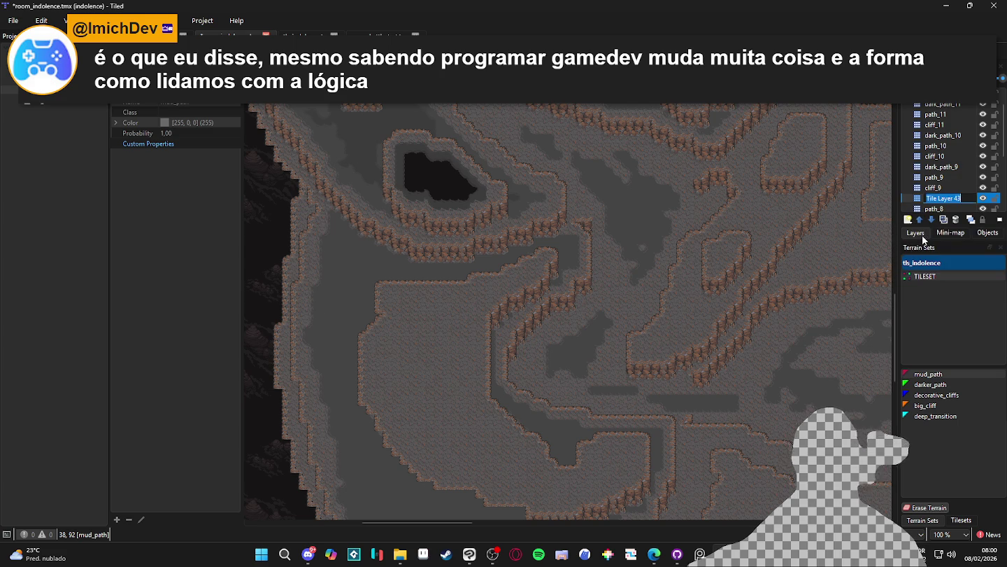
text(dark_path_8)
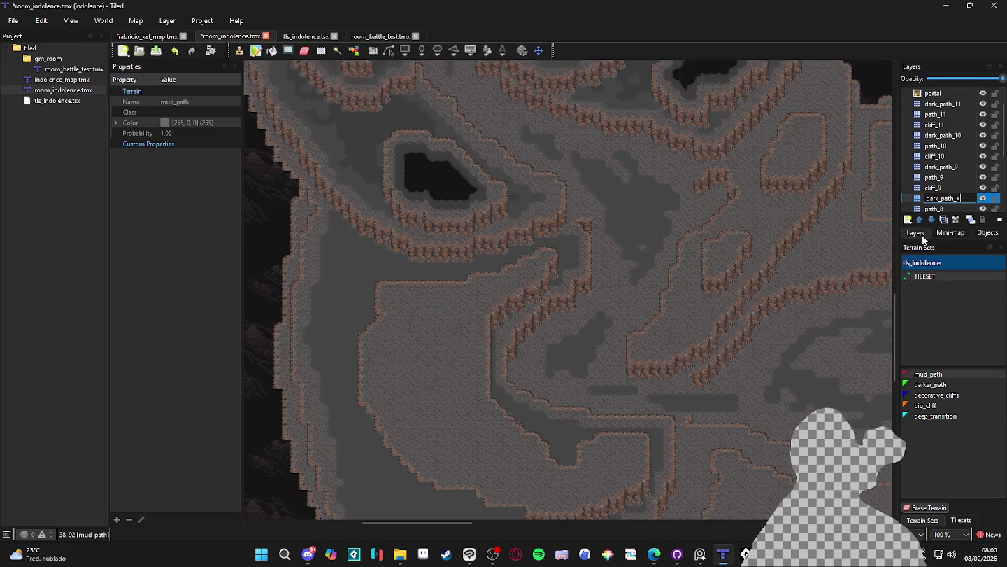
key(Return)
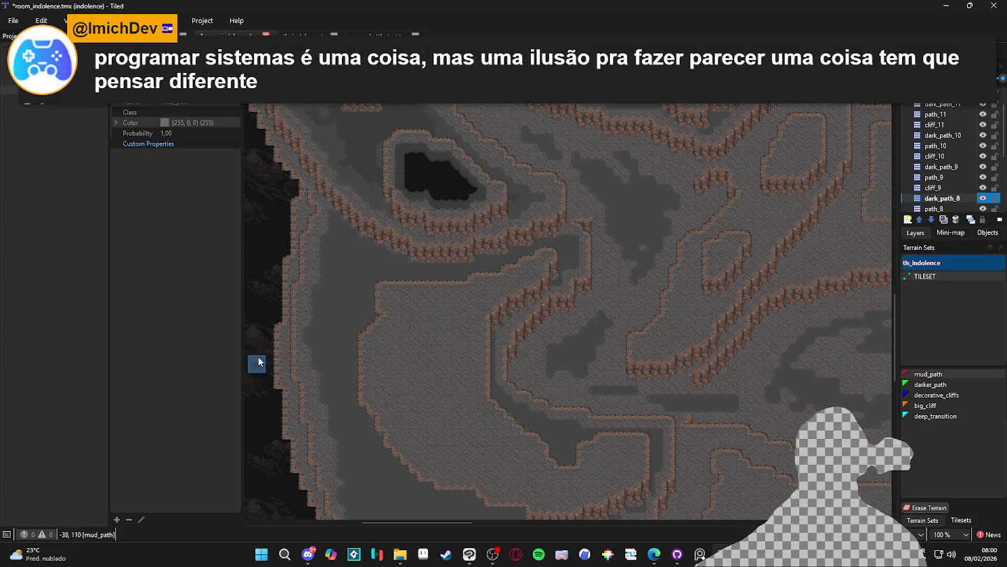
scroll(500, 331, left, 1)
key(ctrl+s)
Step: Pick darker_path and paint it beside the cliff and left along the channel
click(948, 388)
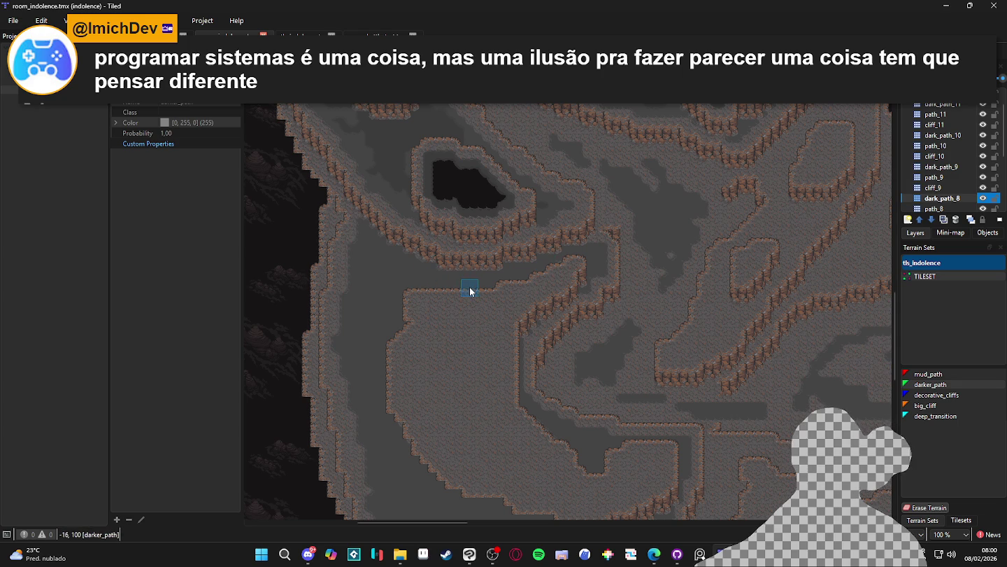
ctrl+scroll(471, 291, up, 1)
click(640, 273)
click(510, 283)
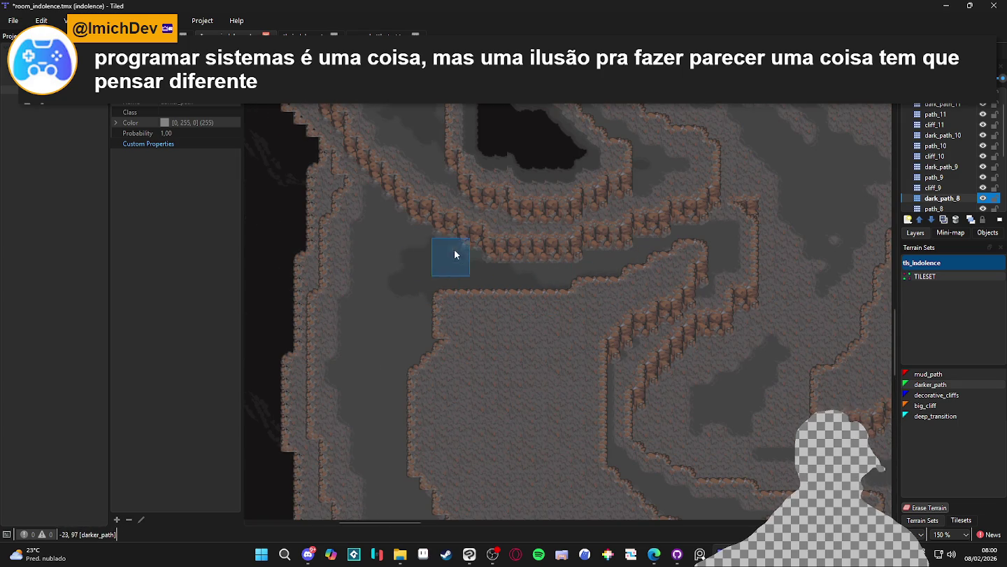
click(409, 305)
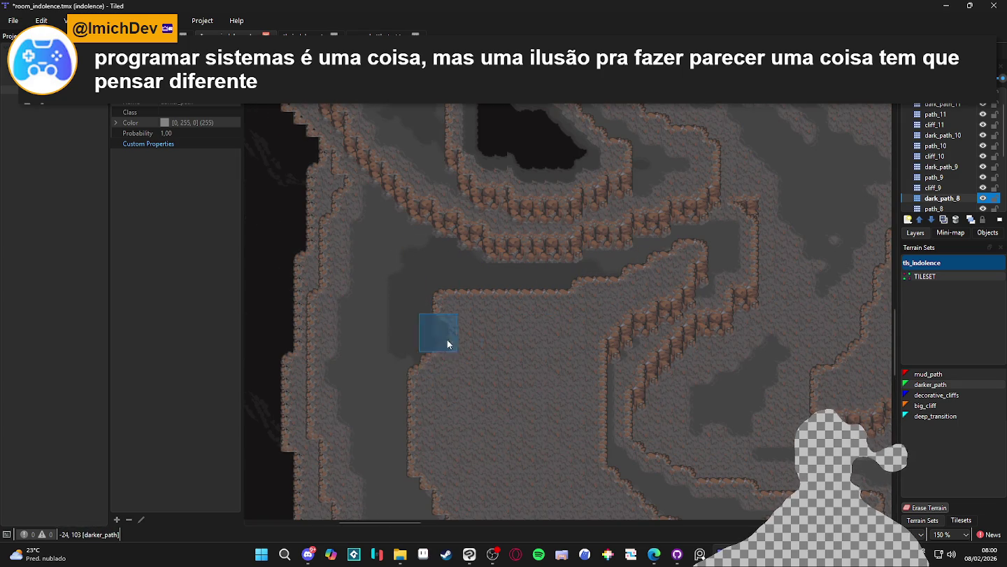
drag(435, 367, 464, 334)
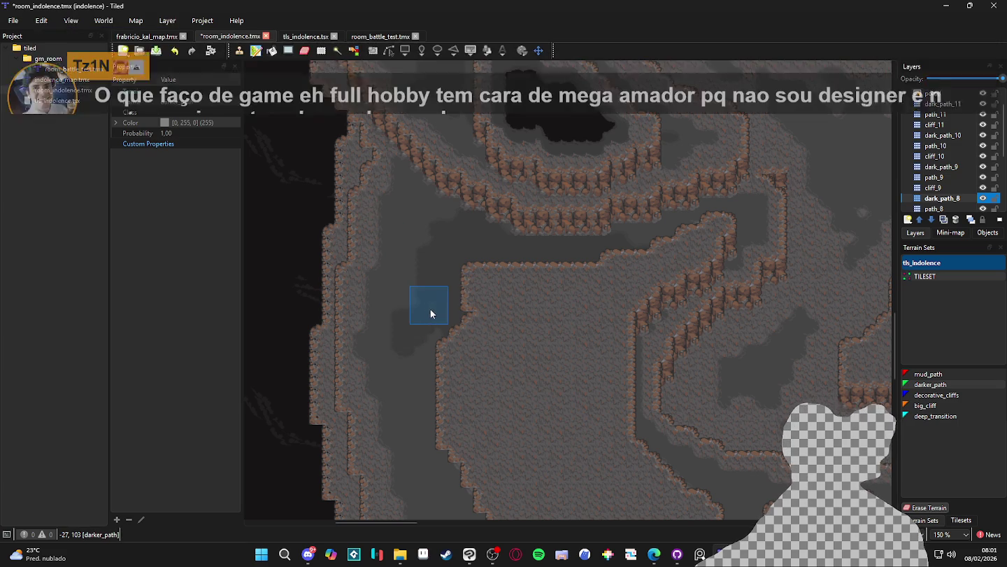
click(386, 341)
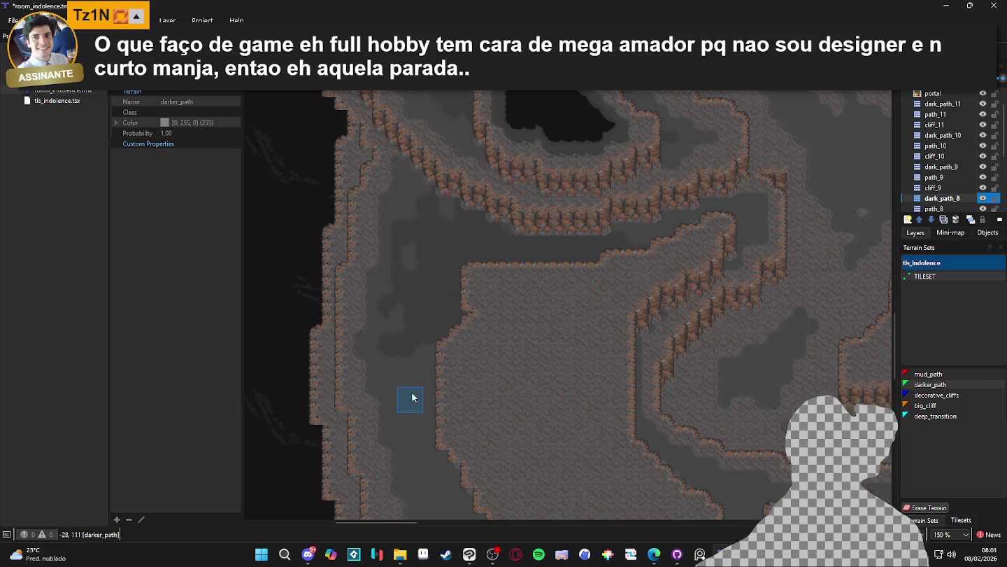
Step: Move to the lower channel and paint a darker_path bulge by the cliffs
drag(417, 404, 424, 316)
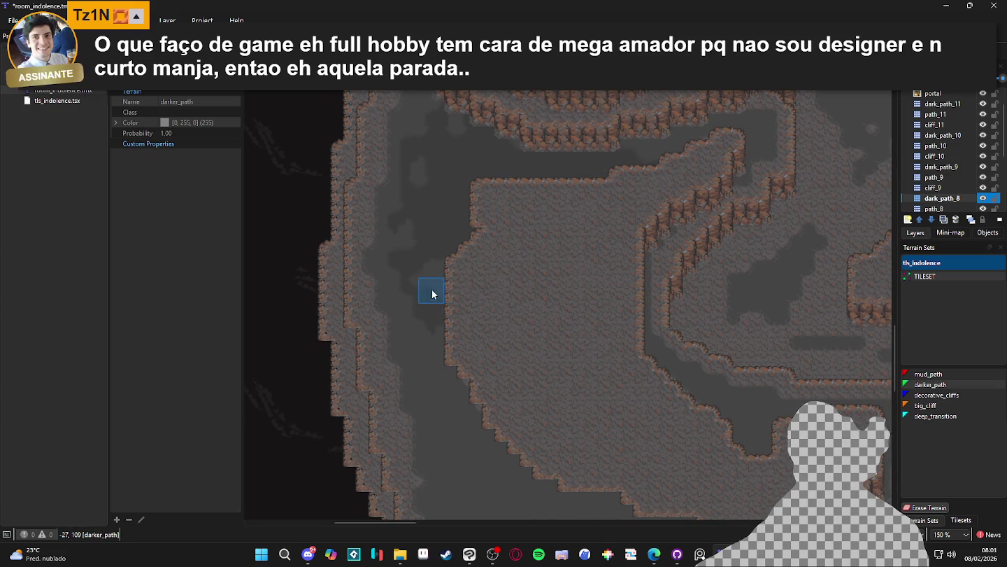
mouse_move(451, 352)
mouse_down()
mouse_move(439, 249)
mouse_move(462, 292)
mouse_move(440, 273)
mouse_move(485, 305)
mouse_move(468, 321)
mouse_move(482, 366)
mouse_move(472, 349)
mouse_move(445, 369)
mouse_move(443, 350)
mouse_move(439, 390)
mouse_move(441, 360)
mouse_move(443, 389)
mouse_move(499, 414)
mouse_move(515, 389)
mouse_move(507, 364)
mouse_move(499, 371)
mouse_move(559, 394)
mouse_up()
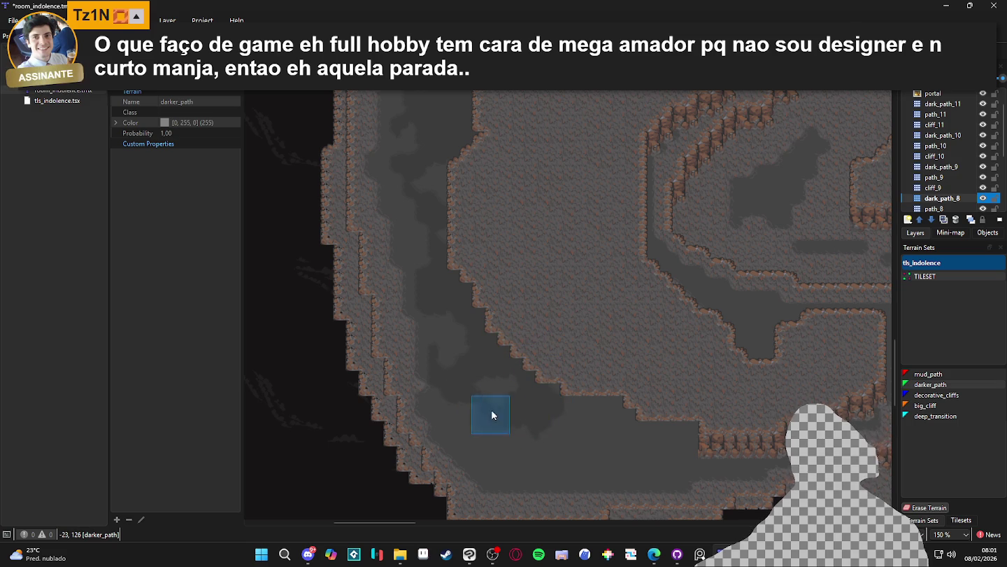
scroll(589, 407, up, 2)
scroll(589, 406, right, 4)
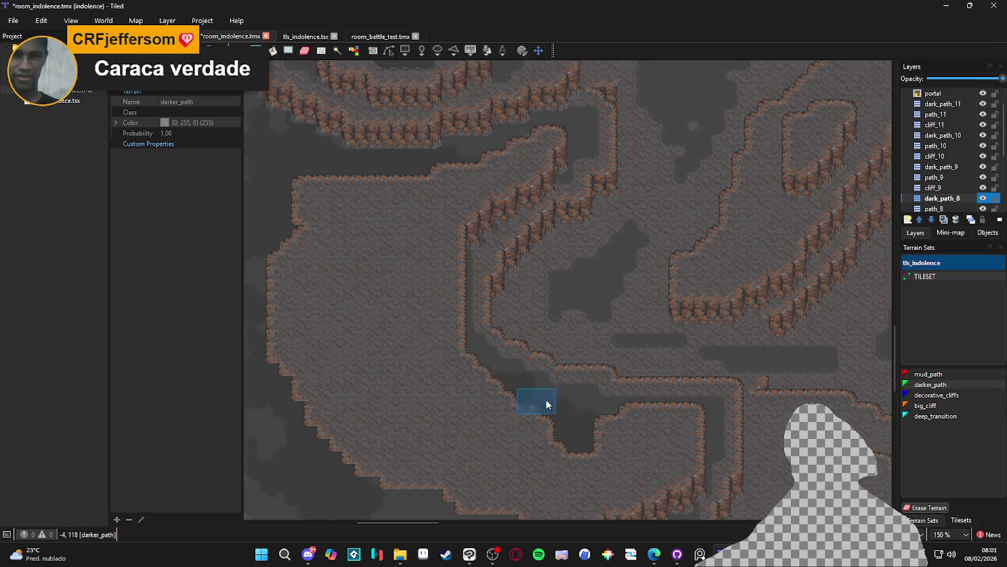
scroll(565, 431, right, 1)
scroll(636, 476, left, 1)
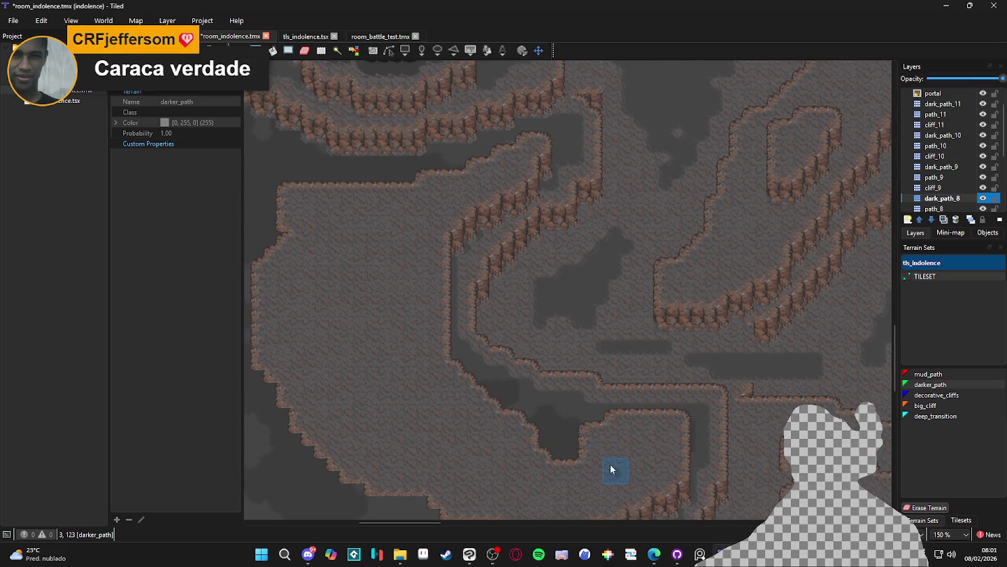
scroll(466, 272, up, 3)
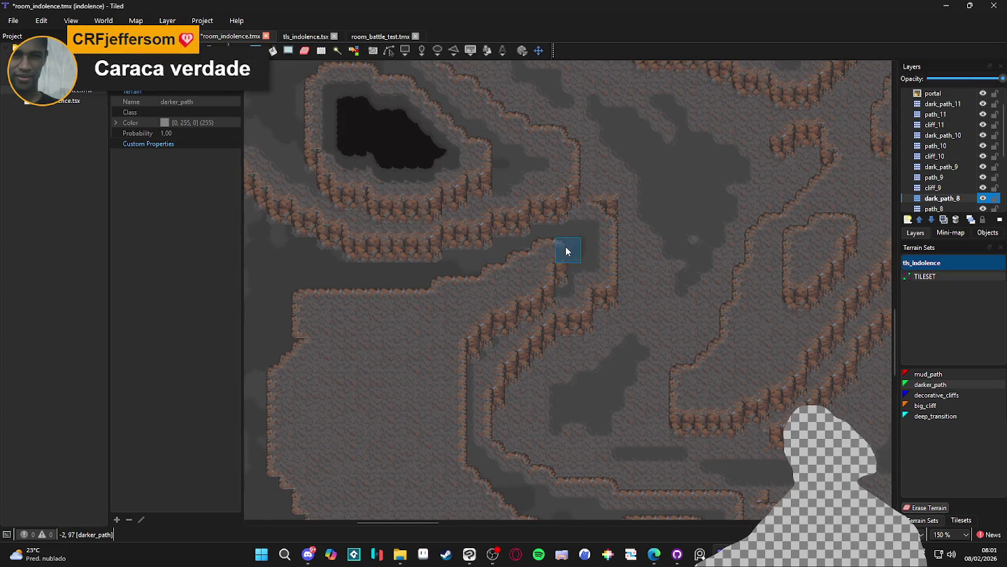
drag(556, 259, 499, 255)
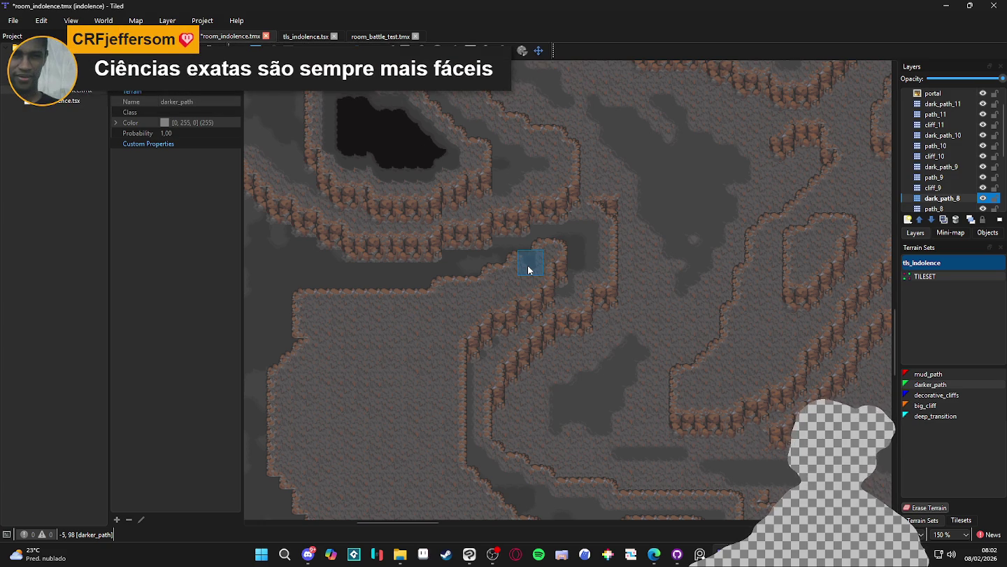
Step: Switch back to the path_8 layer
scroll(524, 306, down, 1)
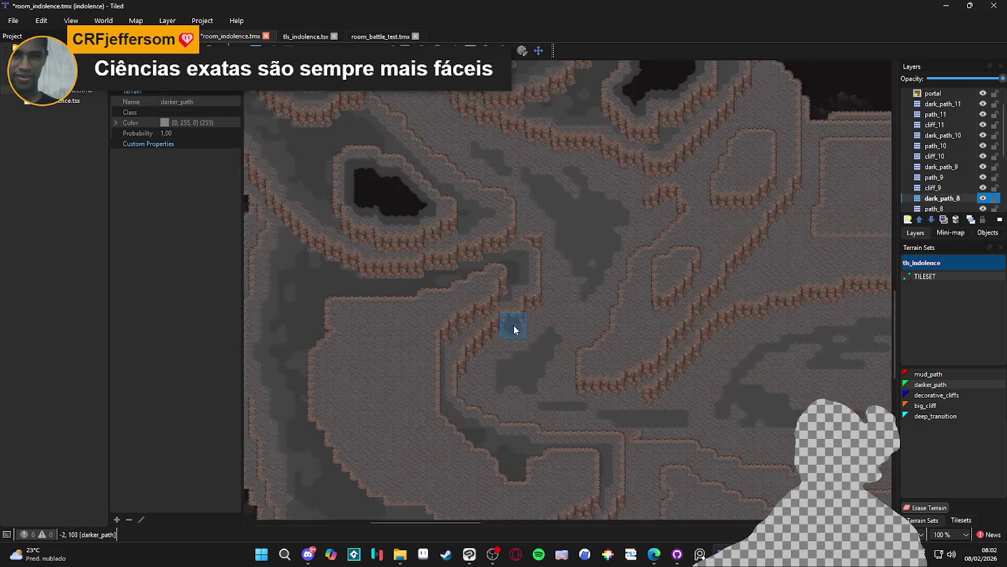
scroll(532, 321, down, 2)
scroll(551, 454, down, 1)
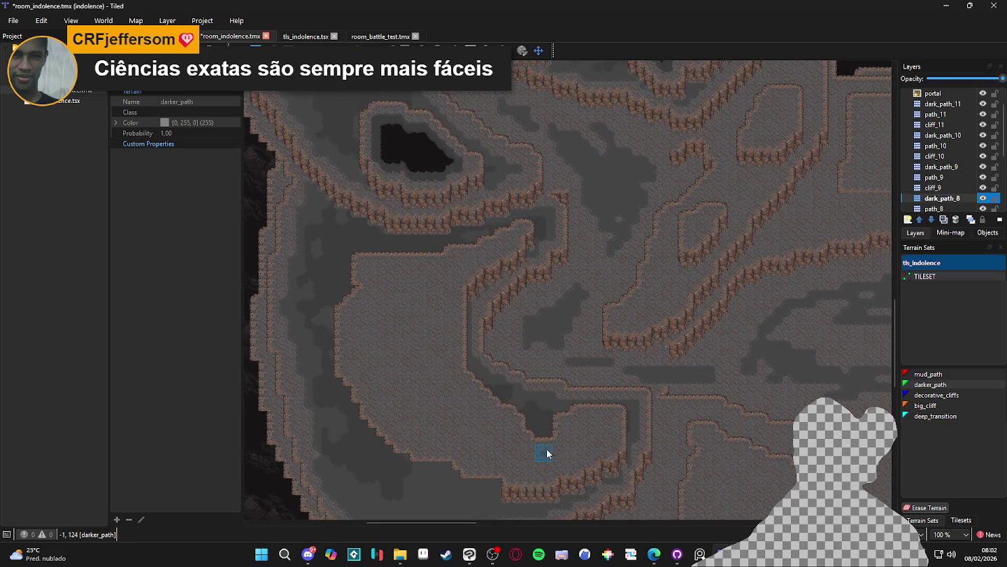
scroll(542, 431, up, 2)
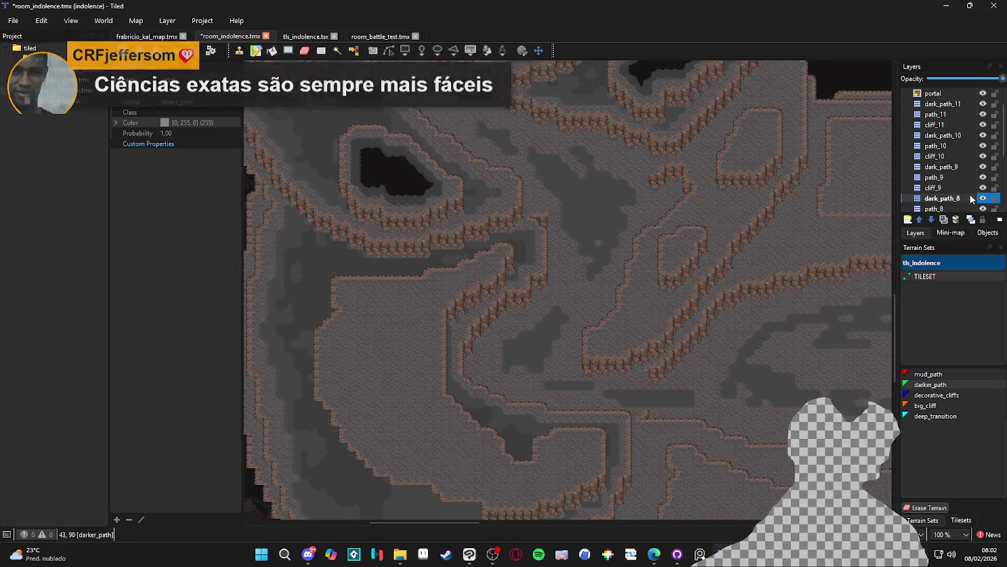
click(966, 210)
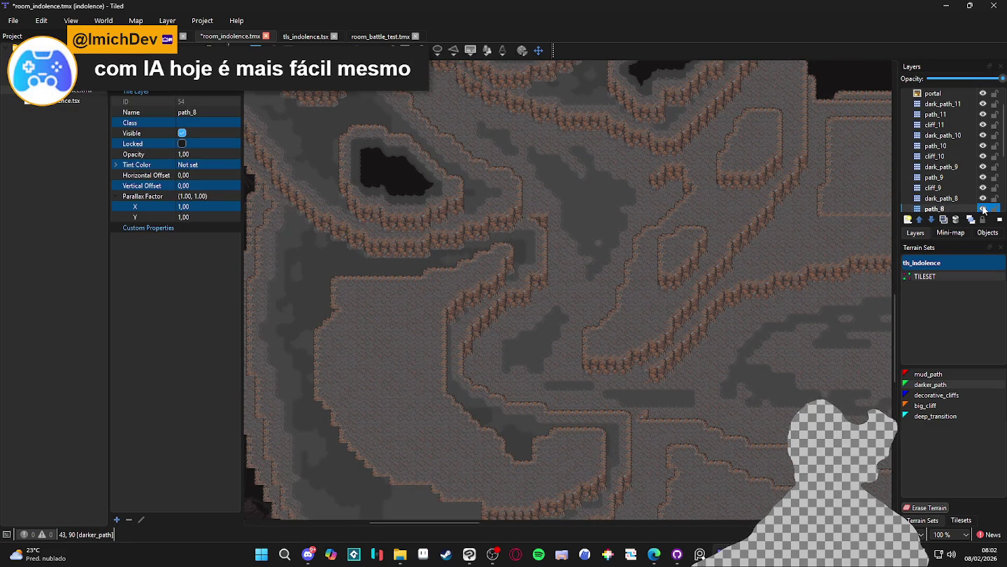
Step: Select the path_10 layer and zoom in on the central pit
click(961, 200)
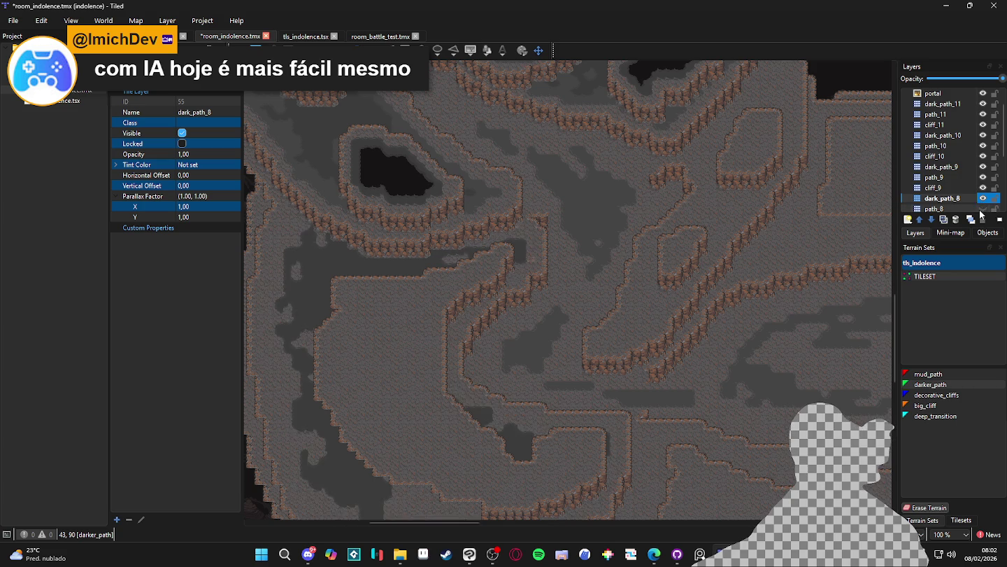
click(960, 177)
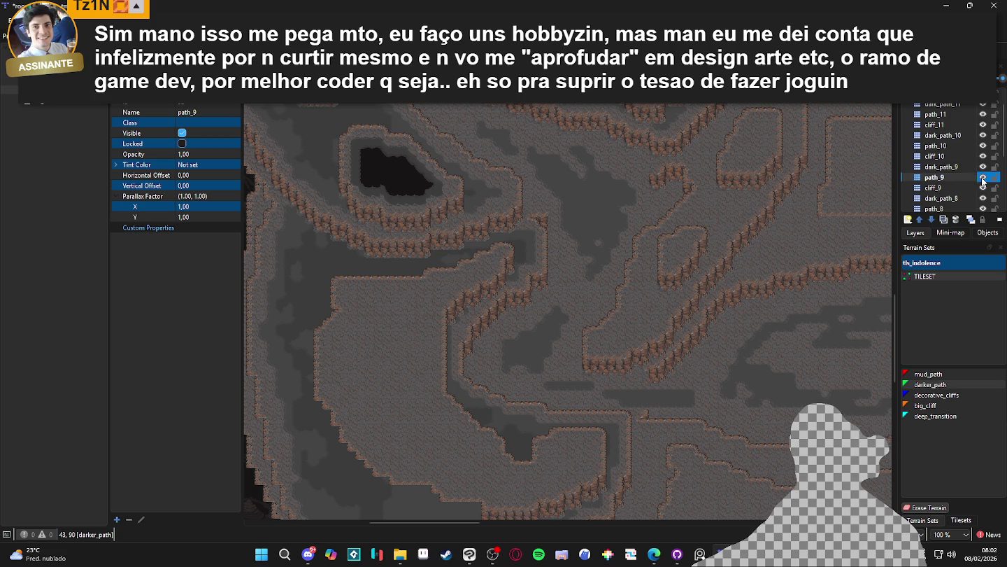
scroll(651, 281, up, 1)
scroll(645, 319, down, 1)
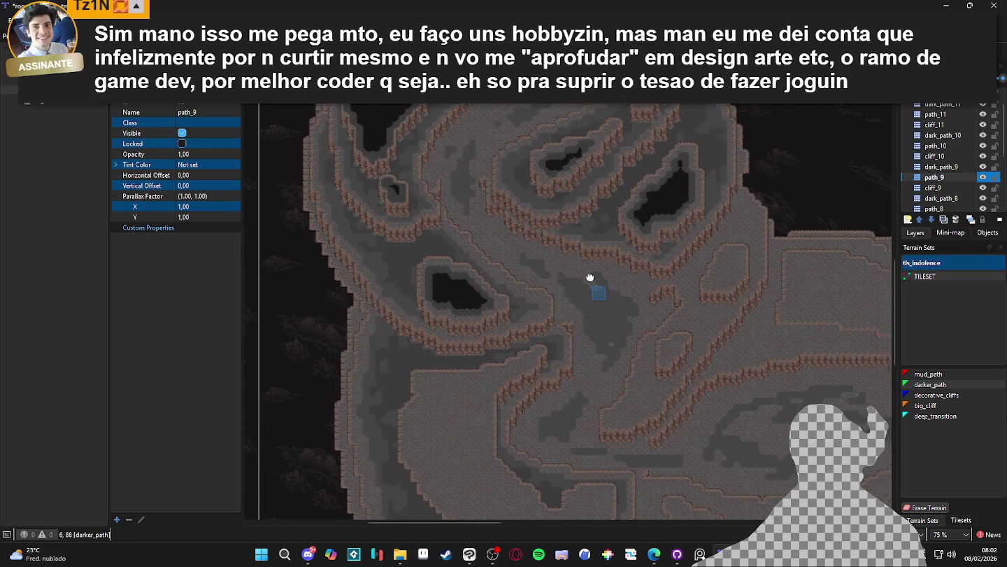
drag(598, 286, 589, 280)
scroll(588, 280, down, 1)
scroll(443, 265, up, 3)
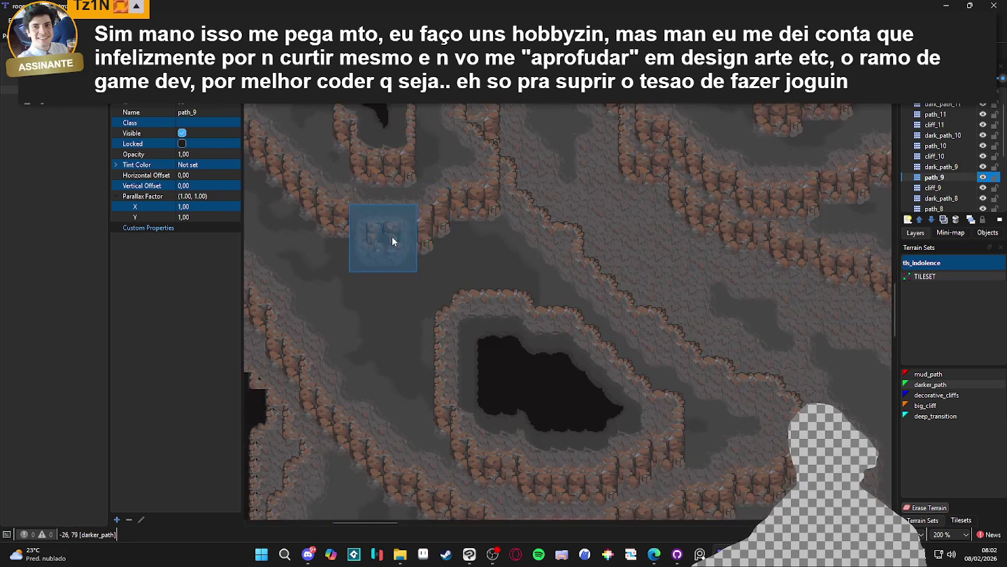
scroll(433, 244, down, 2)
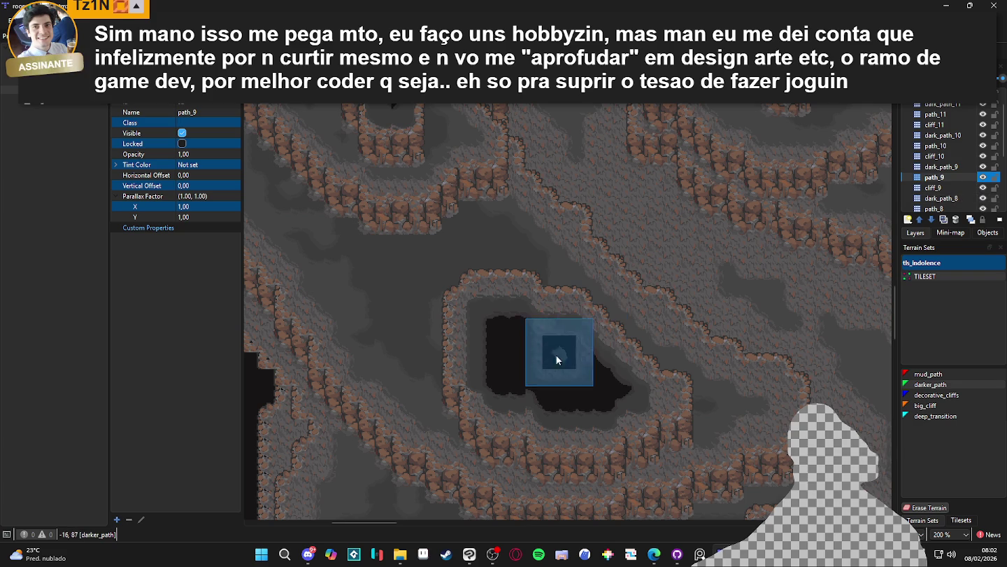
Step: Paint darker_path around the central pit's right, lower and left edges
drag(644, 395, 650, 400)
click(972, 146)
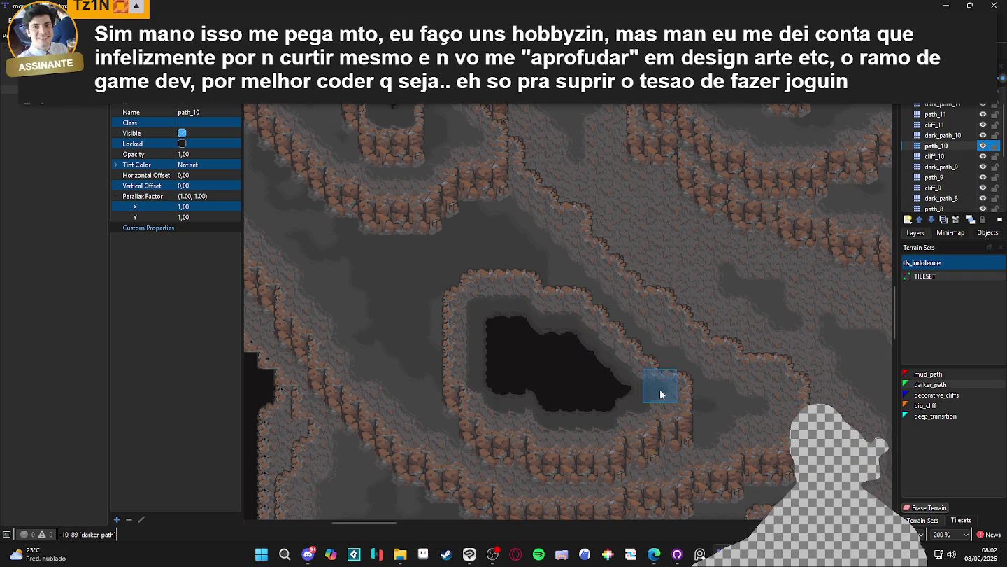
click(657, 405)
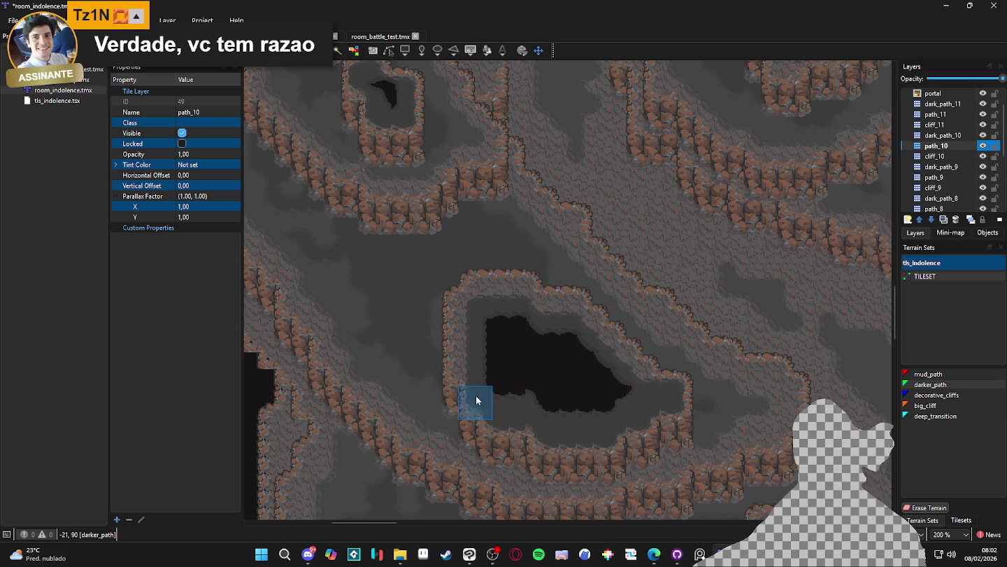
drag(461, 364, 458, 305)
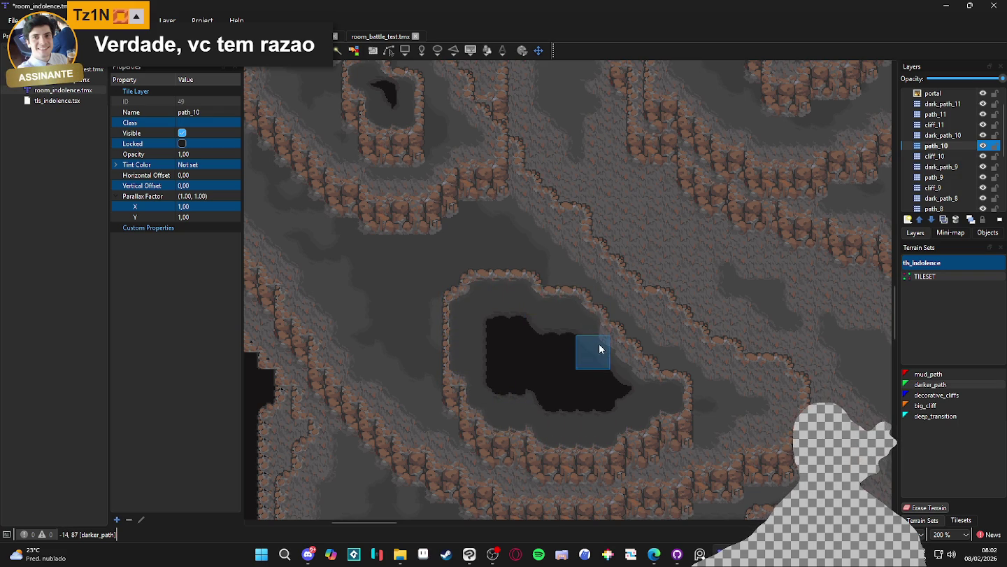
key(ctrl+Page_Up)
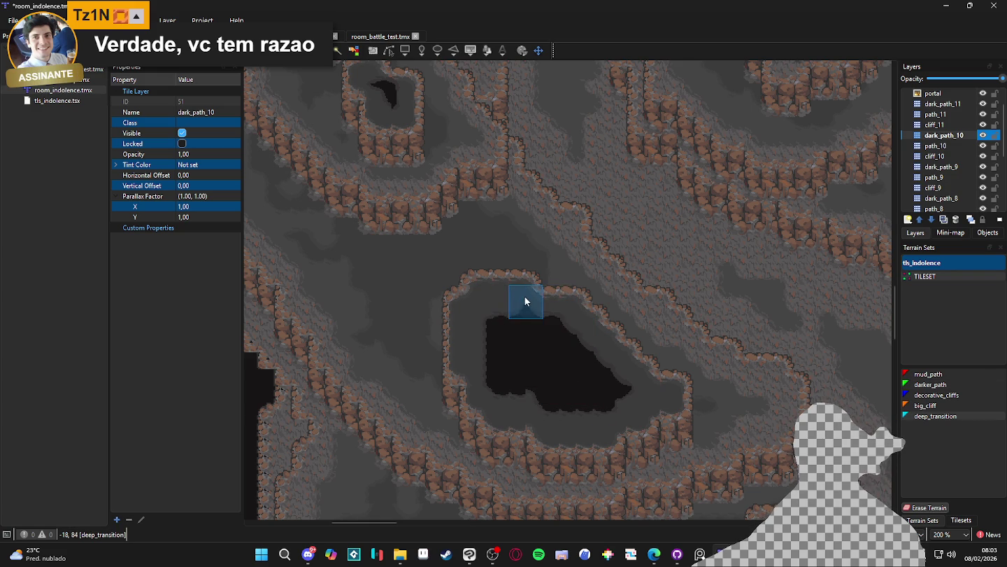
Step: Paint deep_transition along the pit's top, lower-left and lower edges on dark_path_10
click(476, 318)
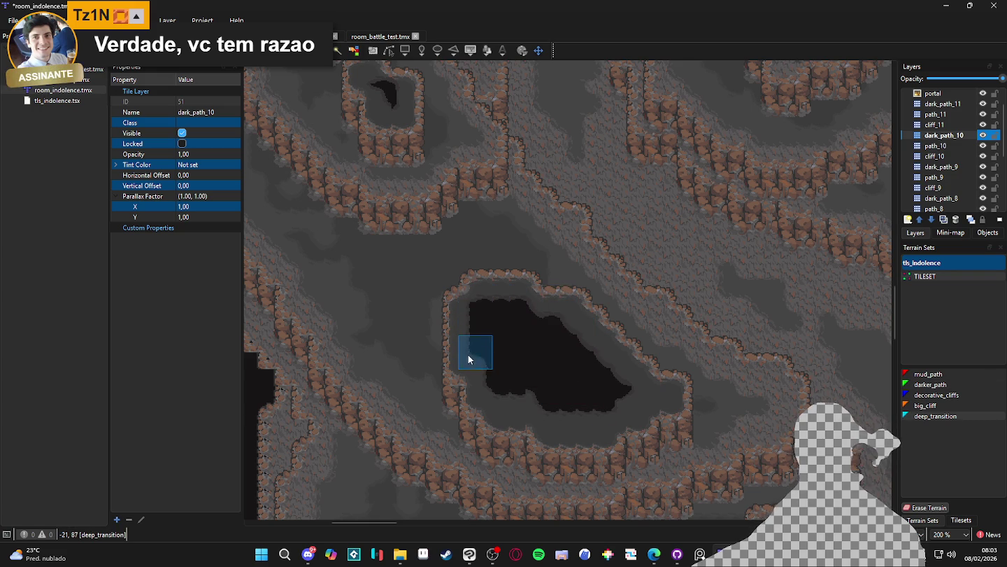
scroll(479, 373, down, 1)
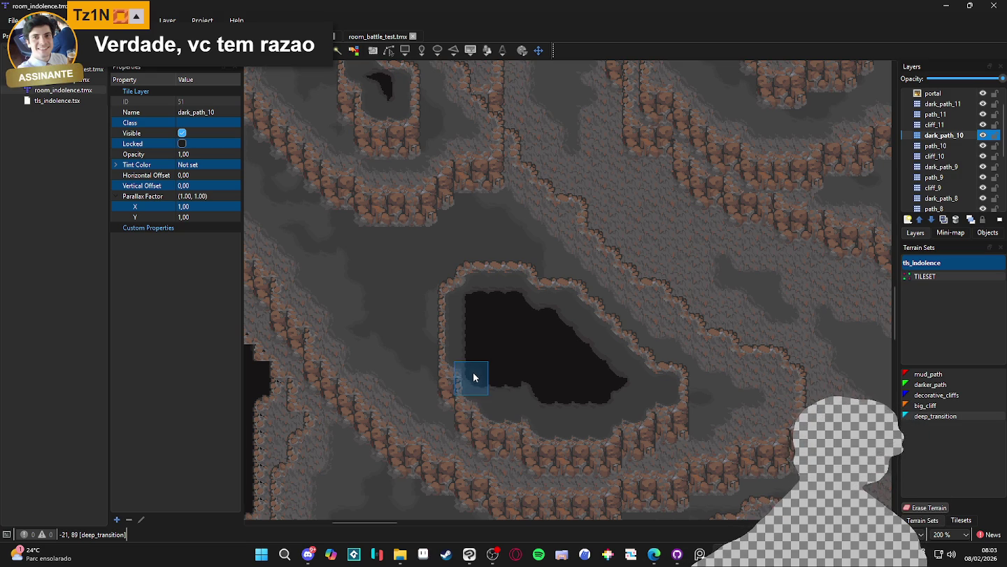
click(474, 385)
mouse_move(506, 392)
mouse_down()
mouse_move(546, 390)
mouse_move(584, 415)
mouse_move(610, 399)
mouse_move(632, 402)
mouse_up()
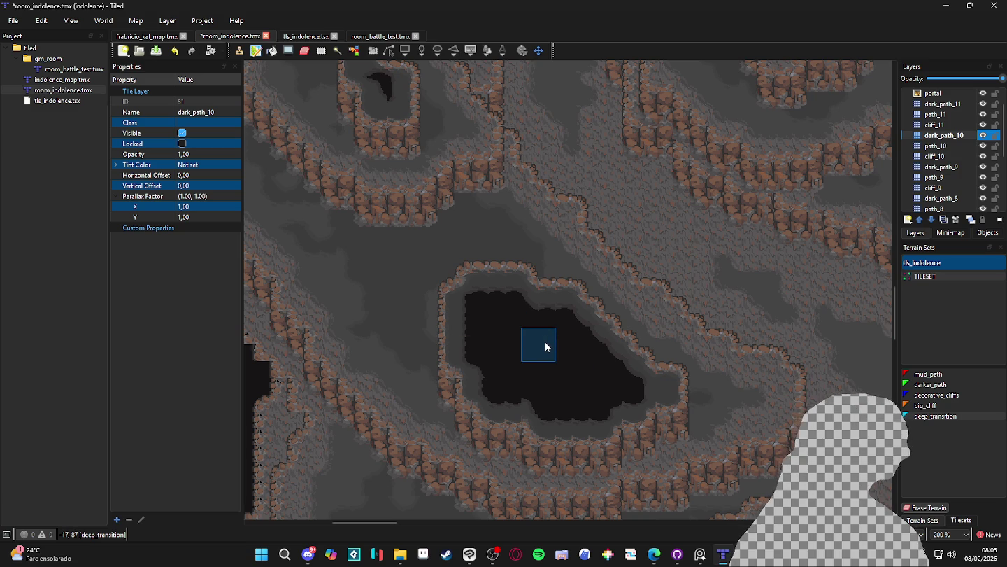
Step: Add deep terrain at the pit's right edge, then hide and reshow dark_path_10 to compare
ctrl+scroll(563, 352, down, 1)
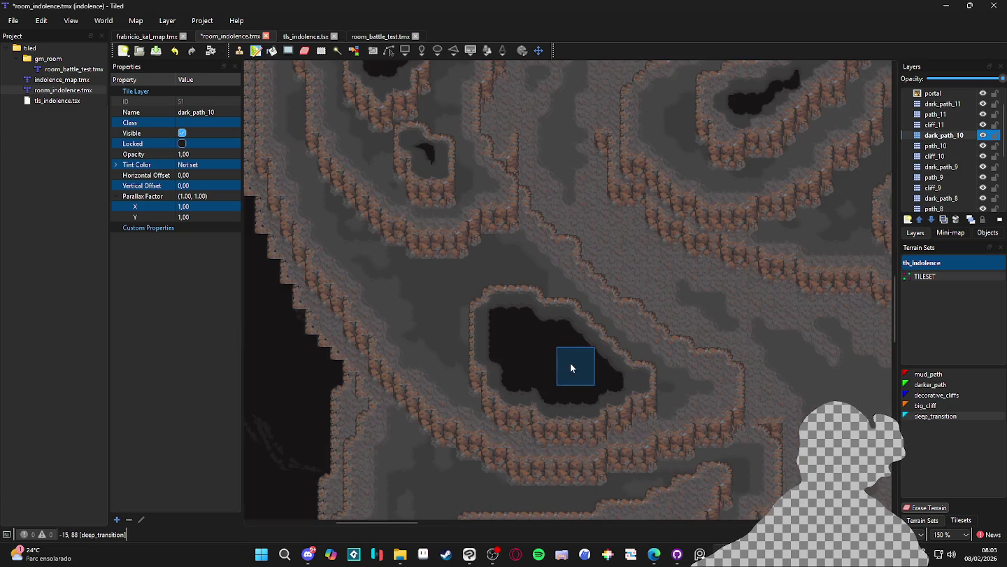
scroll(531, 360, up, 1)
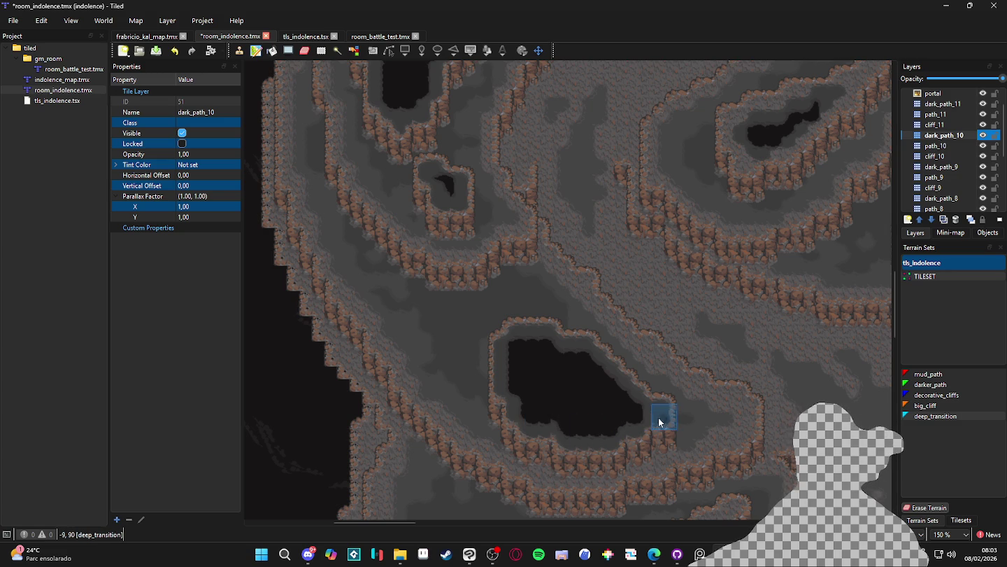
click(601, 391)
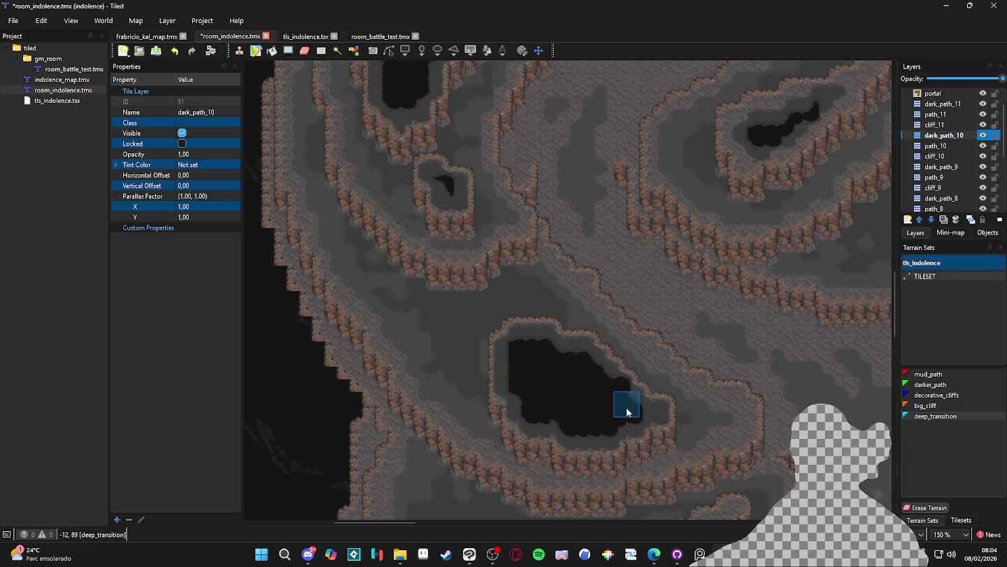
scroll(573, 410, left, 2)
scroll(592, 396, up, 1)
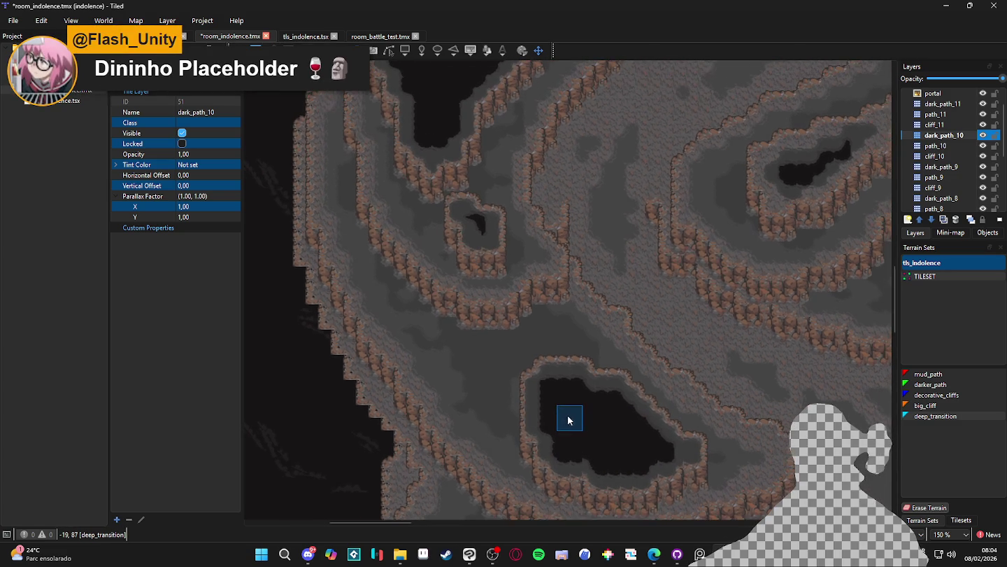
scroll(676, 399, down, 1)
scroll(584, 359, down, 1)
scroll(662, 366, up, 1)
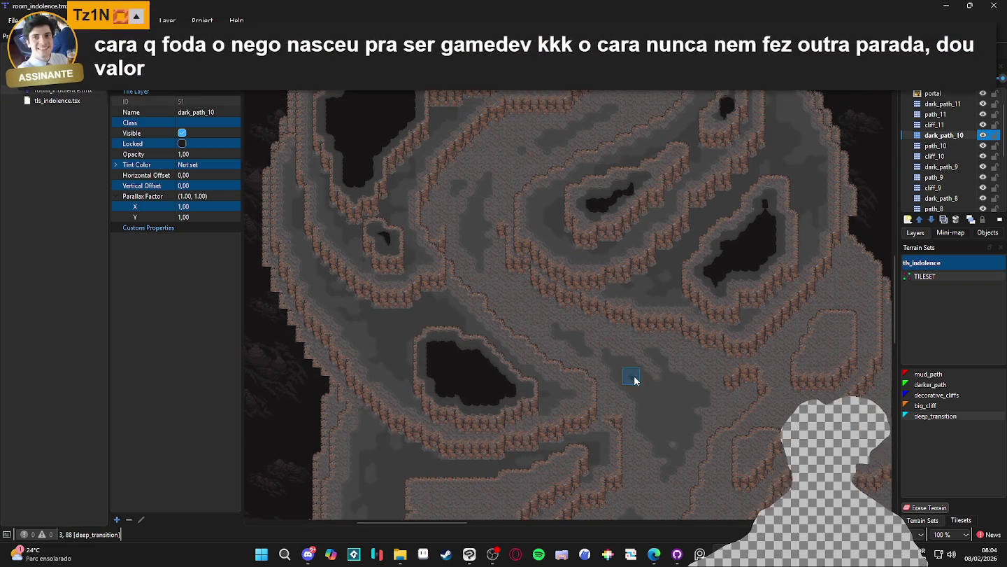
scroll(643, 371, down, 3)
click(983, 135)
click(984, 135)
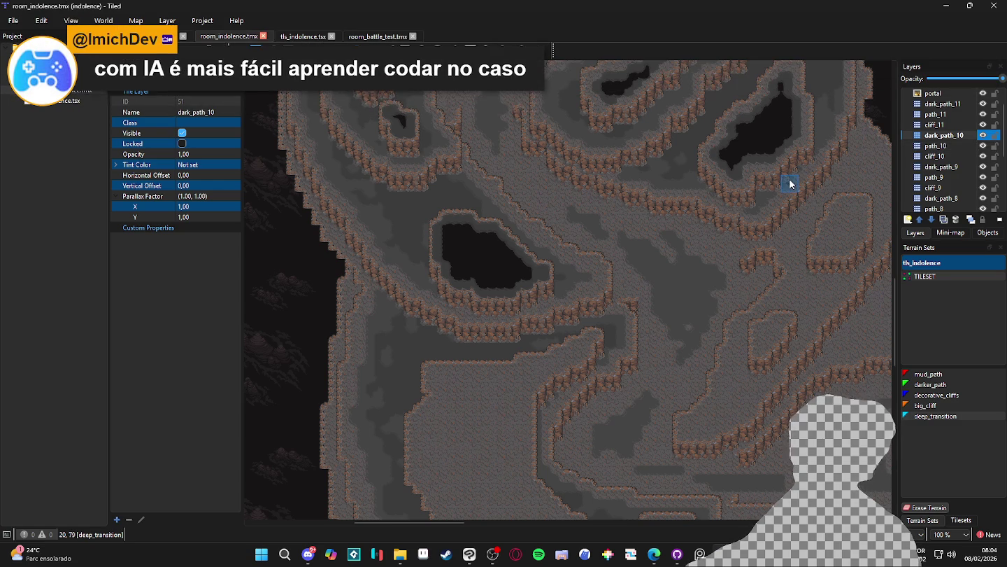
click(984, 137)
click(984, 137)
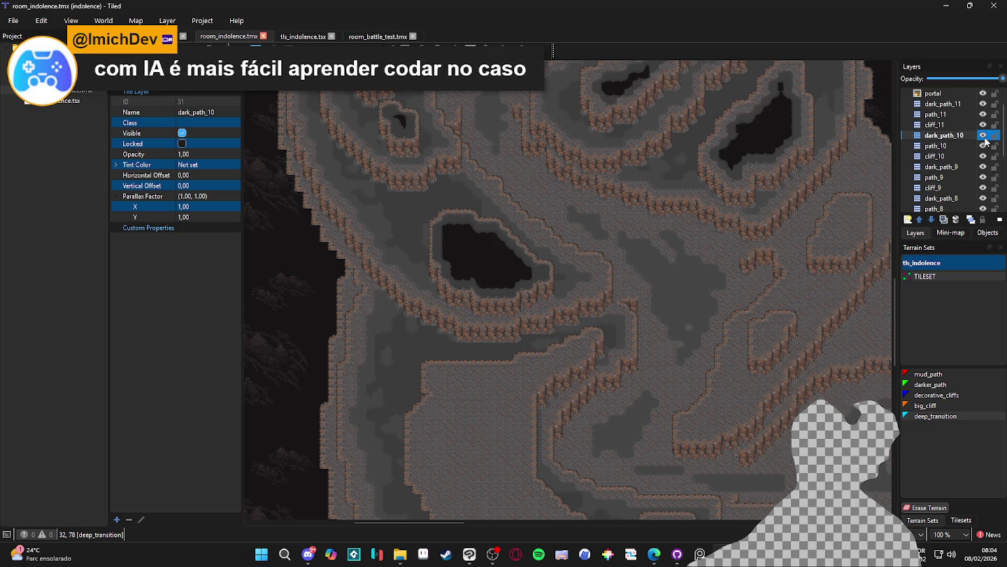
click(983, 136)
click(983, 135)
click(967, 146)
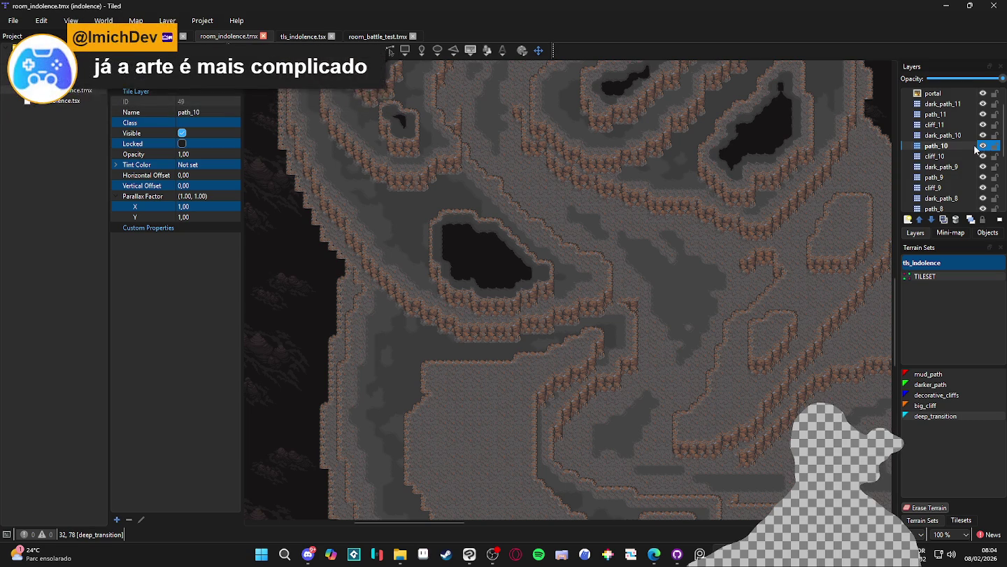
key(Down)
click(965, 146)
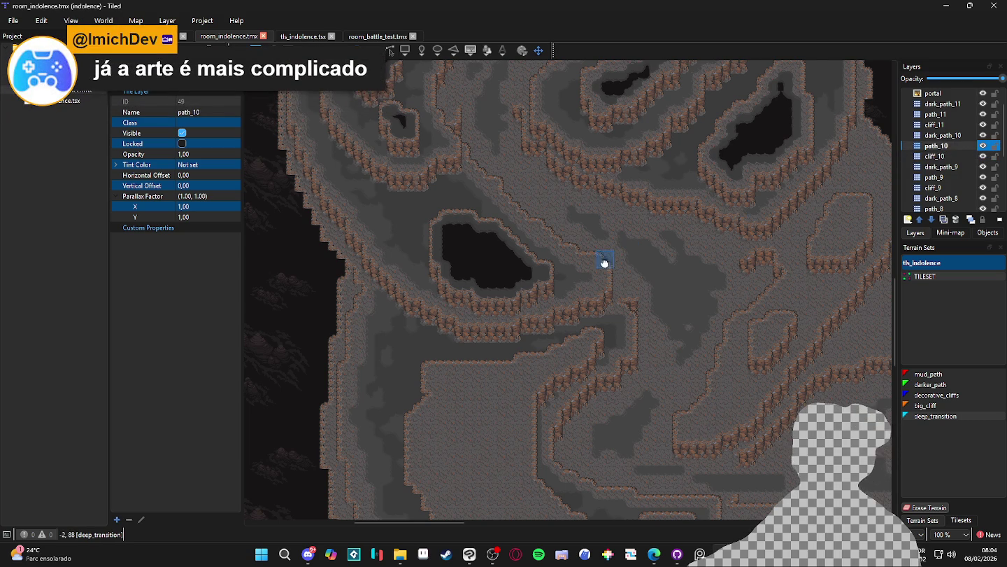
scroll(603, 262, down, 1)
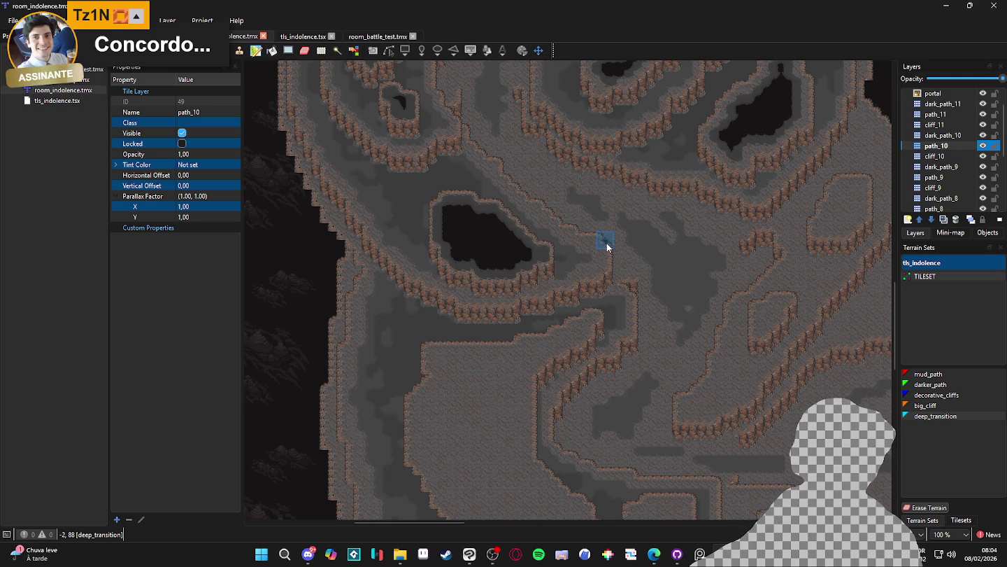
scroll(485, 304, right, 5)
scroll(506, 312, down, 5)
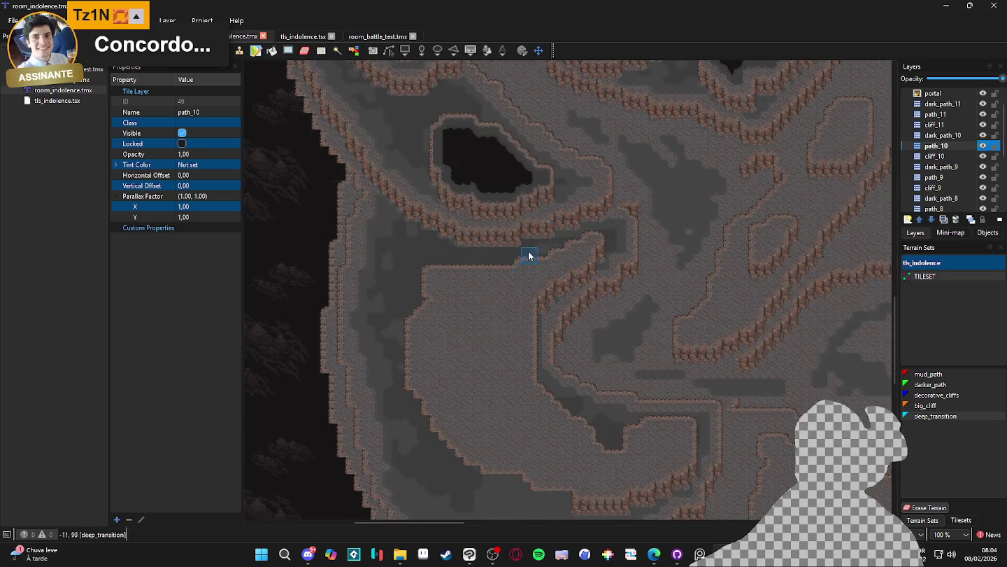
mouse_move(551, 368)
mouse_down()
mouse_move(564, 315)
mouse_move(596, 339)
mouse_up()
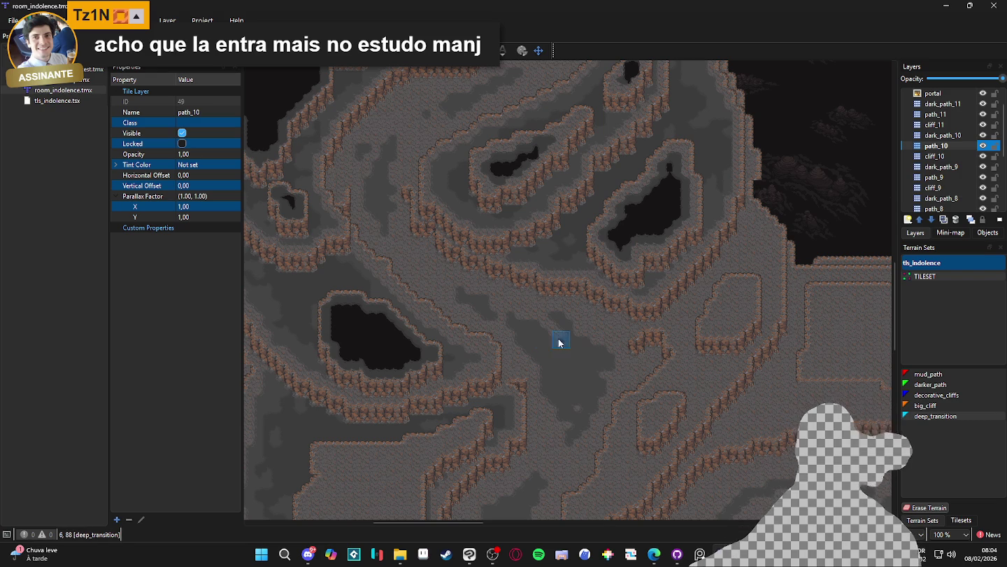
key(ctrl+Page_Up)
key(ctrl+Page_Up)
key(ctrl+Page_Up)
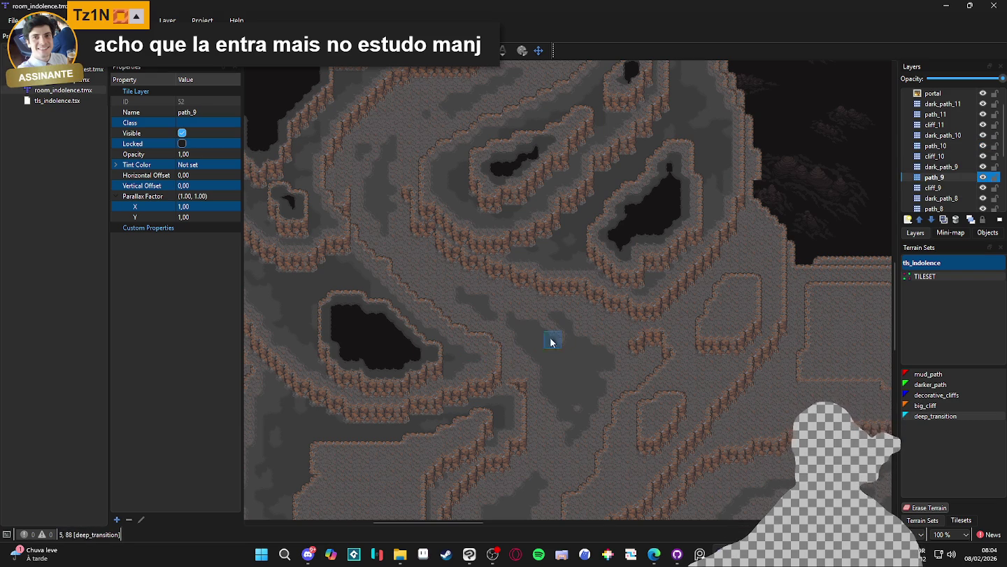
Step: Sample mud_path terrain from the map and paint a patch of it on path_9
right_click(473, 355)
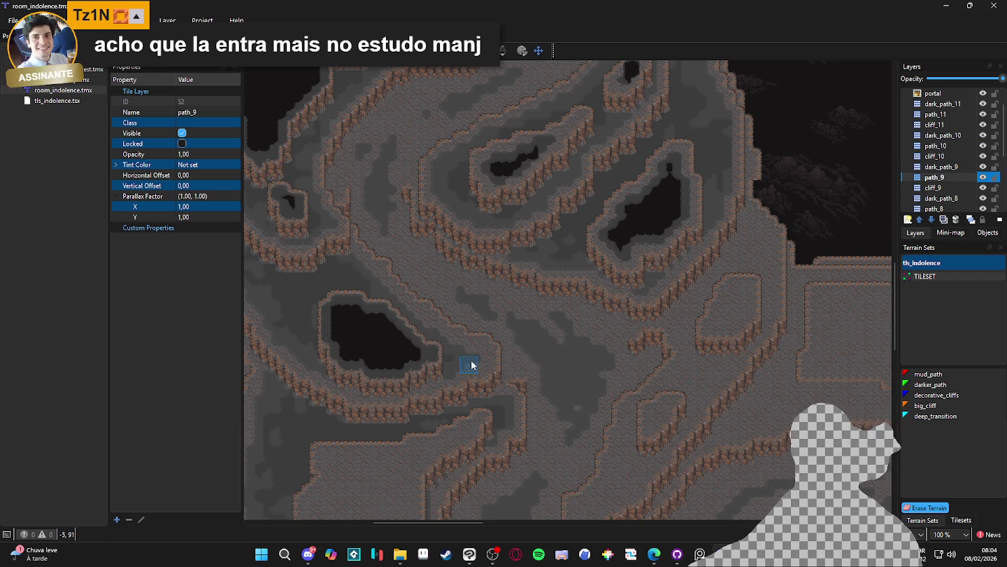
right_click(471, 351)
click(472, 352)
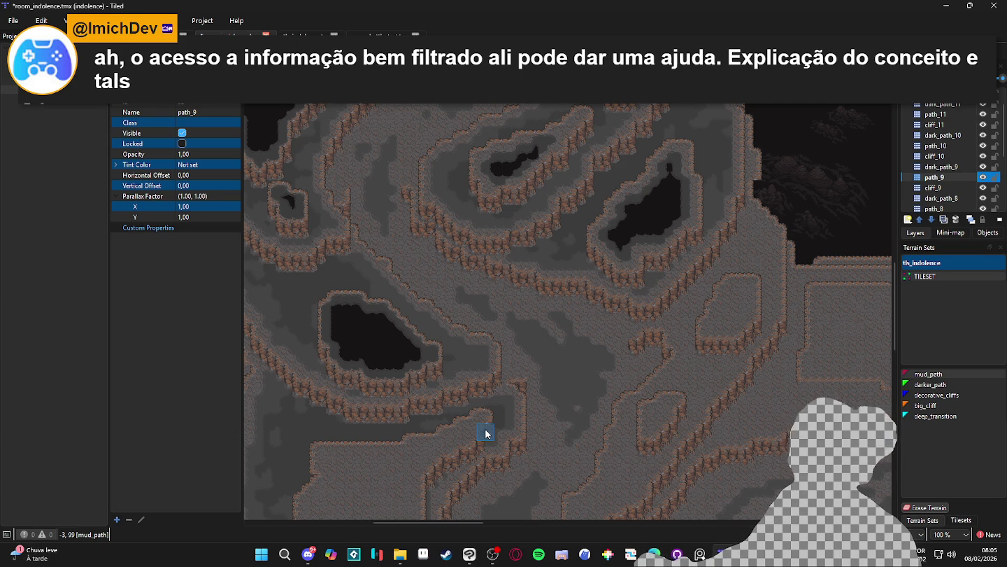
Step: Reshape the left pit's outline with darker_path on dark_path_9, then return to path_9
key(ctrl+Page_Up)
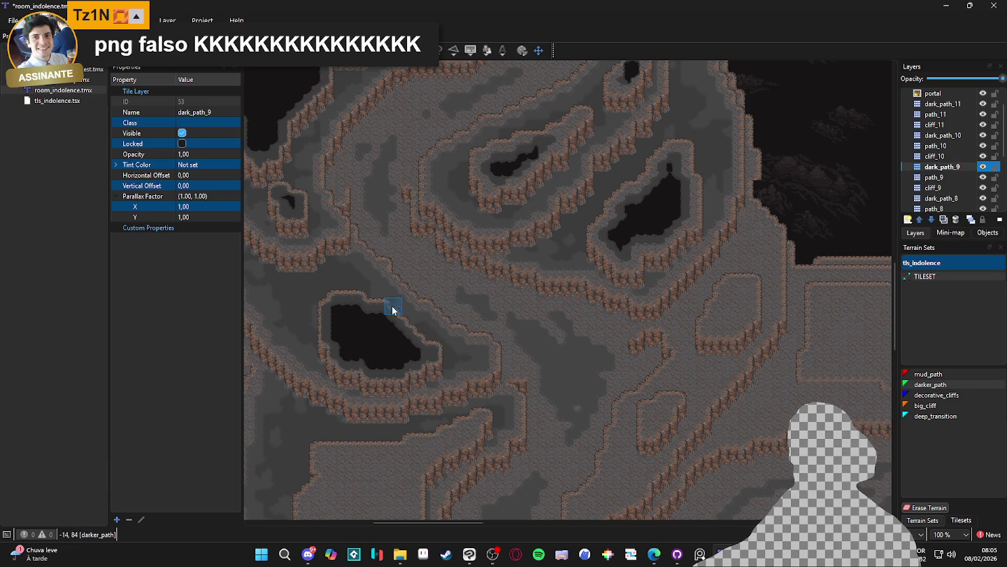
click(401, 364)
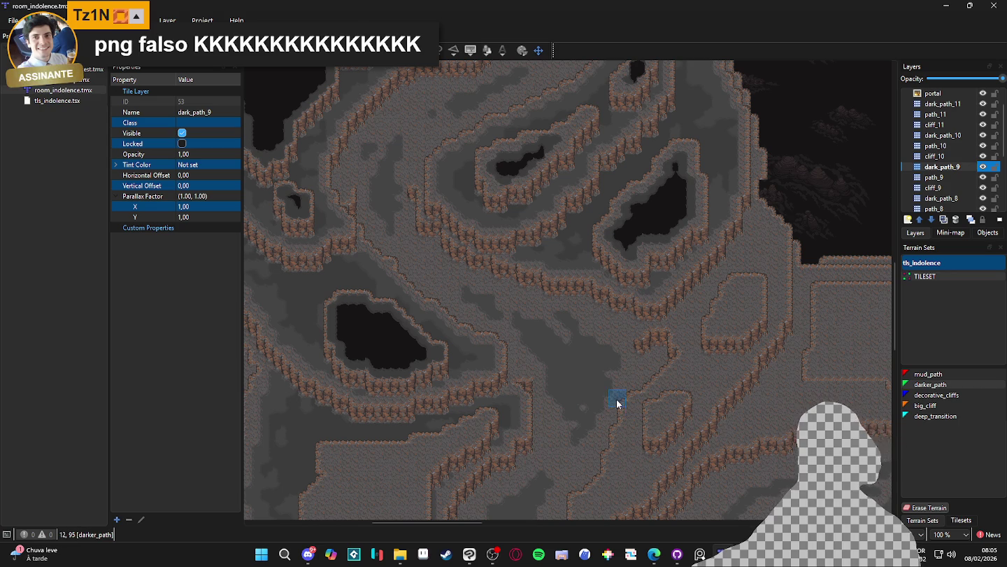
key(ctrl+Page_Down)
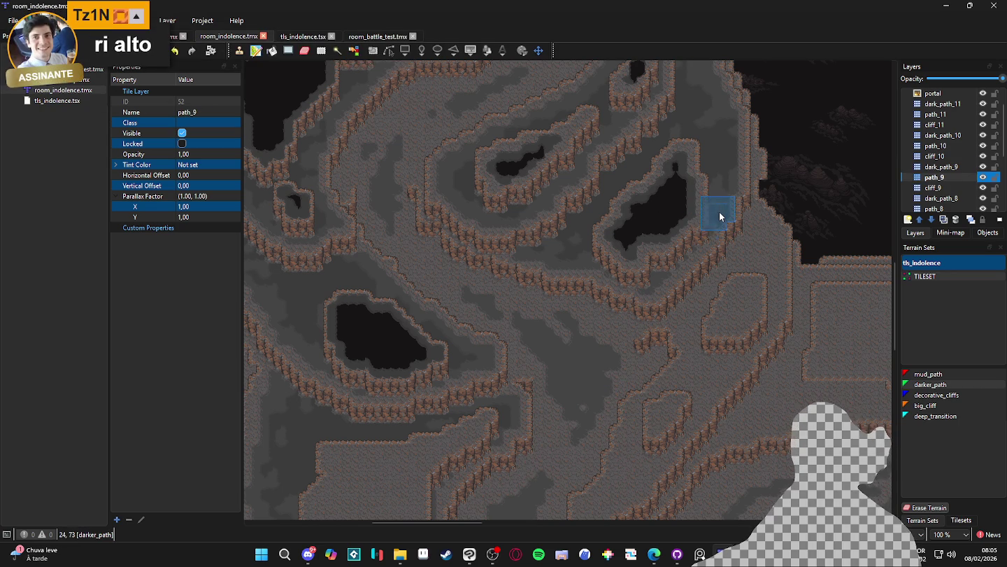
drag(731, 285, 690, 271)
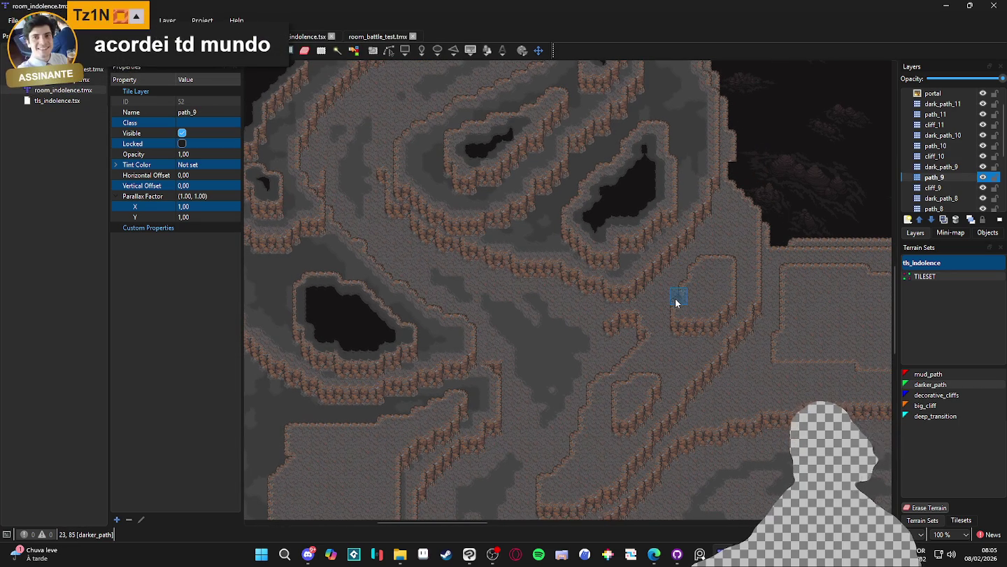
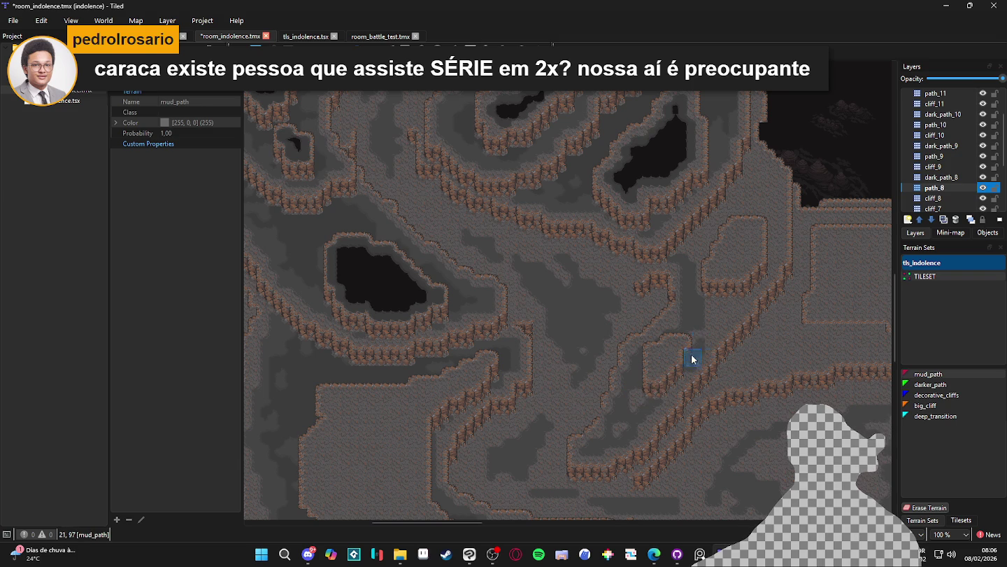
Step: Zoom in and paint mud_path across the cliff edge near the right terrace to open a gap
scroll(708, 327, up, 1)
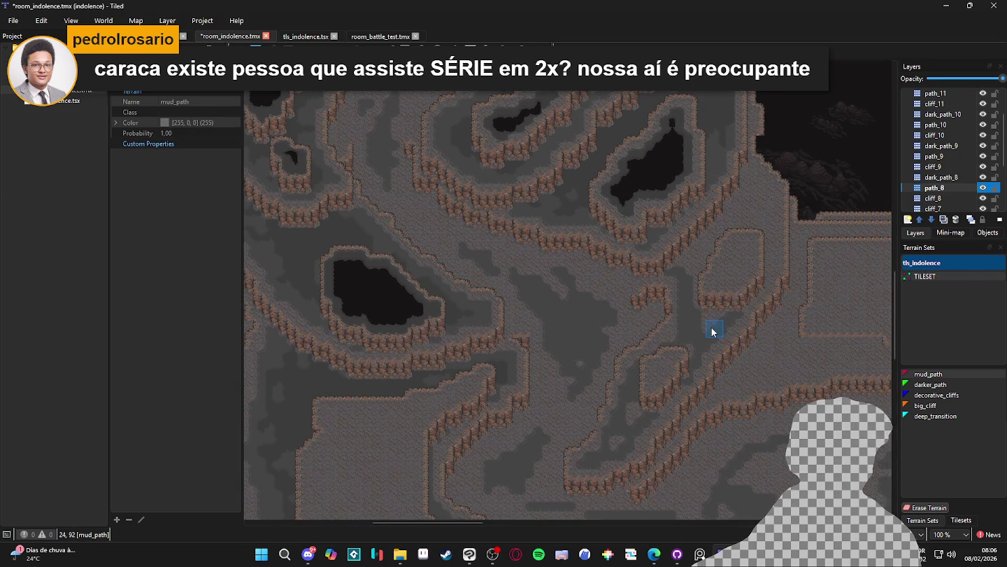
scroll(728, 325, up, 2)
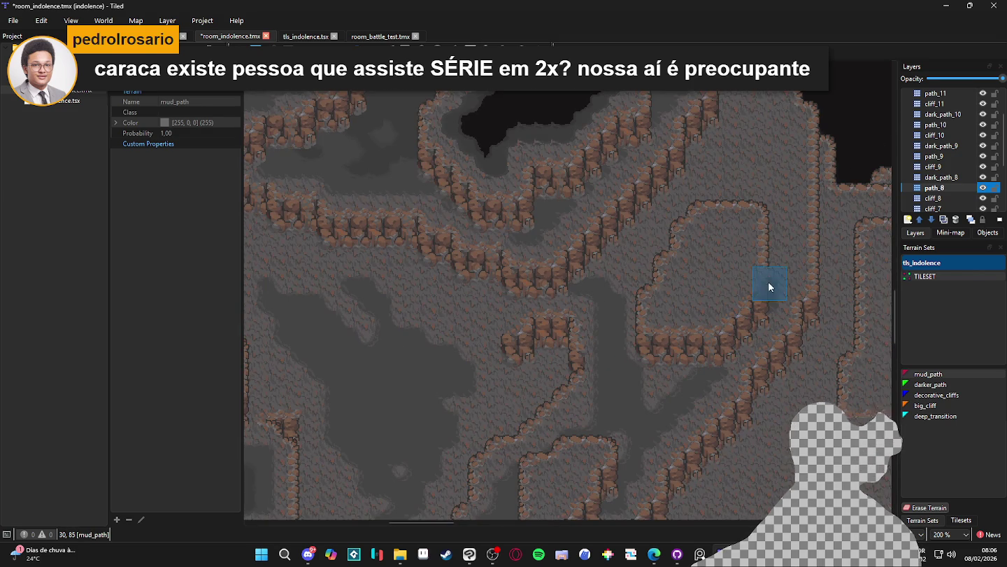
drag(782, 257, 778, 307)
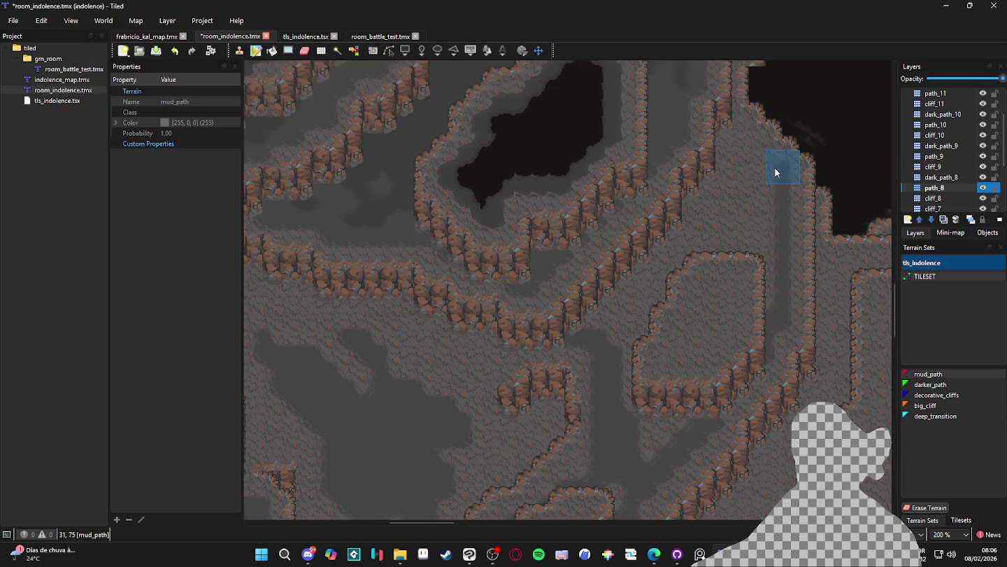
drag(588, 332, 631, 302)
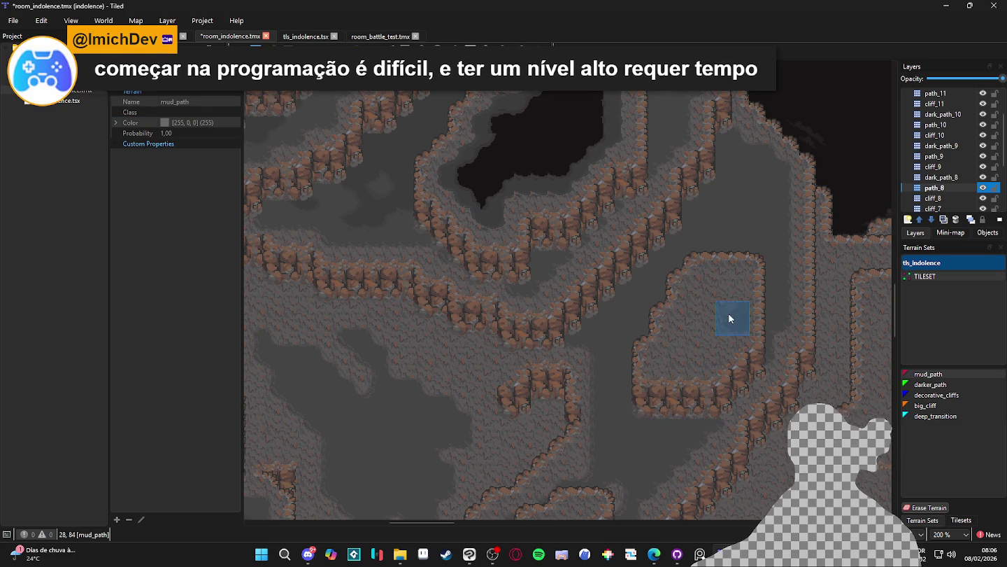
Step: Pan and zoom out along the cliffs to another stretch, refocusing the Tiled window
drag(581, 339, 697, 301)
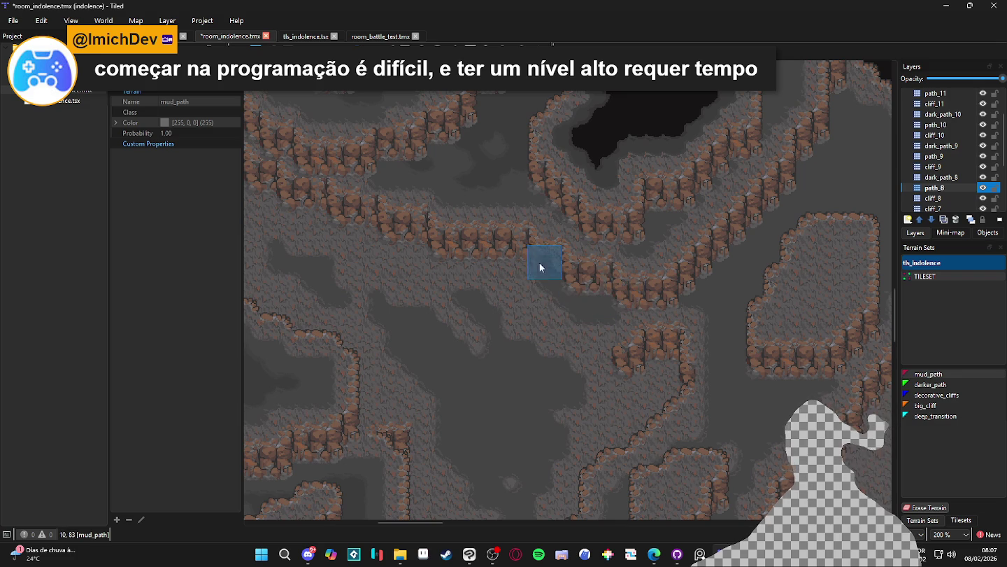
drag(413, 238, 505, 250)
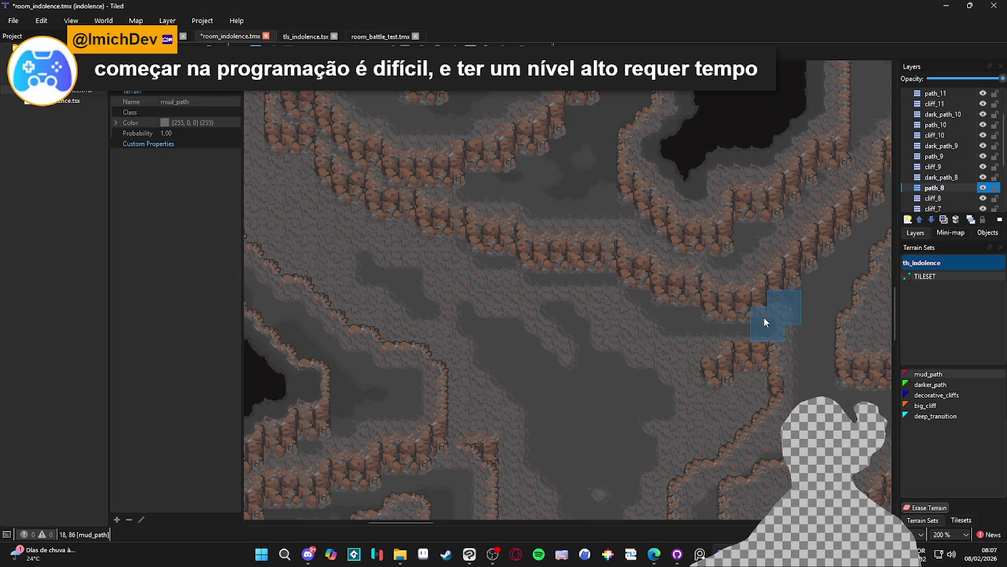
scroll(794, 312, down, 2)
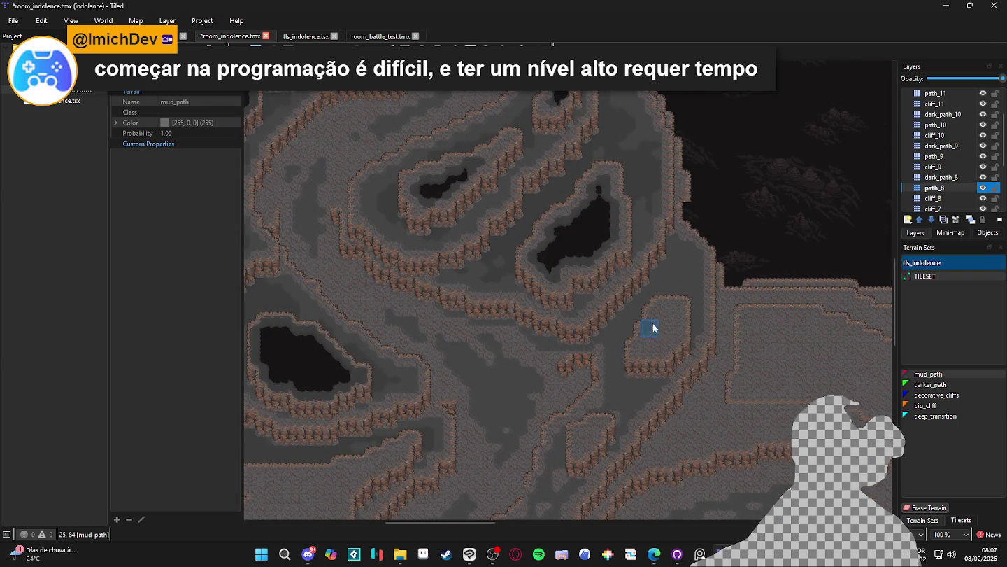
scroll(668, 293, down, 2)
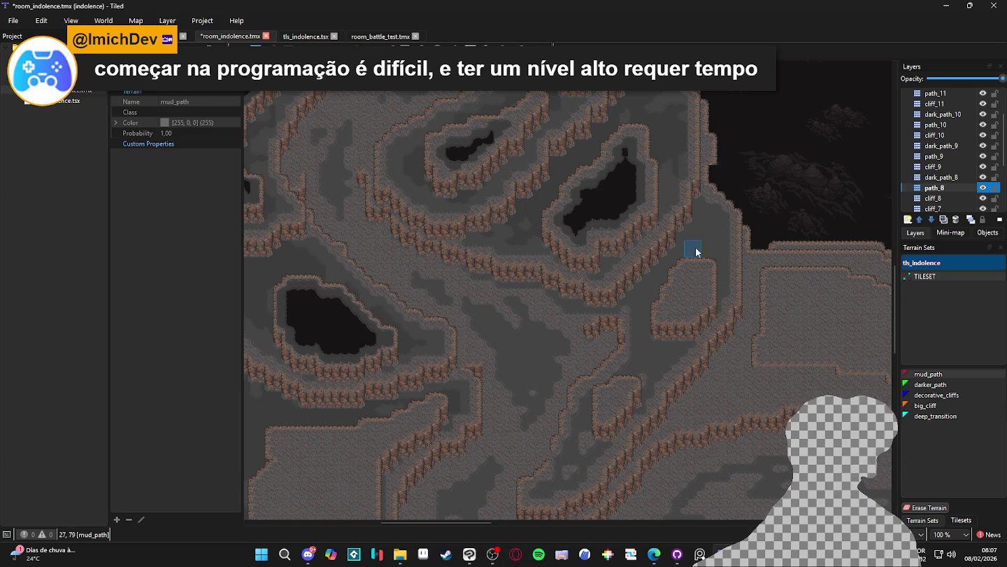
scroll(587, 448, down, 3)
scroll(588, 448, left, 3)
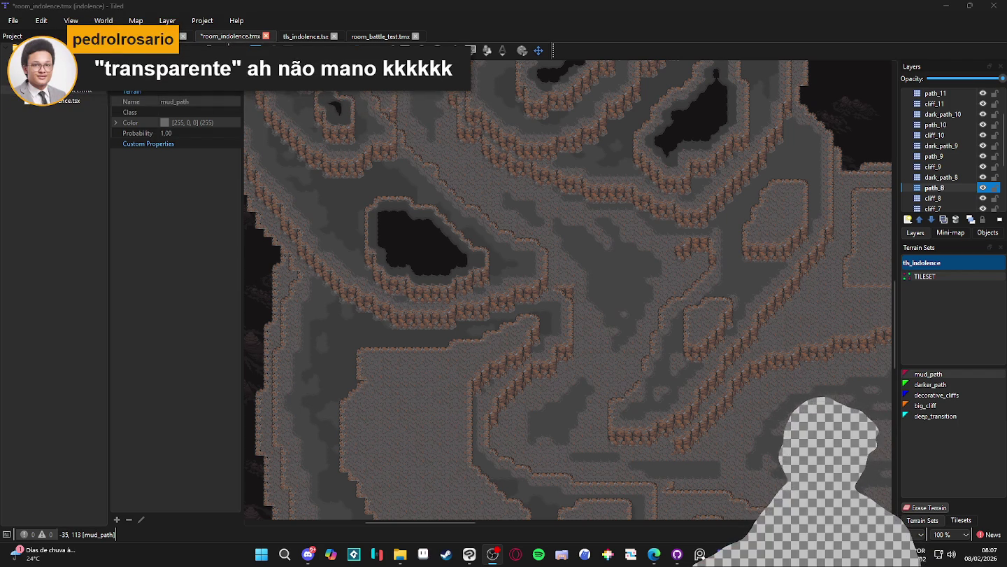
click(664, 302)
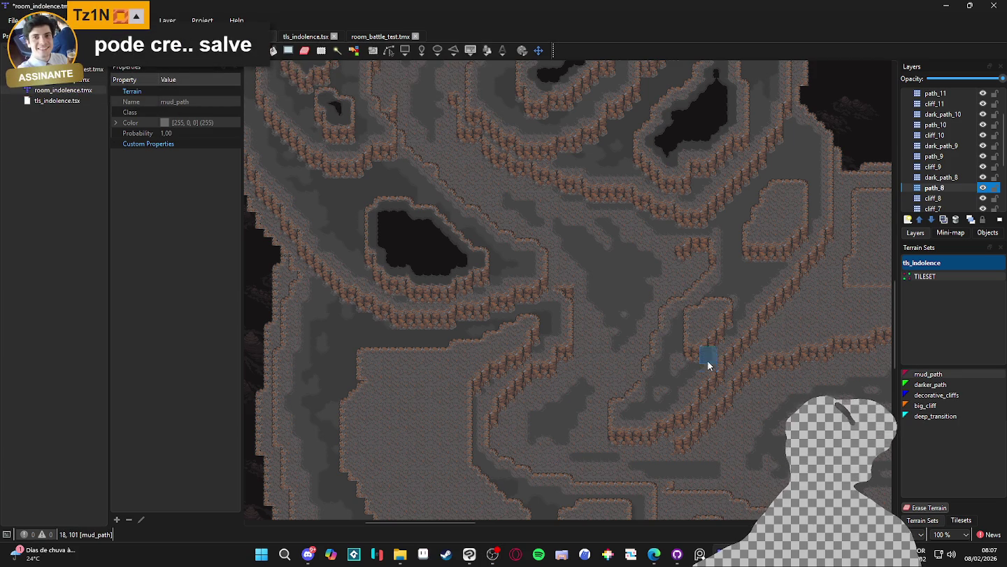
scroll(720, 333, up, 3)
scroll(648, 381, down, 2)
scroll(535, 153, down, 2)
scroll(548, 206, up, 4)
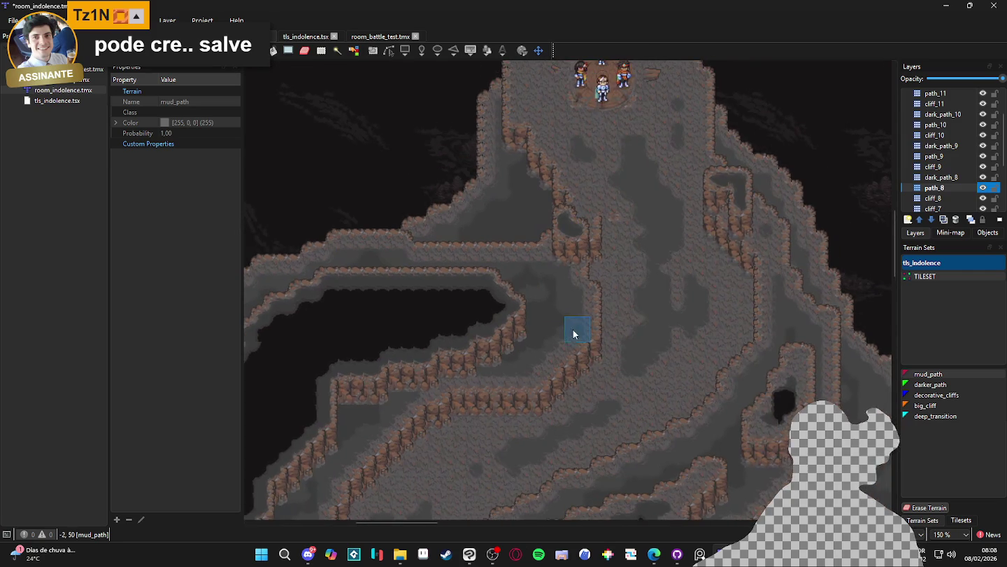
scroll(615, 285, up, 1)
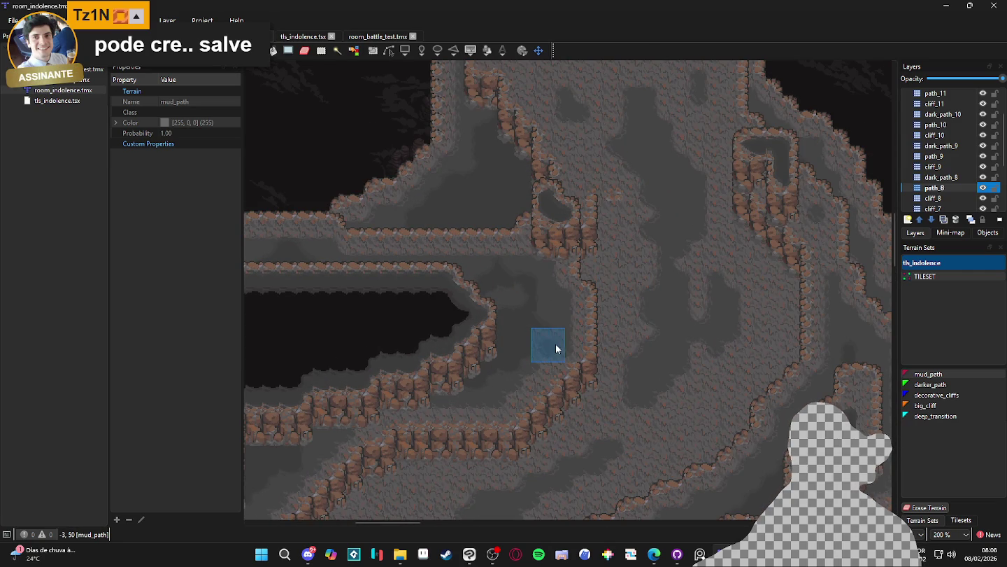
scroll(555, 346, down, 2)
drag(527, 385, 531, 471)
scroll(586, 390, up, 2)
mouse_move(583, 424)
mouse_down()
mouse_move(580, 464)
mouse_move(595, 293)
mouse_up()
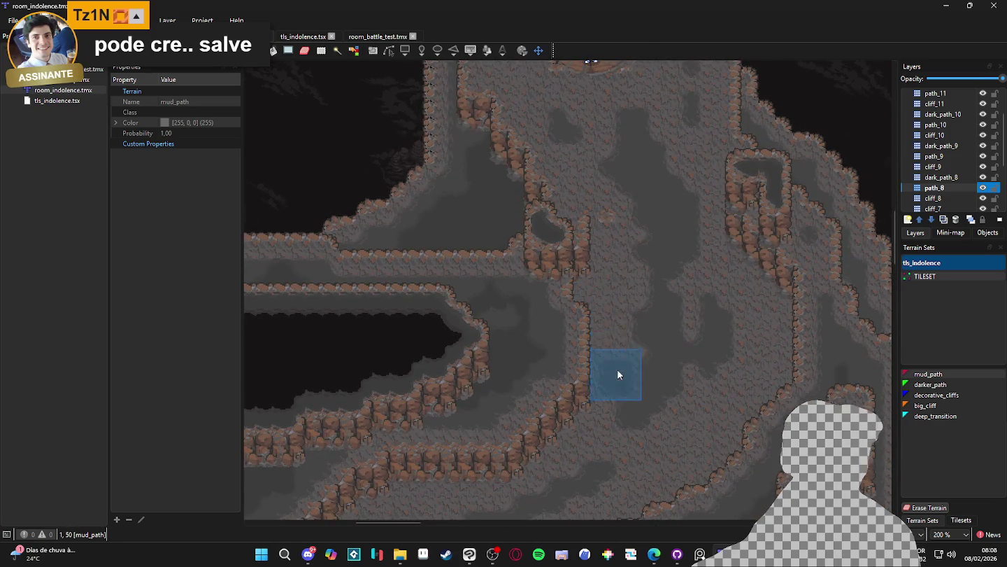
scroll(595, 328, down, 2)
scroll(623, 287, up, 1)
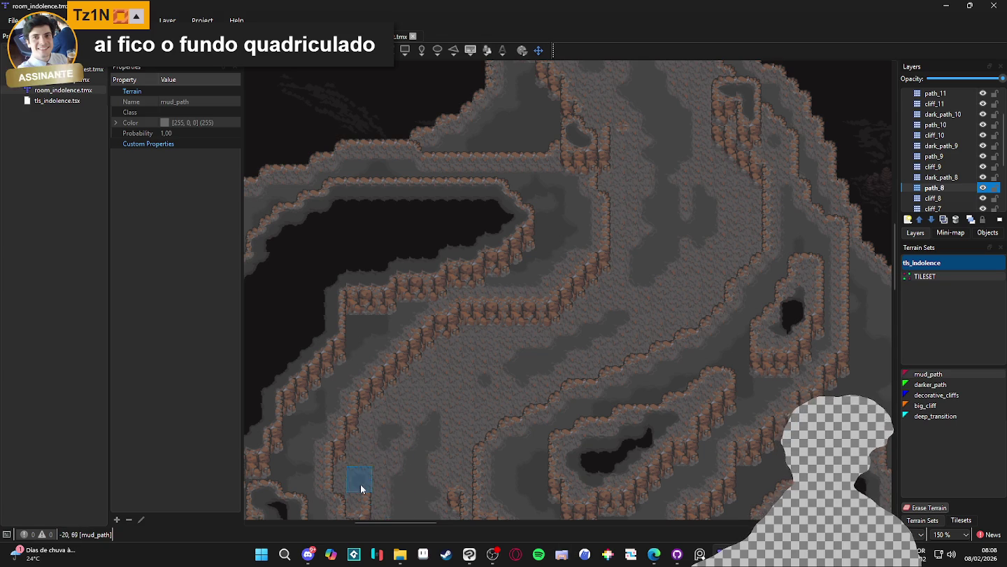
scroll(714, 241, down, 2)
scroll(656, 265, up, 1)
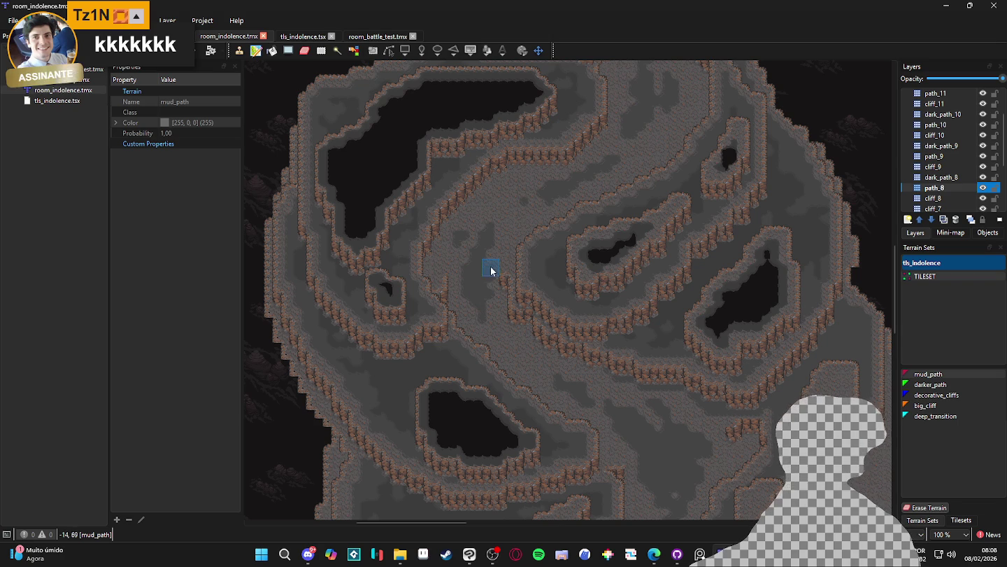
drag(625, 279, 632, 160)
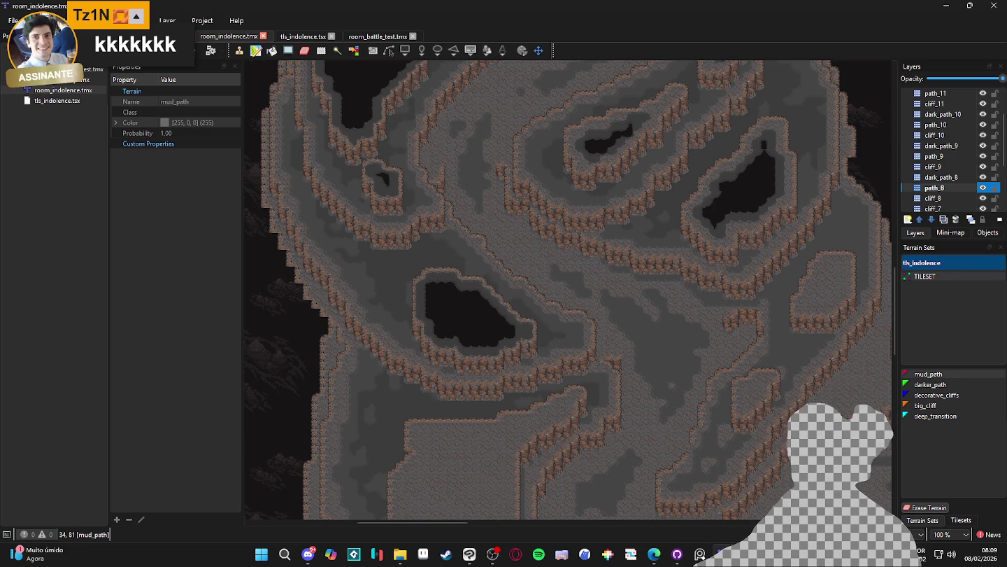
click(982, 189)
Step: Show path_8 again, check cliff_9's visibility, and make path_9 the active layer
click(981, 190)
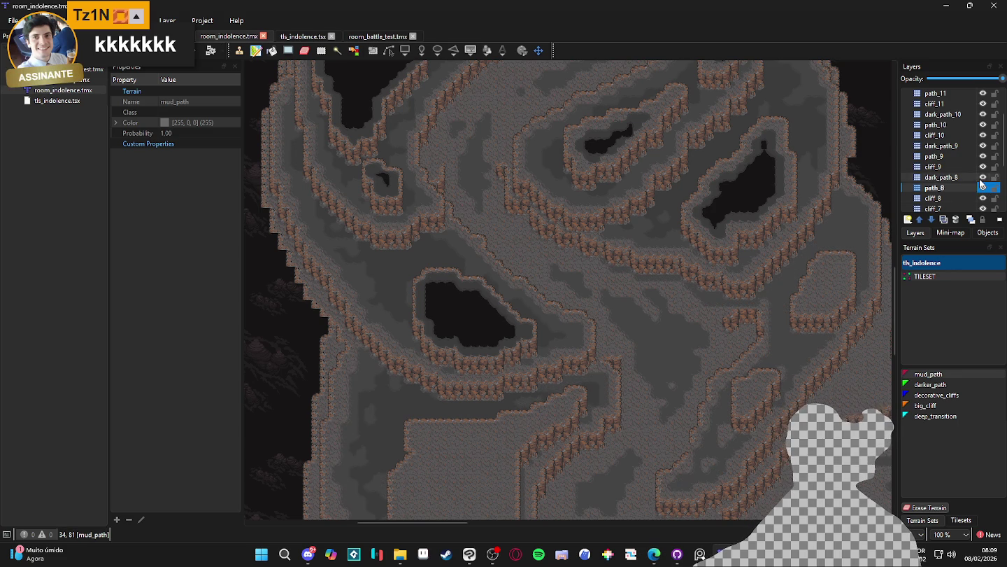
click(984, 168)
click(984, 168)
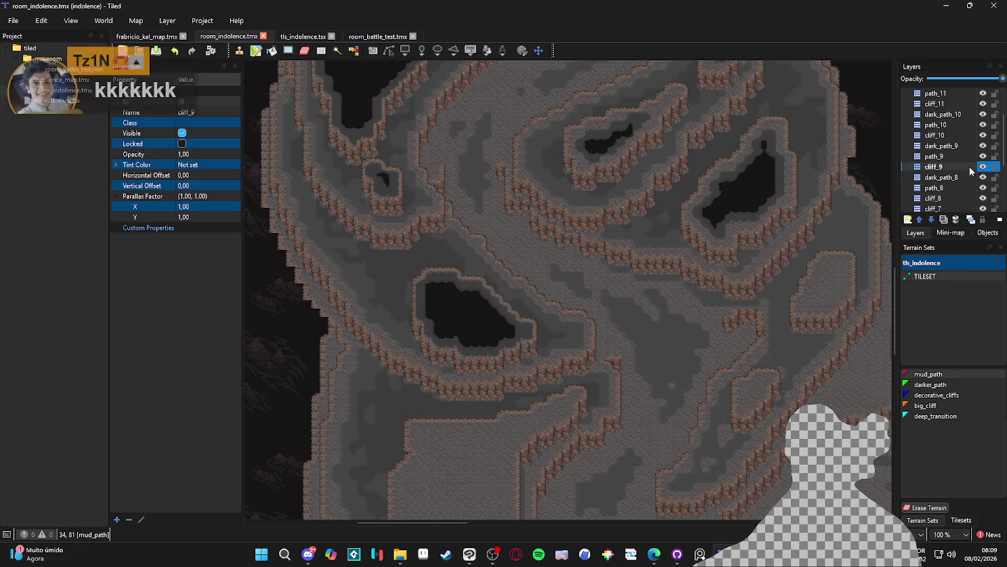
click(982, 156)
click(983, 156)
click(935, 156)
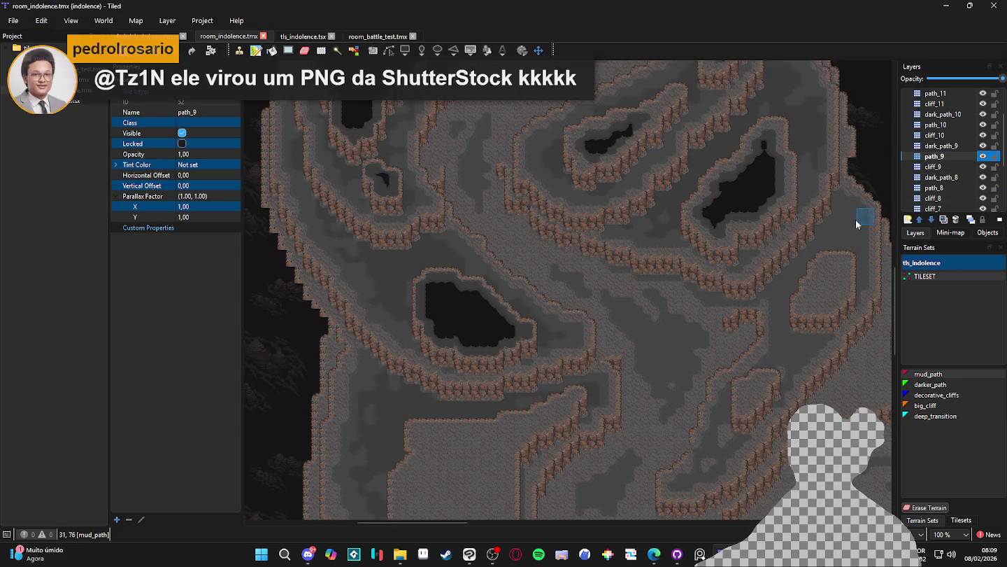
Step: Paint a test path tile on path_9 near the right ledge, then undo it
drag(647, 303, 632, 298)
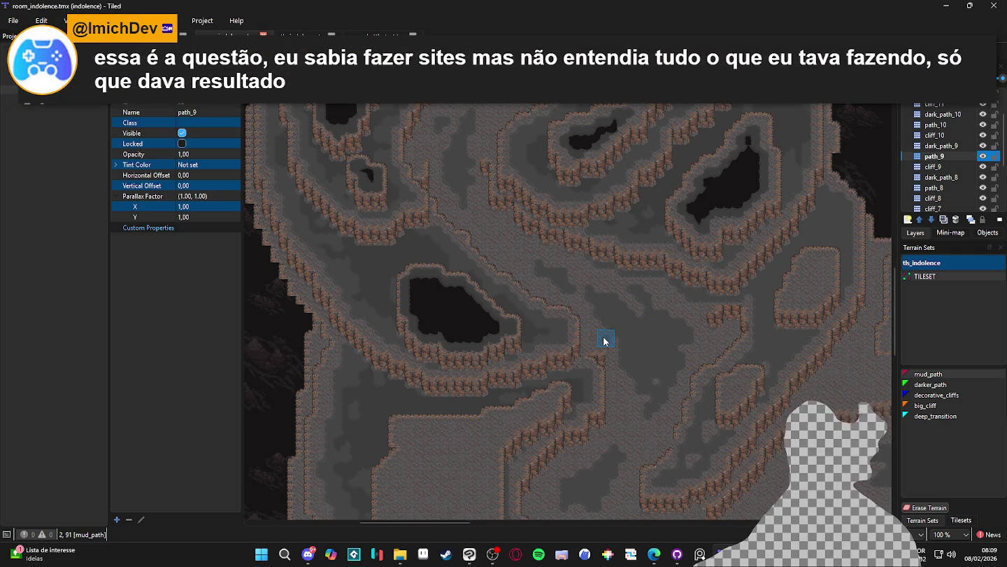
scroll(598, 401, right, 2)
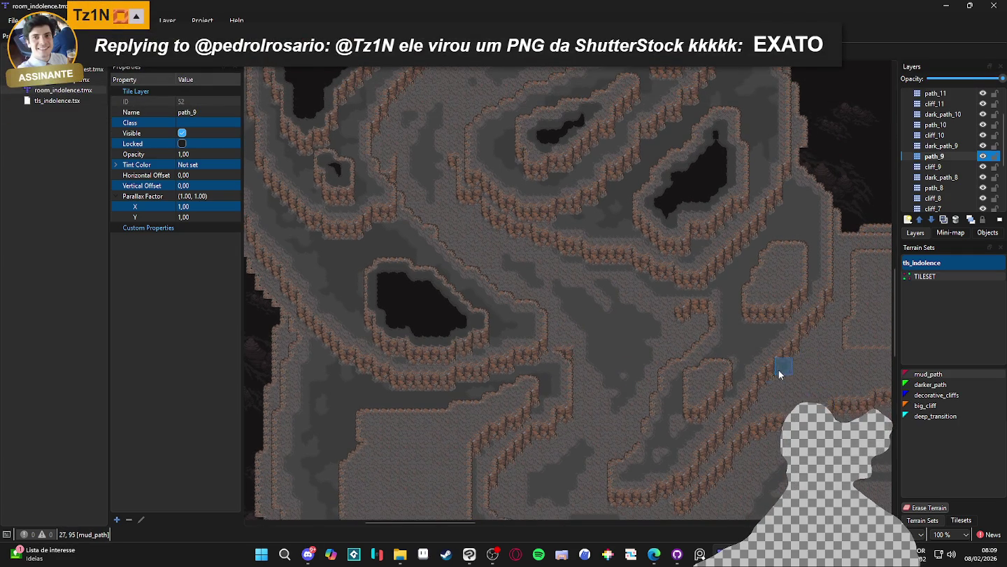
scroll(782, 367, right, 1)
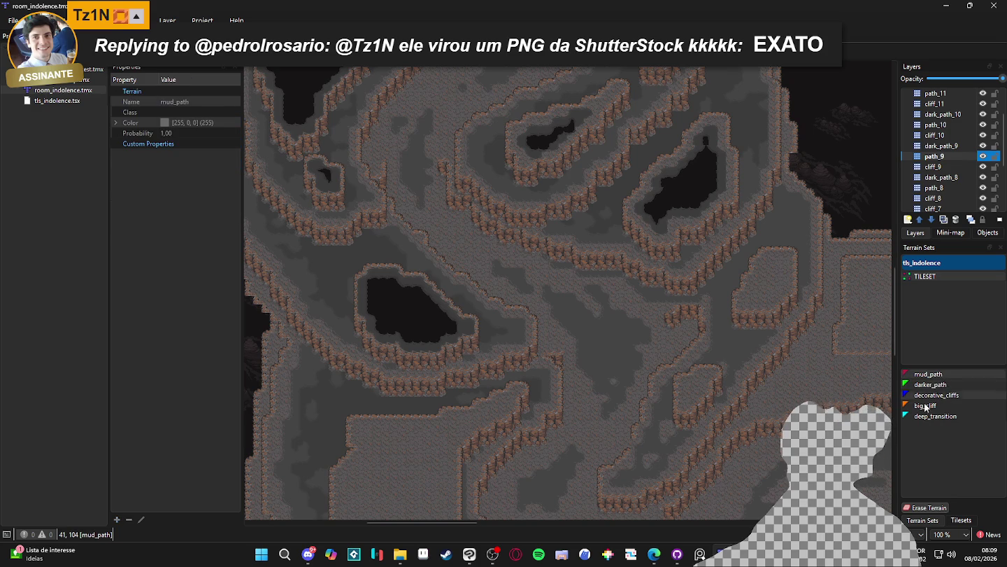
scroll(766, 284, up, 2)
click(764, 223)
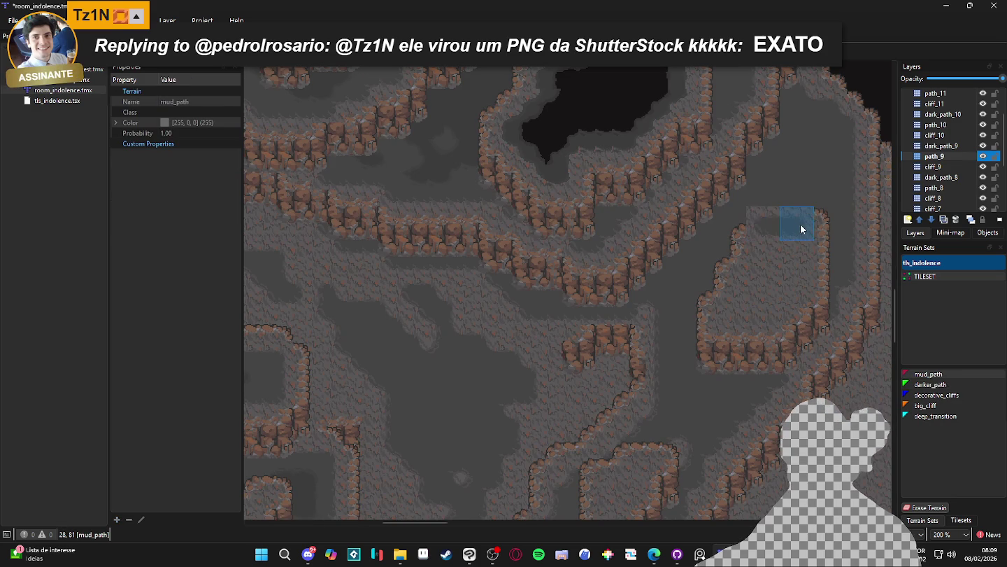
key(ctrl+z)
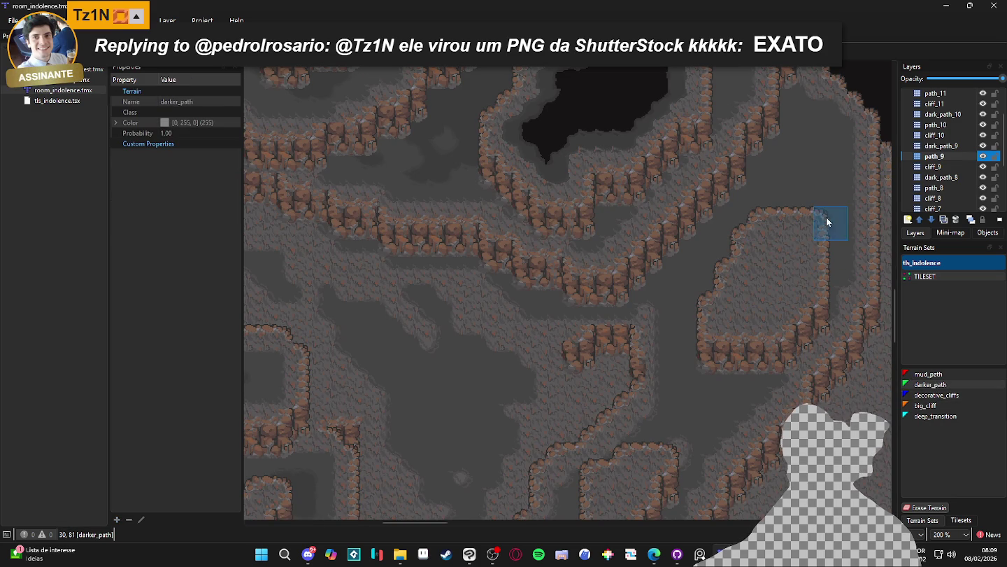
Step: Paint darker_path along the island's top, right and left edges and into its upper interior
mouse_move(762, 223)
mouse_down()
mouse_move(816, 225)
mouse_move(817, 286)
mouse_move(808, 291)
mouse_up()
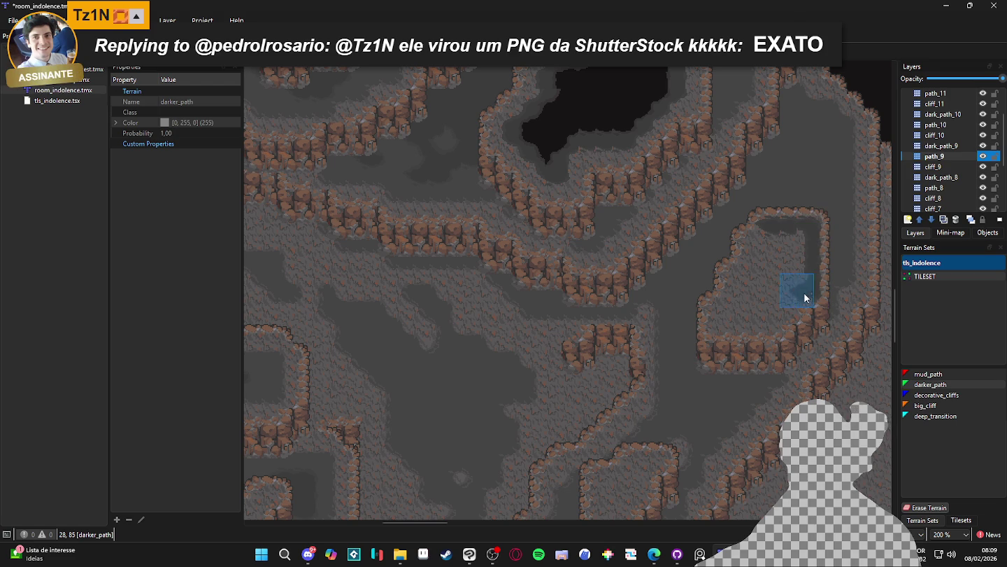
mouse_move(716, 313)
mouse_down()
mouse_move(731, 306)
mouse_move(726, 270)
mouse_move(748, 272)
mouse_move(750, 243)
mouse_move(765, 231)
mouse_move(790, 244)
mouse_up()
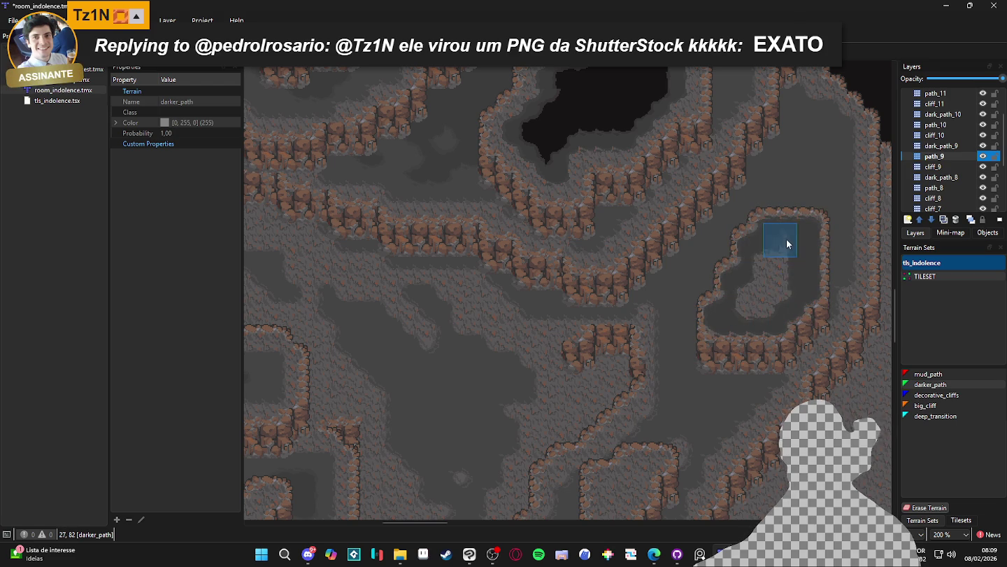
drag(783, 301, 765, 312)
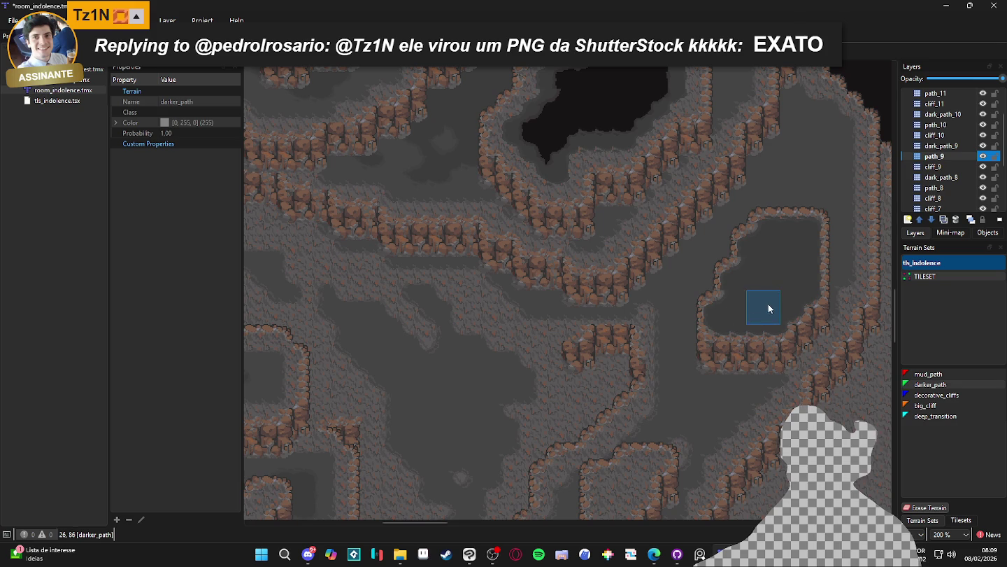
scroll(768, 308, down, 1)
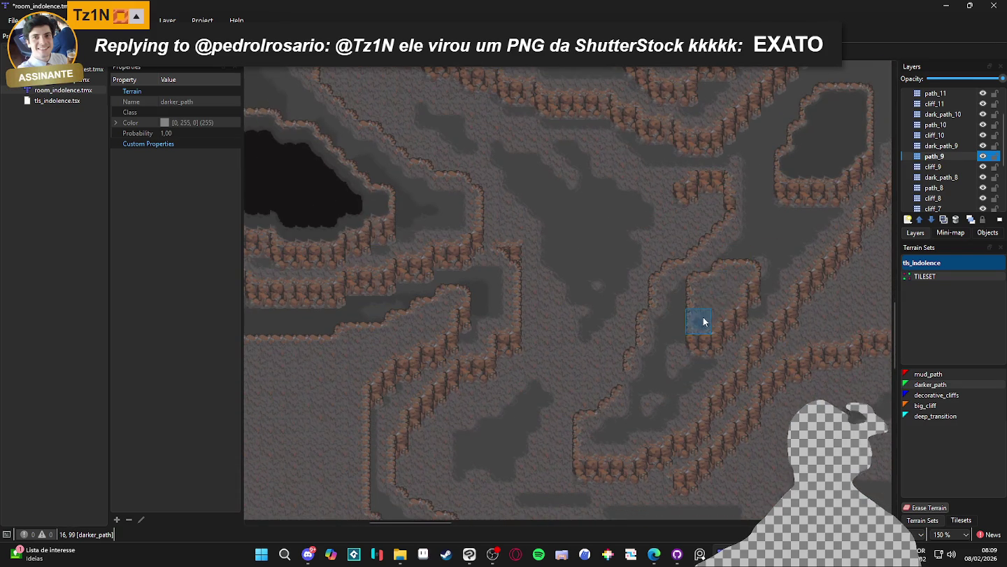
scroll(746, 263, up, 1)
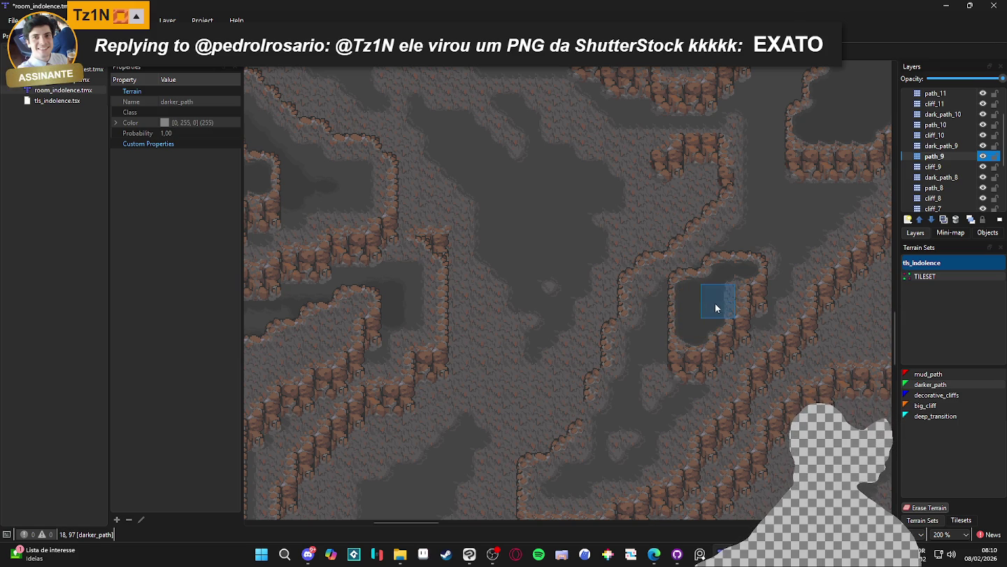
ctrl+scroll(733, 296, down, 1)
scroll(576, 412, up, 5)
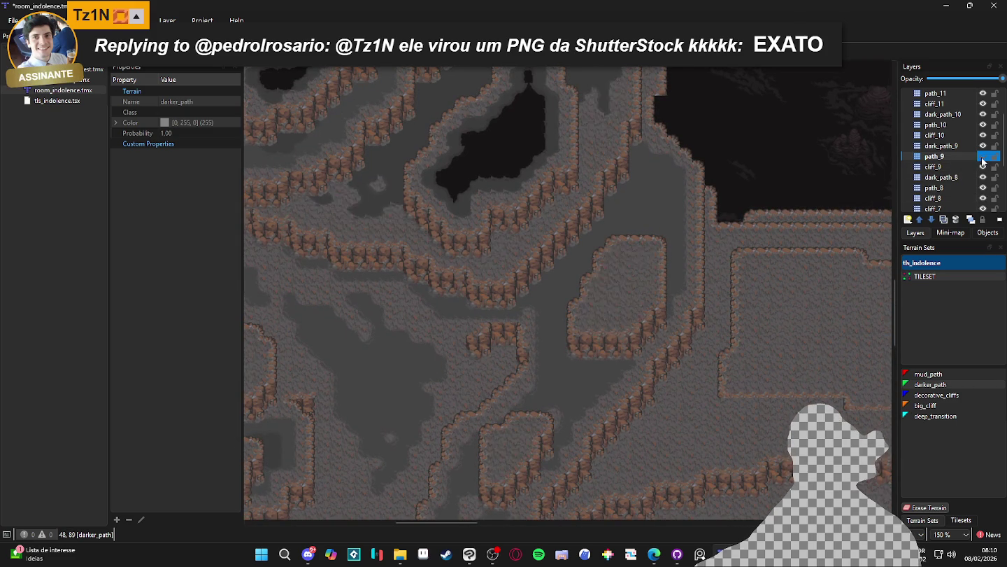
click(948, 148)
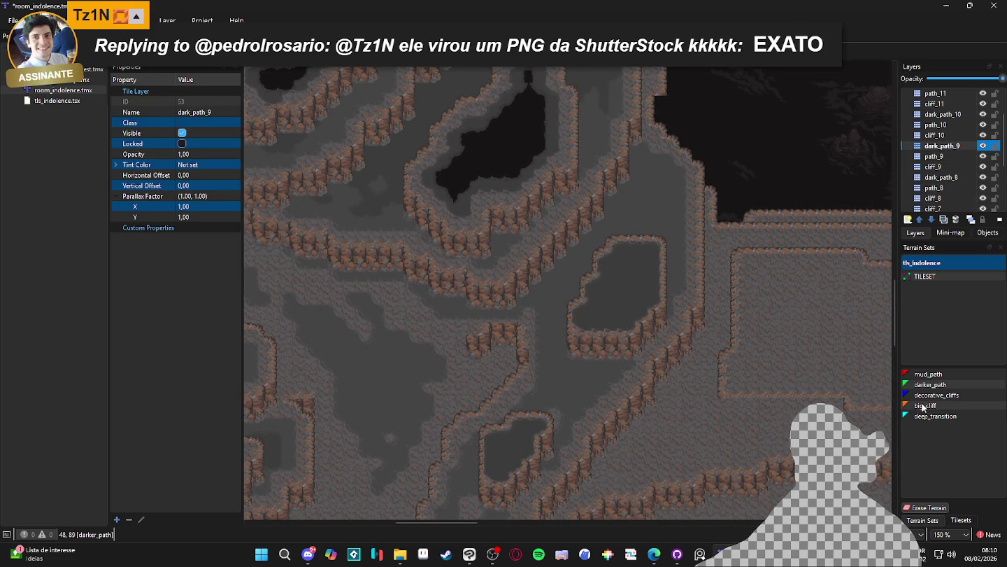
Step: Choose deep_transition terrain and paint a deep pit extending across the upper pond
scroll(670, 394, up, 1)
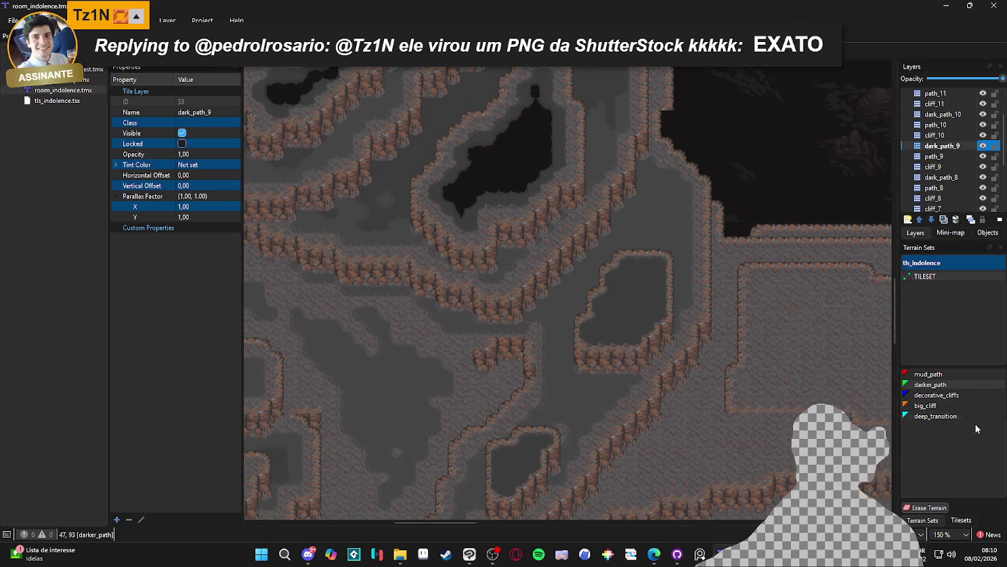
click(942, 385)
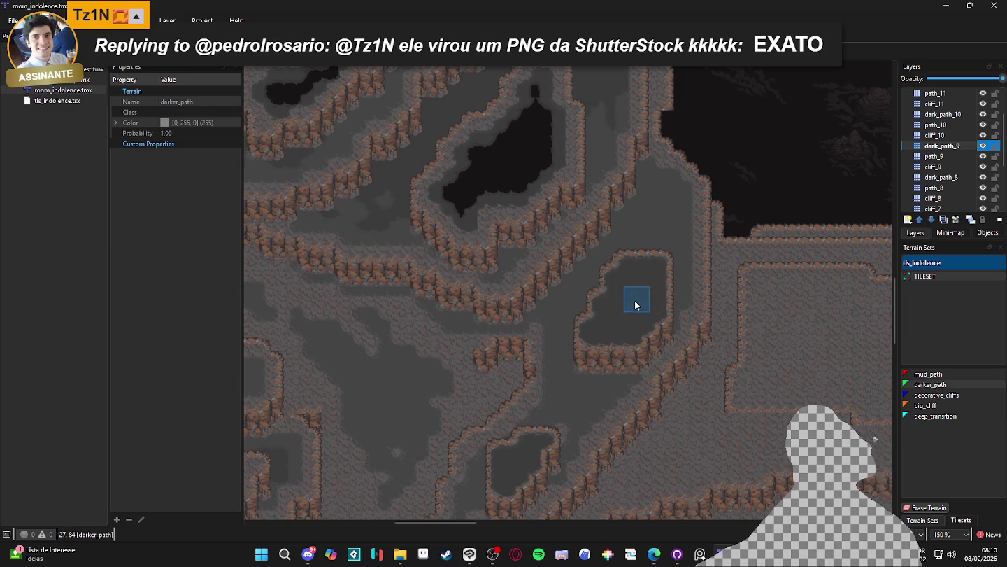
click(940, 375)
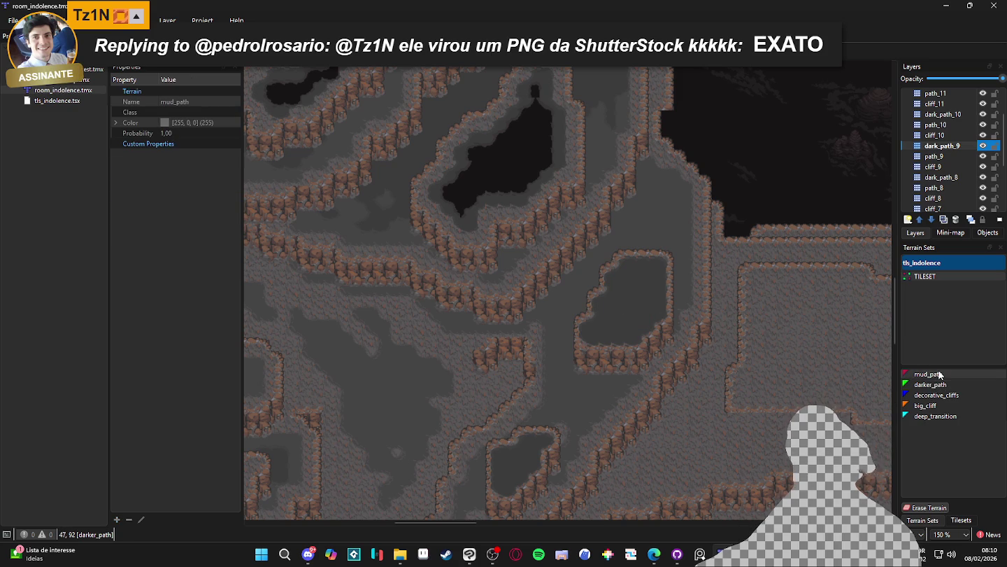
click(935, 417)
scroll(635, 280, up, 2)
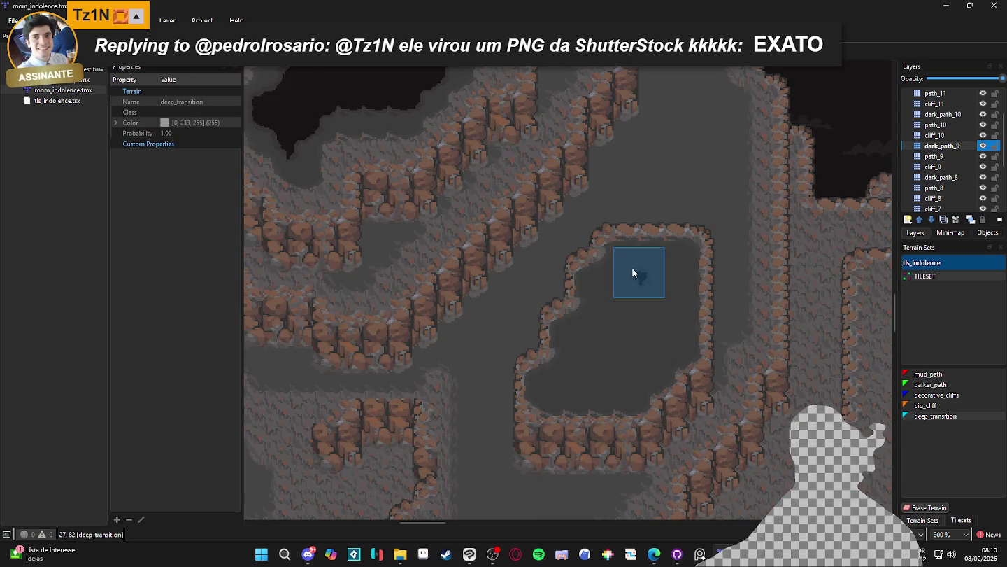
mouse_move(628, 290)
mouse_down()
mouse_move(606, 297)
mouse_move(603, 321)
mouse_move(575, 354)
mouse_move(577, 381)
mouse_move(550, 387)
mouse_move(630, 376)
mouse_move(647, 343)
mouse_move(671, 342)
mouse_move(670, 273)
mouse_move(611, 351)
mouse_move(608, 278)
mouse_move(642, 264)
mouse_up()
drag(648, 300, 598, 305)
mouse_move(587, 351)
mouse_down()
mouse_move(570, 396)
mouse_move(611, 392)
mouse_move(665, 350)
mouse_up()
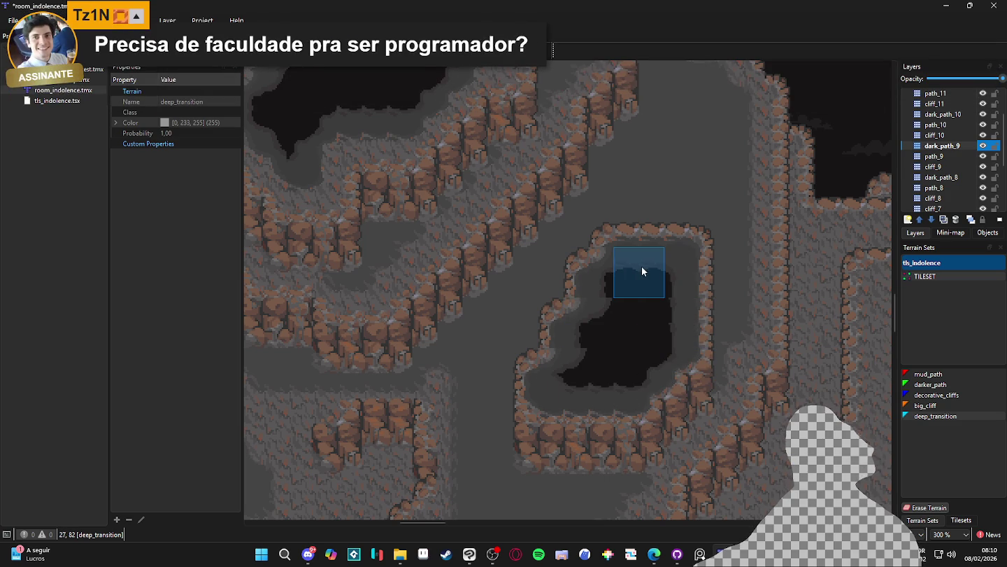
Step: Paint and reshape a deep pit in the lower pond, then start a hollow on dark_path_10
scroll(652, 294, down, 4)
scroll(538, 387, up, 4)
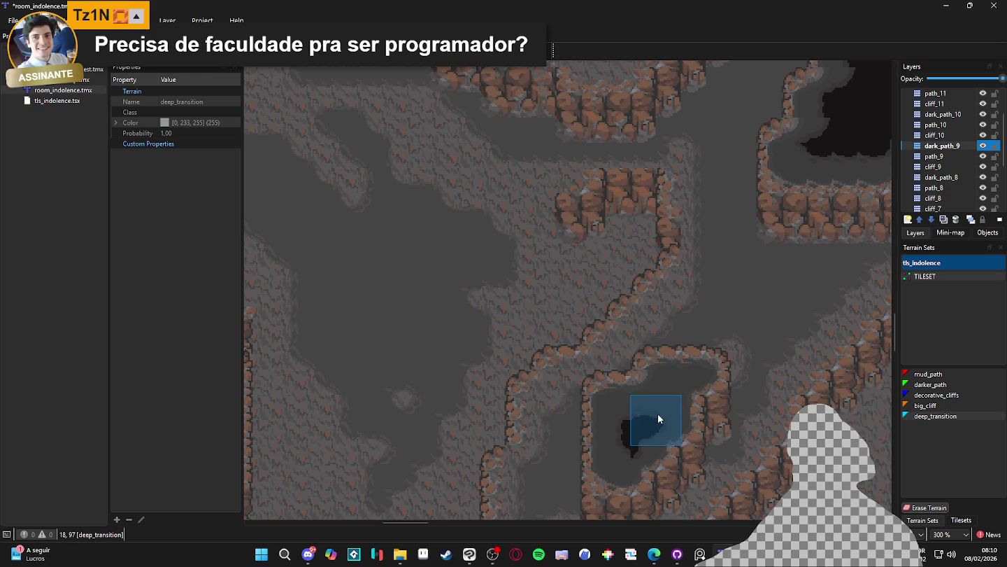
drag(657, 385, 681, 384)
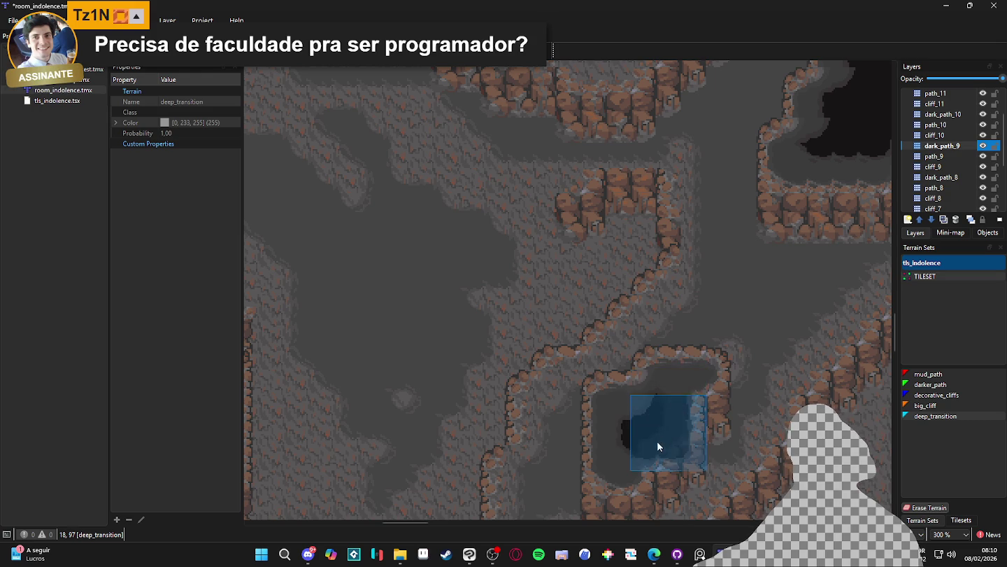
click(623, 446)
click(663, 398)
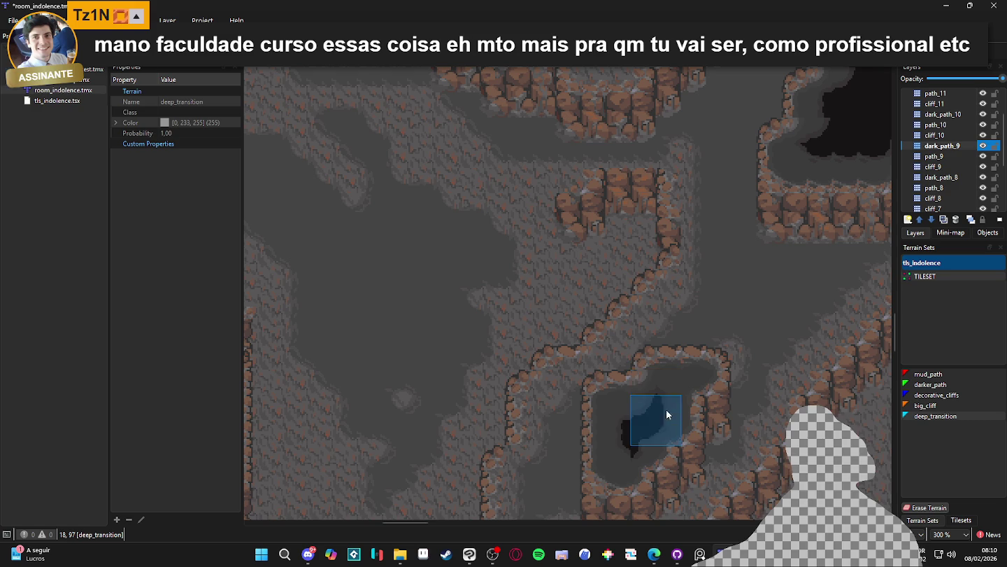
click(620, 448)
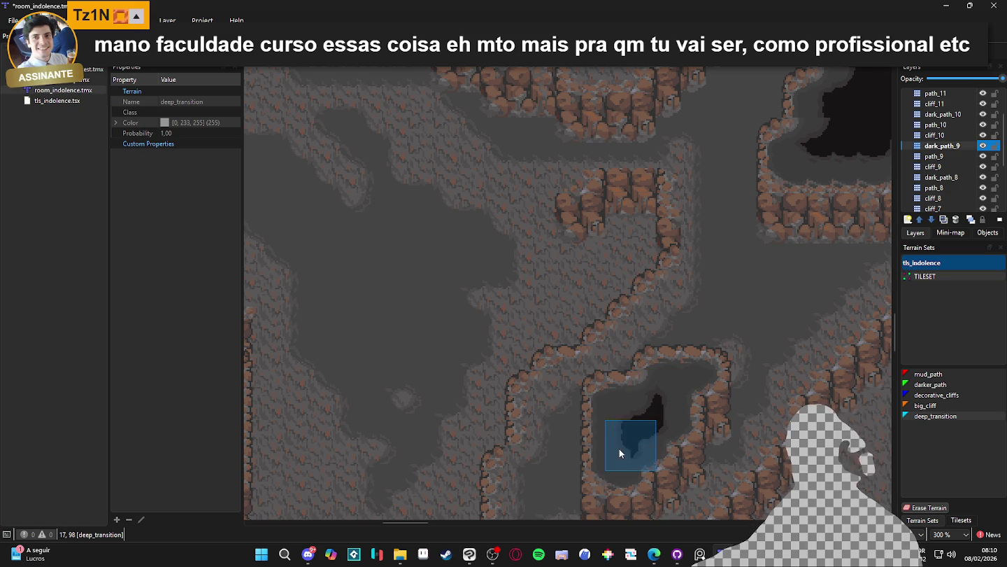
scroll(627, 429, down, 3)
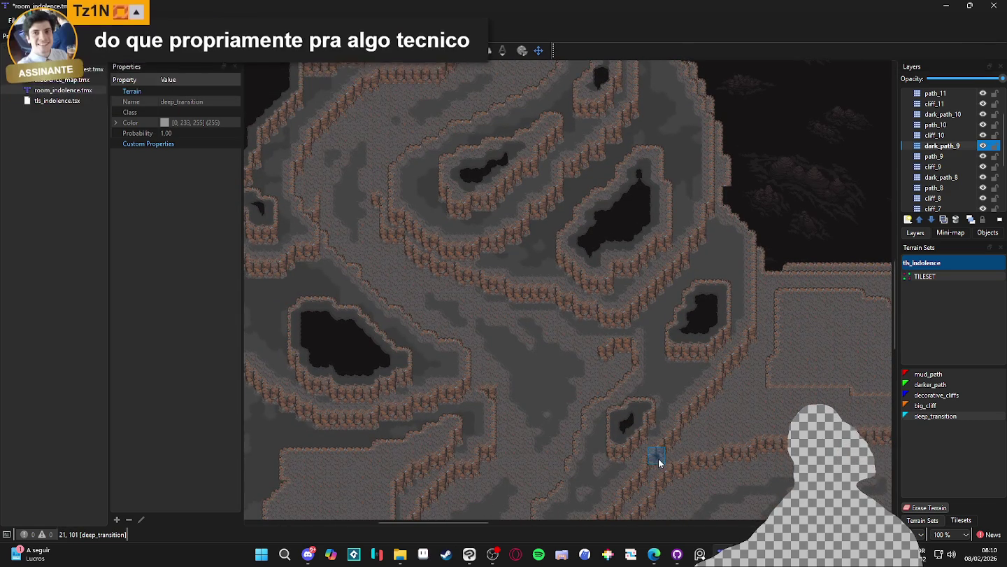
scroll(542, 273, up, 5)
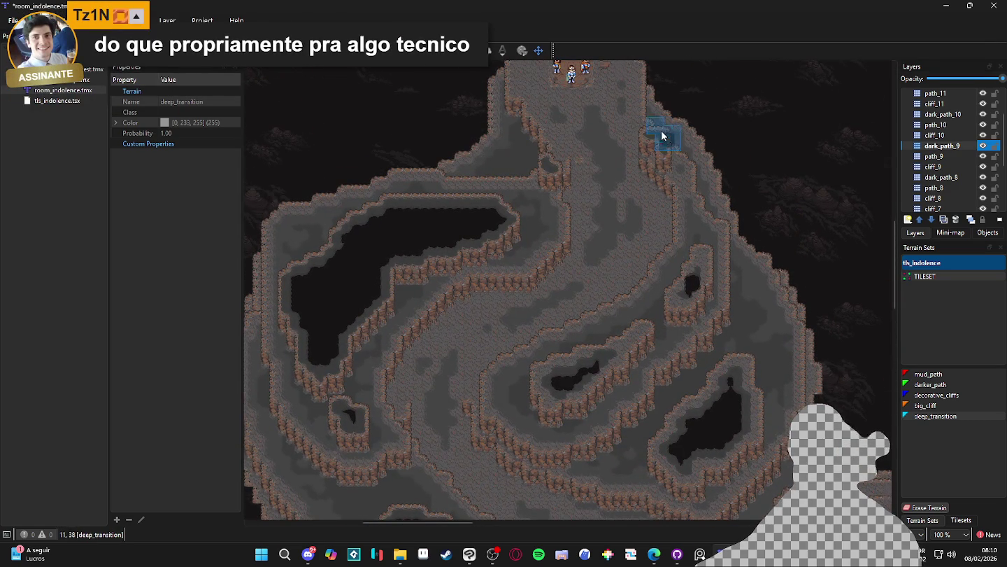
scroll(663, 133, up, 3)
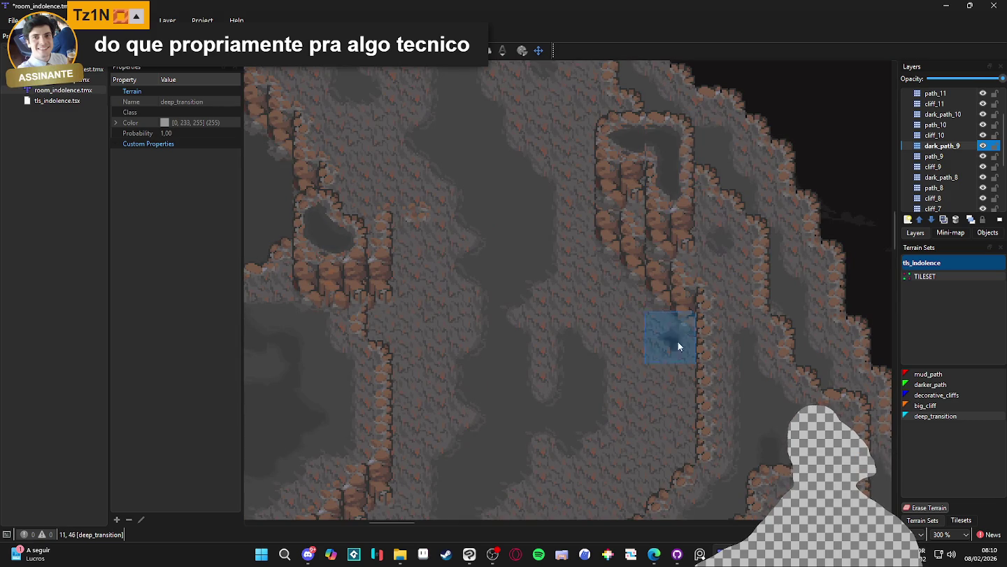
click(963, 115)
click(649, 133)
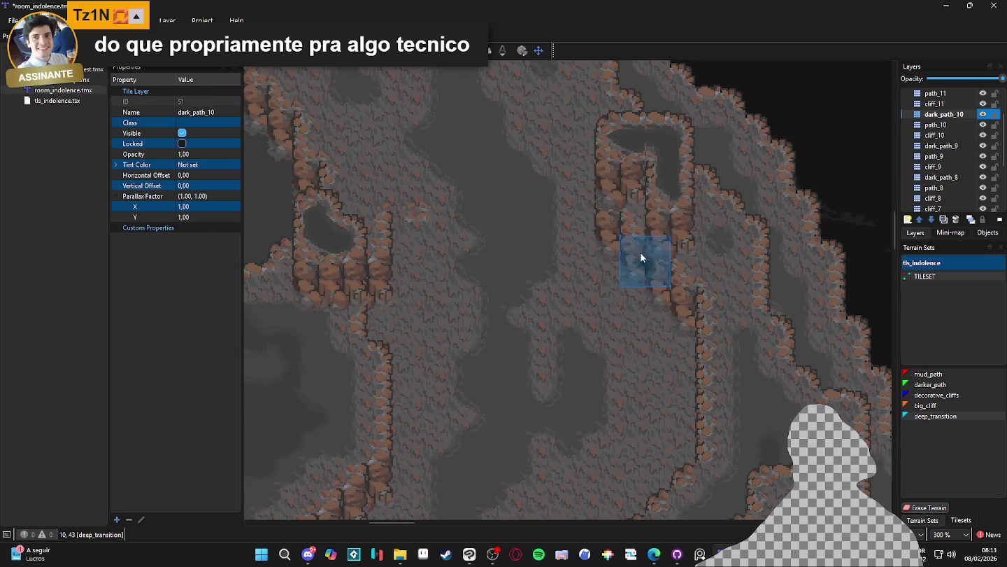
Step: Zoom in and out to inspect the new dark hollow on the cliff top
scroll(963, 136, up, 1)
scroll(963, 135, up, 1)
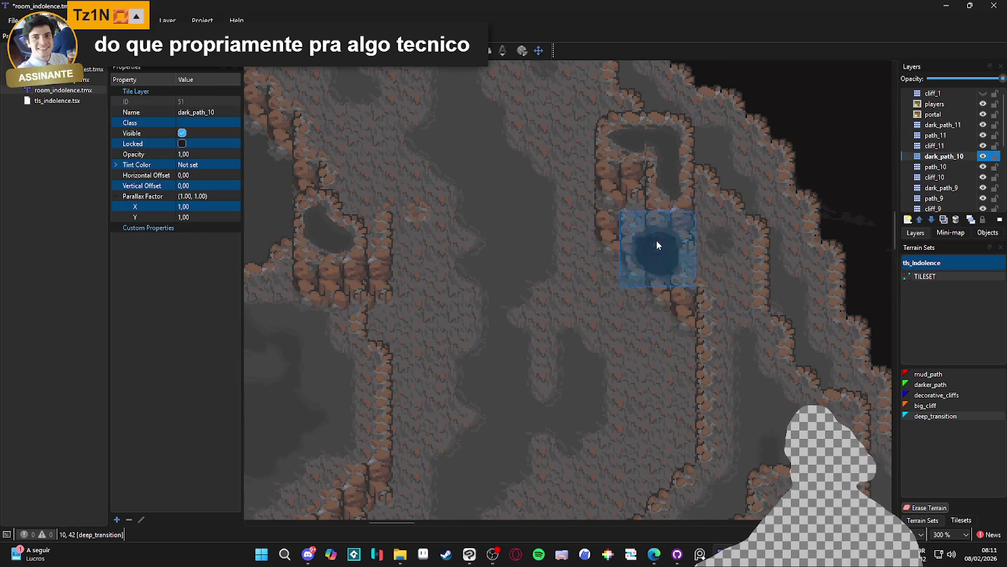
scroll(656, 240, down, 3)
scroll(601, 262, up, 2)
scroll(600, 262, down, 3)
scroll(595, 317, up, 2)
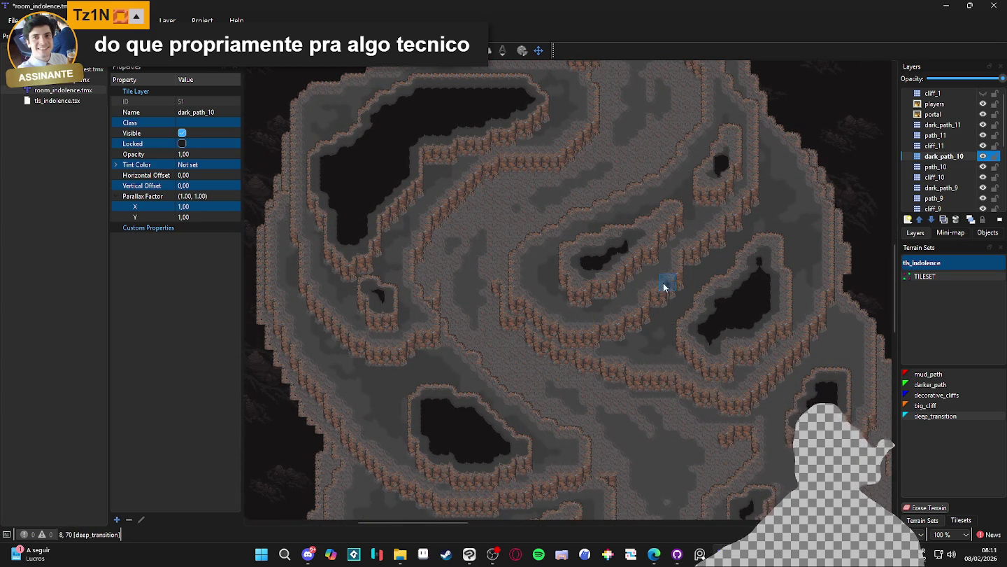
scroll(675, 325, down, 2)
scroll(622, 294, down, 2)
scroll(639, 205, up, 2)
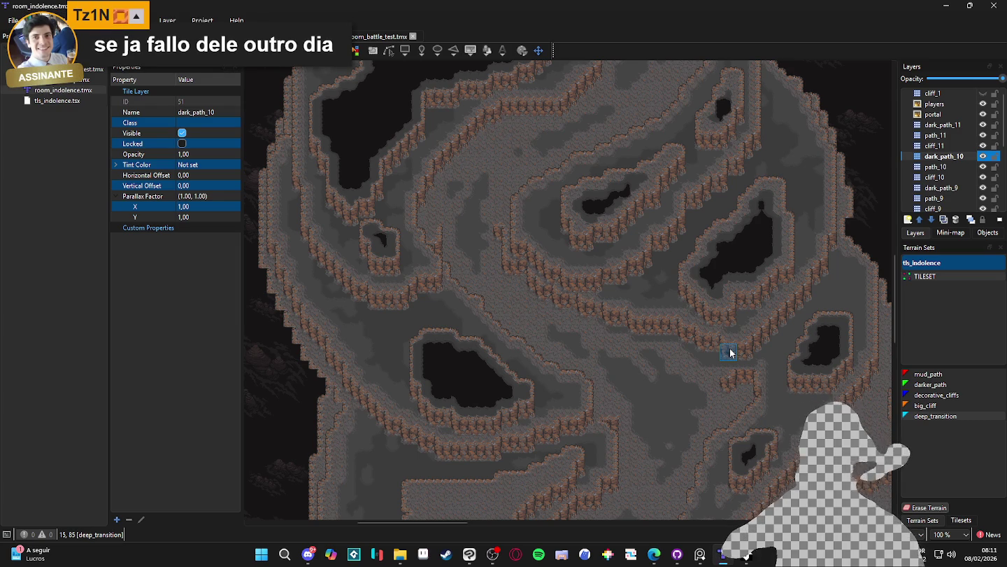
Step: Review the map, toggle a layer's visibility off and on, and select cliff_11
scroll(682, 307, down, 5)
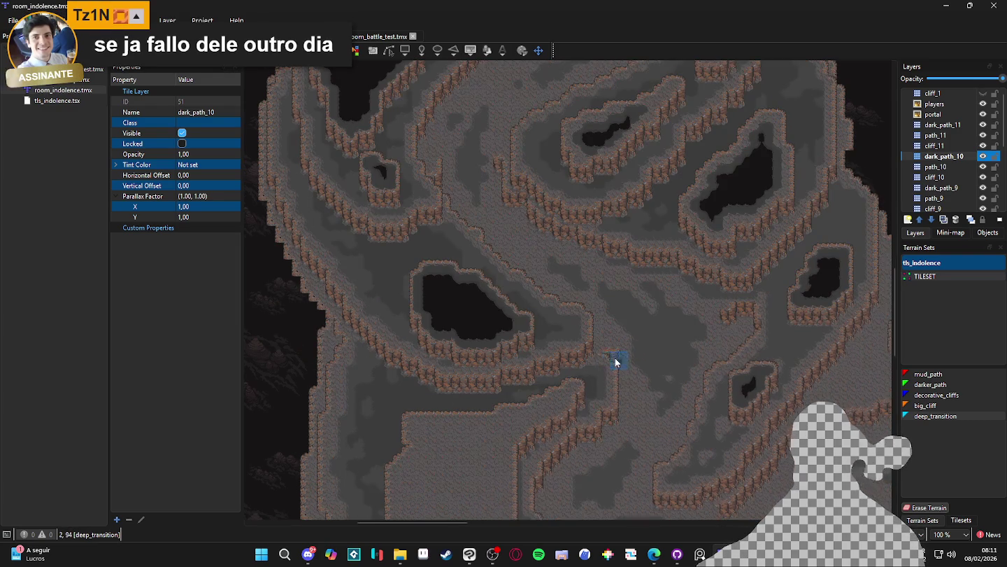
scroll(583, 353, up, 1)
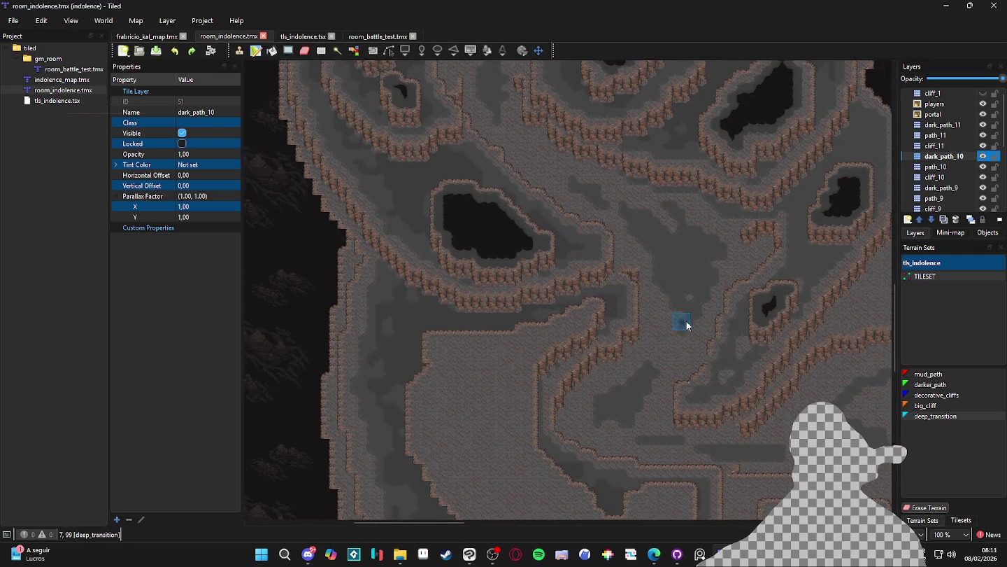
scroll(693, 325, down, 2)
scroll(753, 287, right, 1)
scroll(577, 249, down, 1)
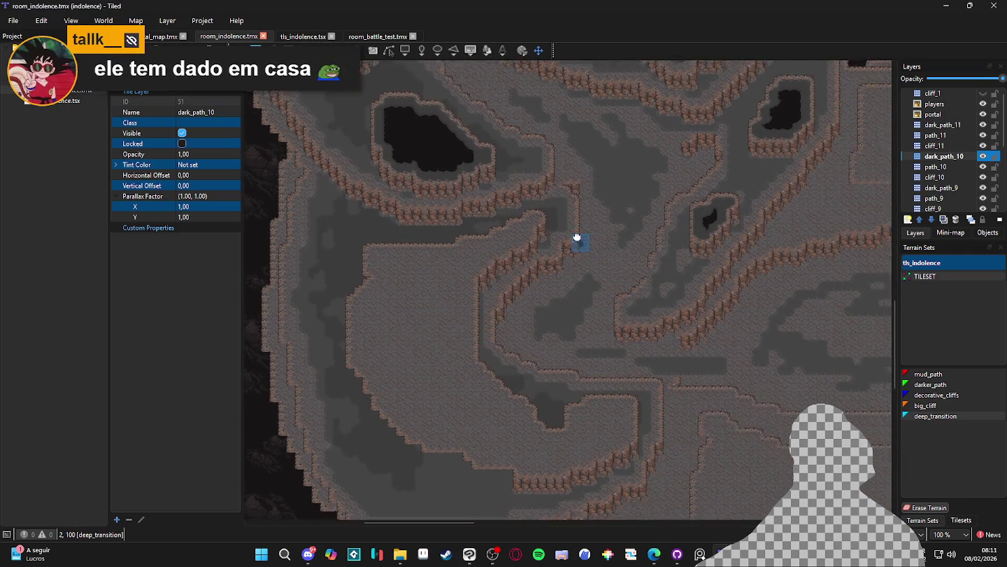
scroll(625, 218, right, 1)
scroll(583, 286, up, 1)
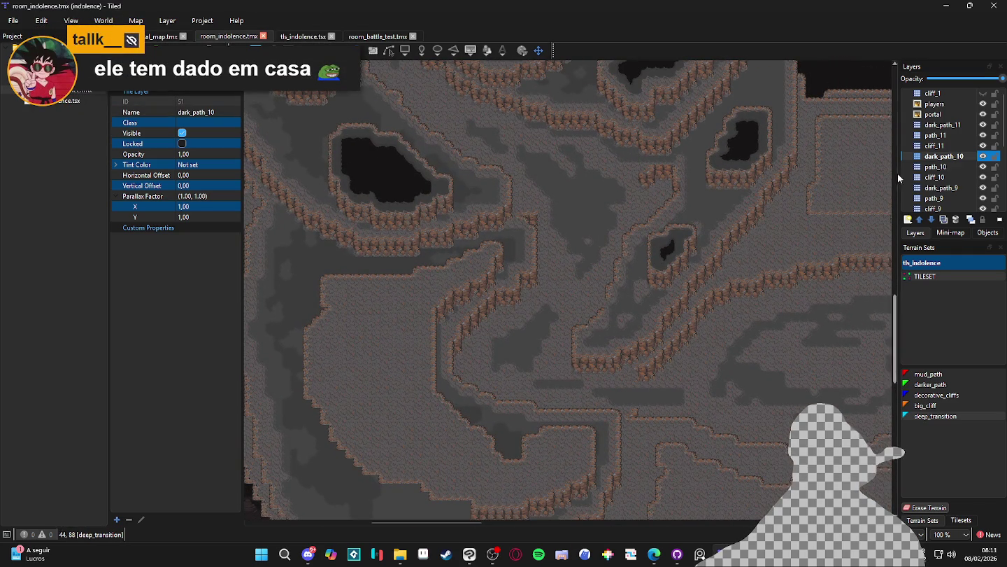
double_click(983, 155)
click(981, 148)
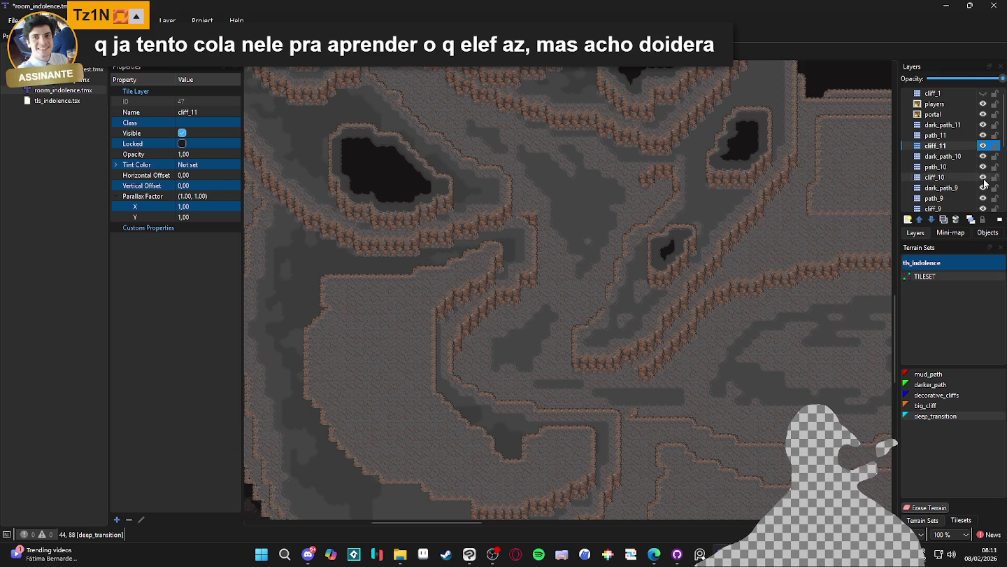
Step: On the path_10 layer, paint a mud_path tile onto the map
double_click(984, 168)
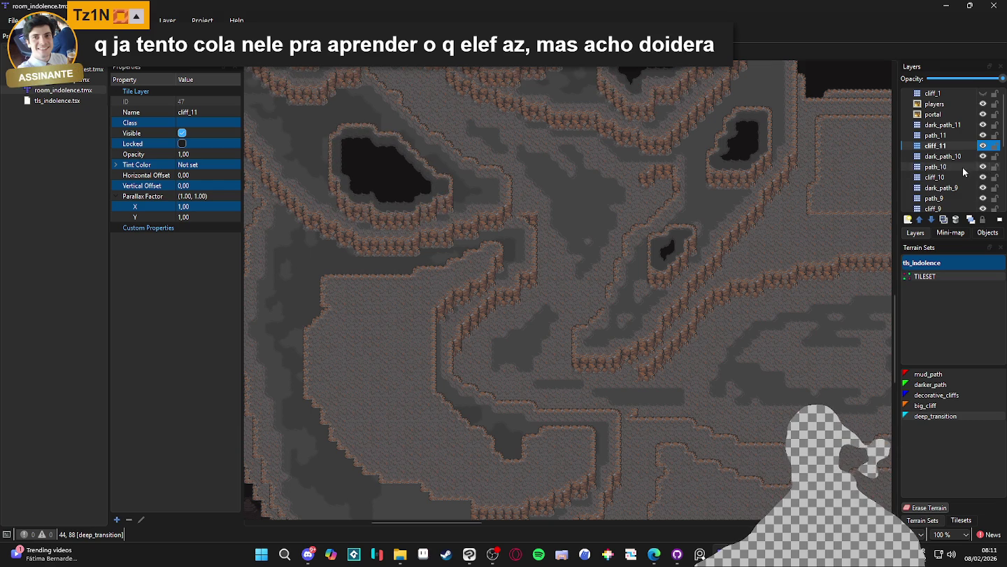
click(963, 168)
scroll(551, 202, down, 1)
scroll(557, 210, left, 2)
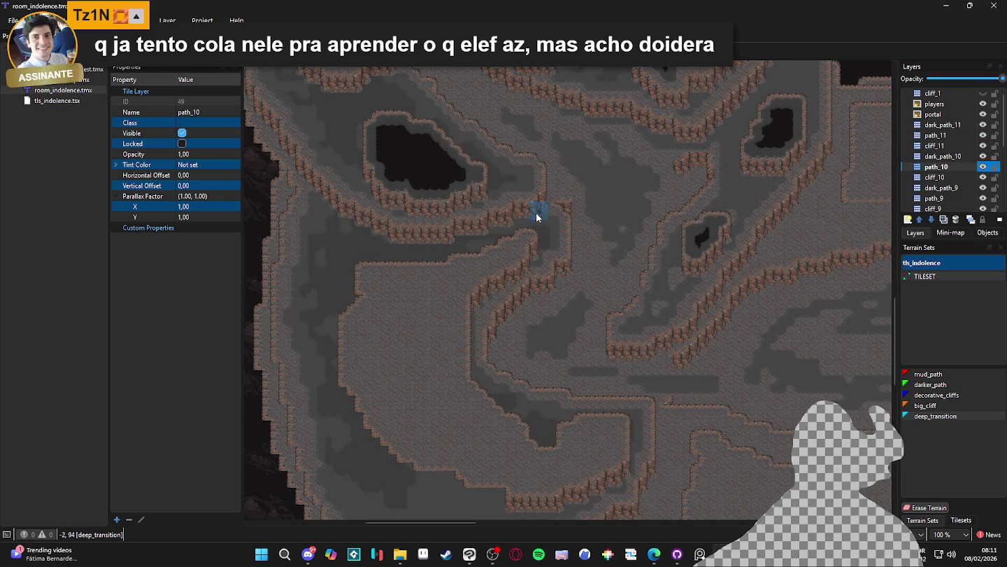
click(937, 375)
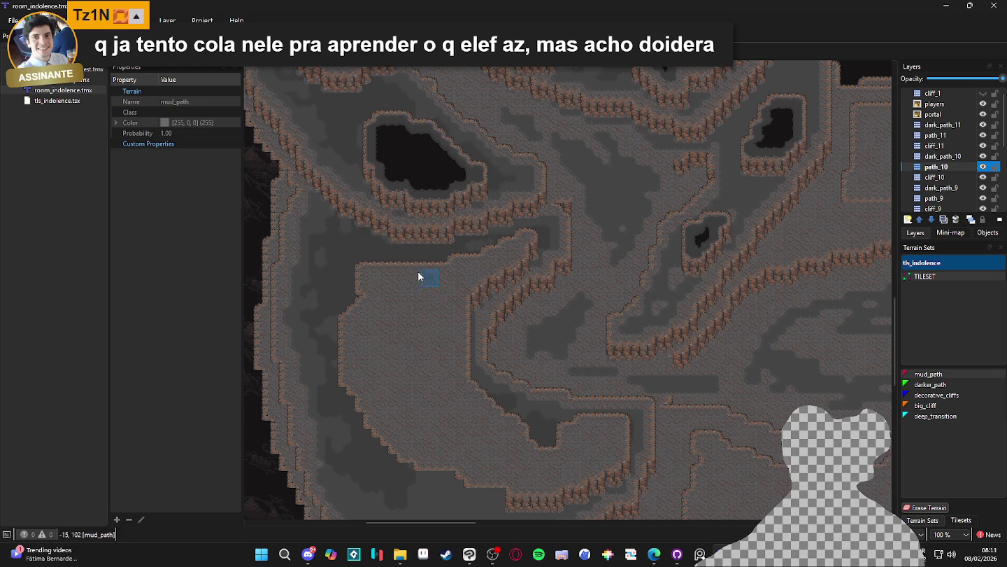
click(529, 239)
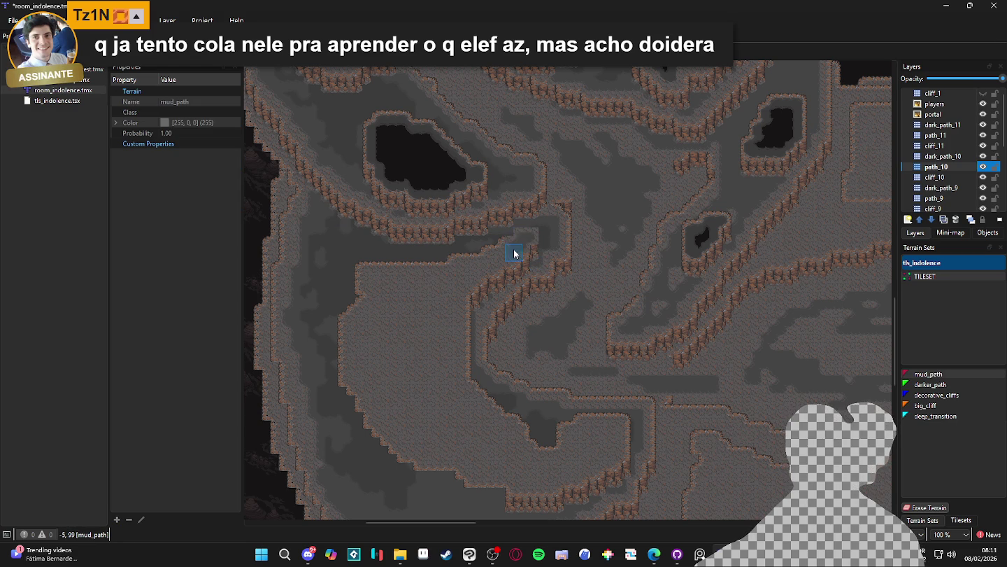
Step: Choose darker_path and paint a tile by the ledge on the path_9 layer
click(932, 384)
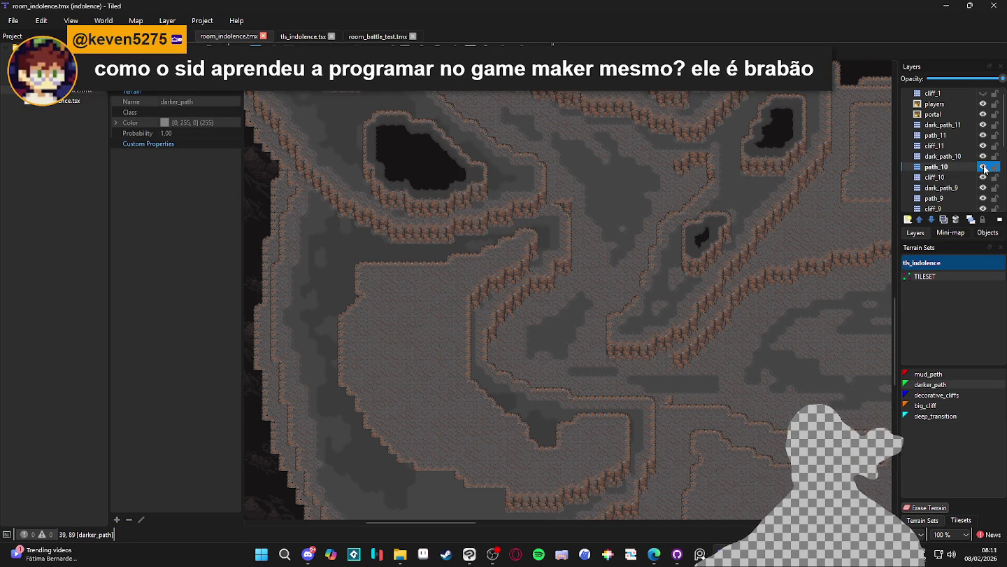
click(431, 293)
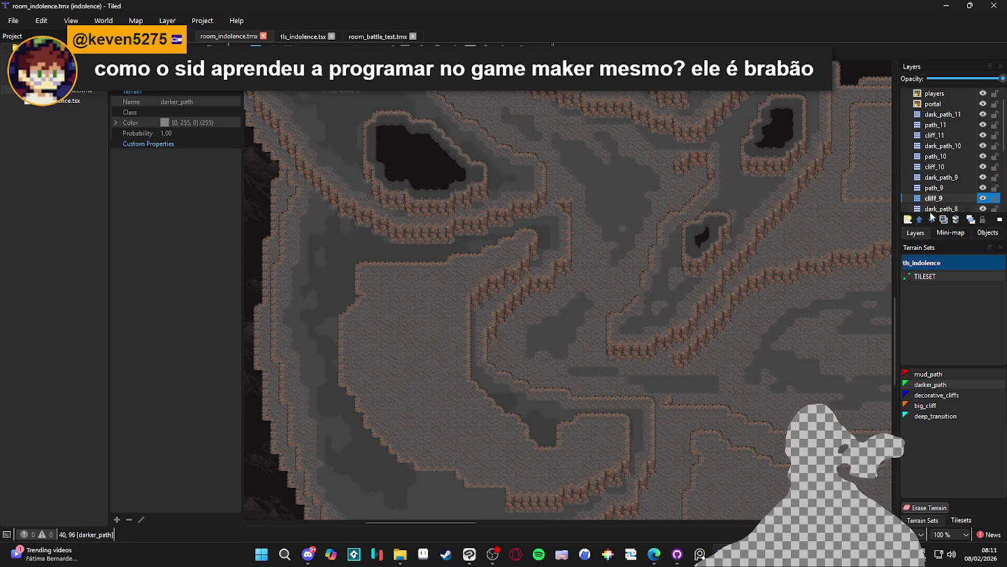
click(954, 190)
click(528, 241)
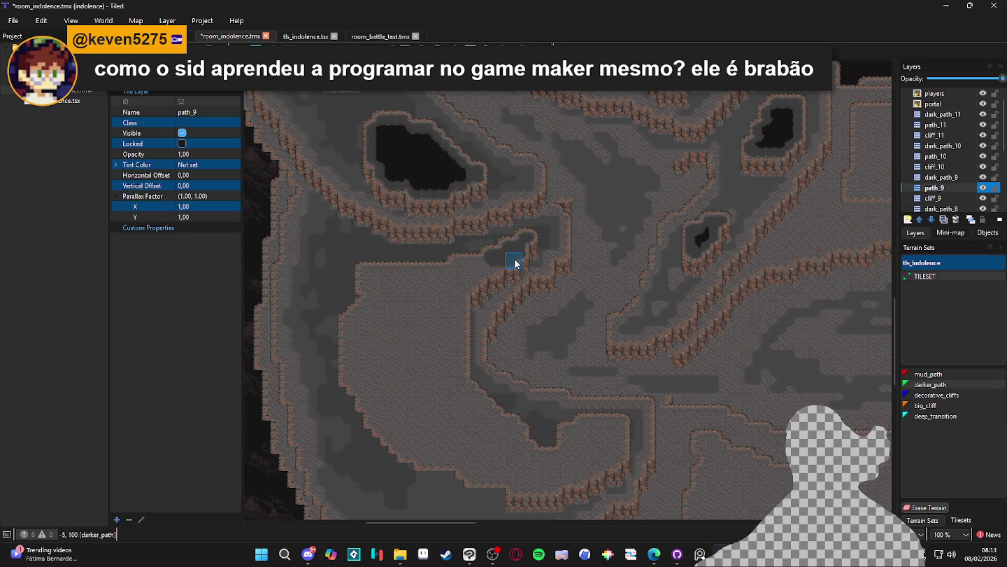
Step: Paint a darker_path strip leftward along the top edge of the central ledge
click(484, 276)
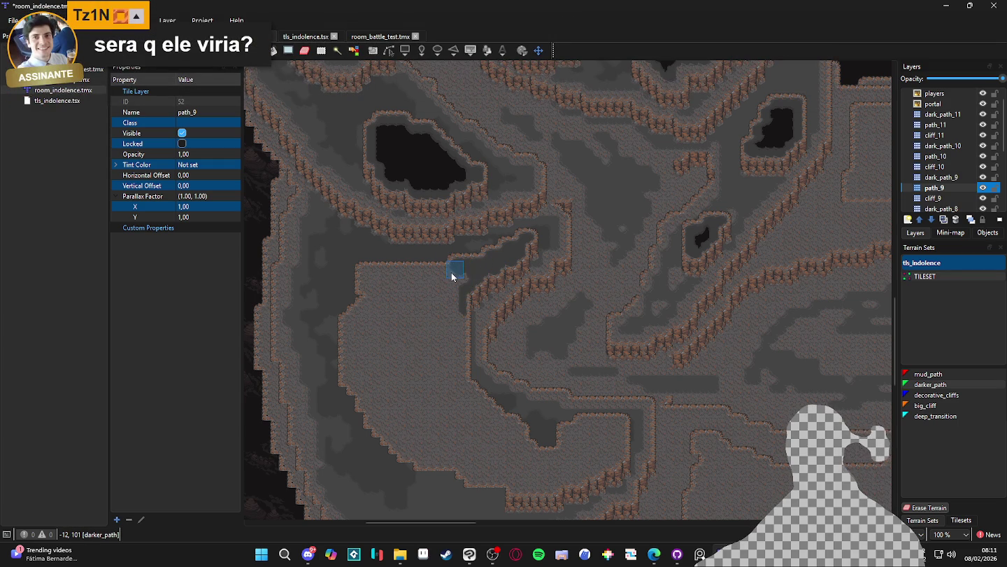
drag(445, 274, 409, 275)
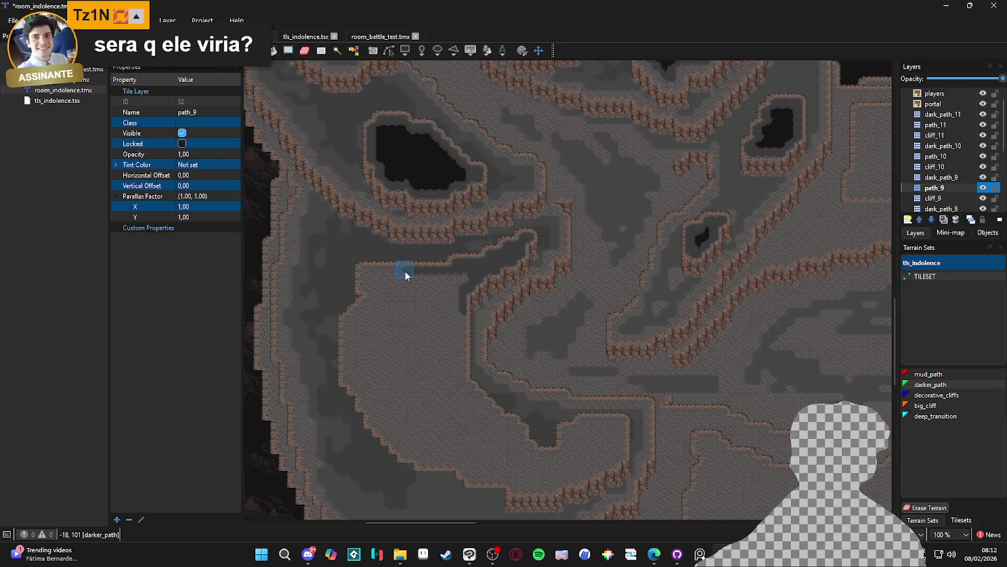
scroll(419, 276, left, 1)
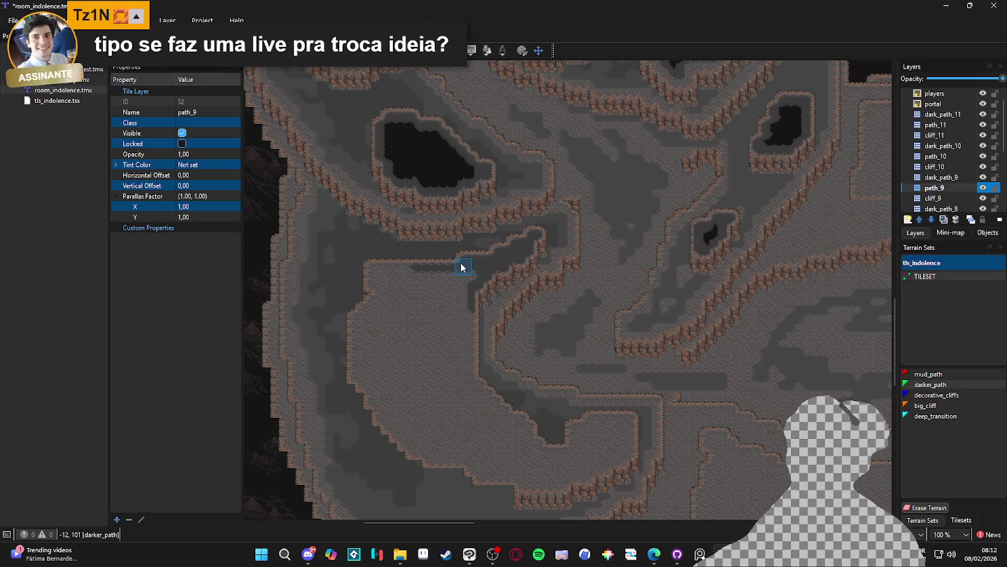
scroll(412, 274, up, 2)
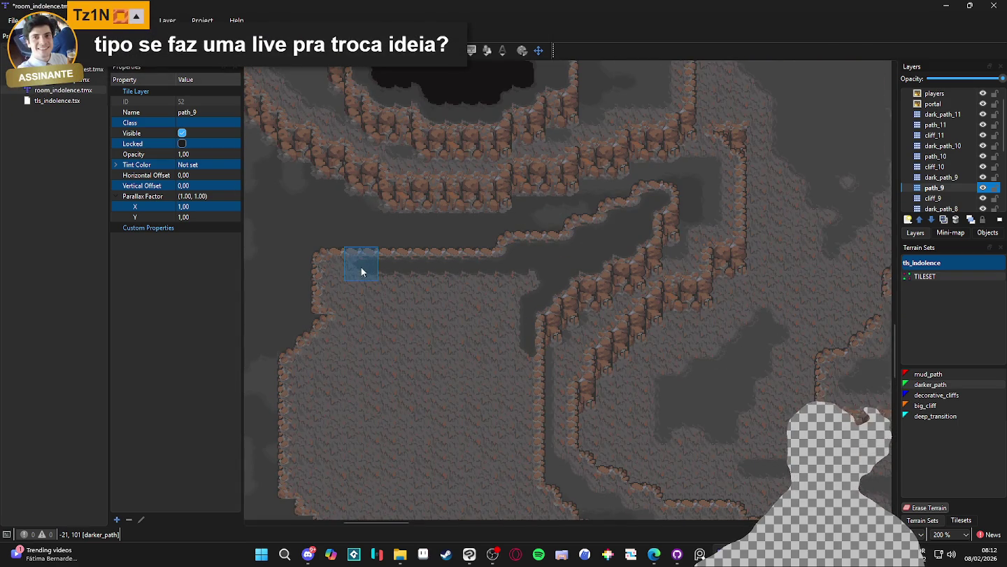
Step: Cover the light ground beneath the curved cliffs and around the island with darker_path strokes
drag(491, 298, 534, 149)
mouse_move(549, 321)
mouse_down()
mouse_move(413, 148)
mouse_move(577, 133)
mouse_move(467, 142)
mouse_move(538, 145)
mouse_up()
mouse_move(556, 280)
mouse_down()
mouse_move(468, 229)
mouse_move(507, 180)
mouse_move(540, 284)
mouse_move(526, 242)
mouse_up()
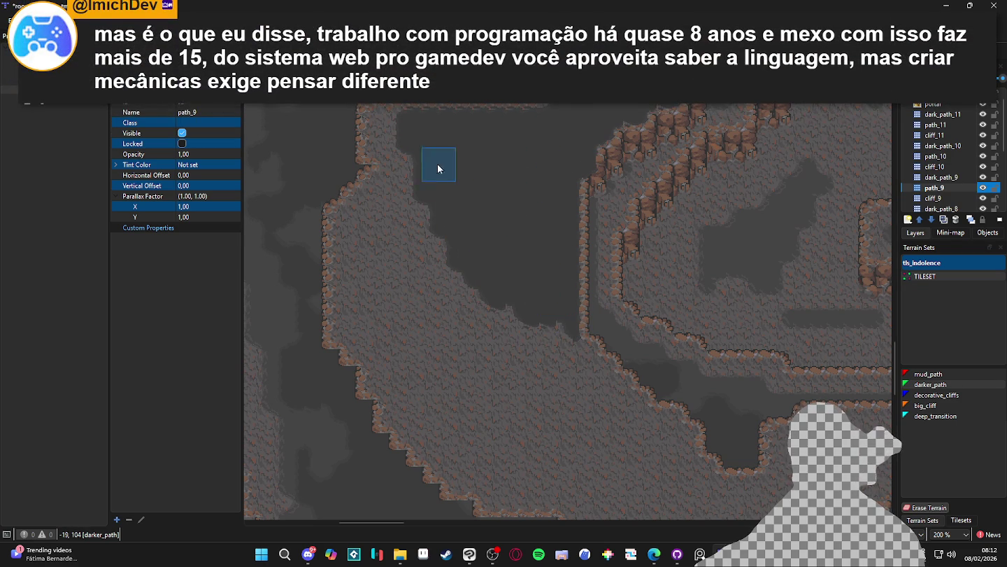
drag(388, 124, 386, 236)
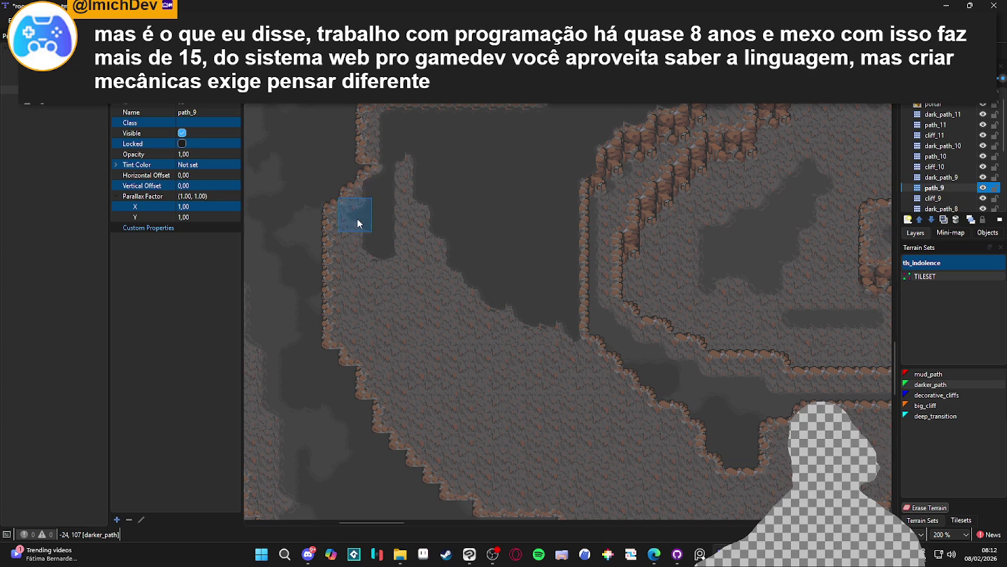
mouse_move(358, 204)
mouse_down()
mouse_move(357, 261)
mouse_move(528, 351)
mouse_up()
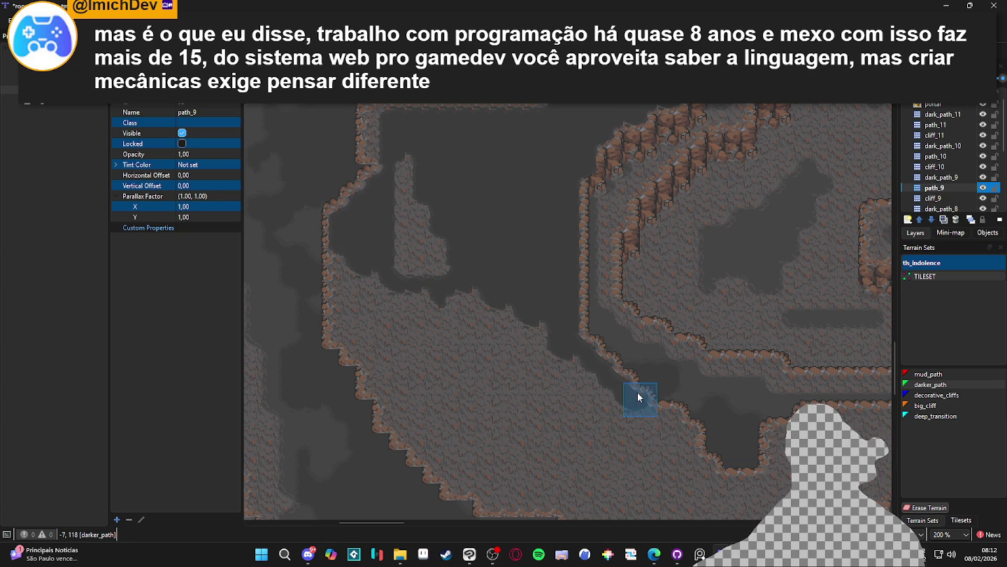
drag(692, 456, 375, 231)
mouse_move(407, 163)
mouse_down()
mouse_move(463, 333)
mouse_move(505, 281)
mouse_up()
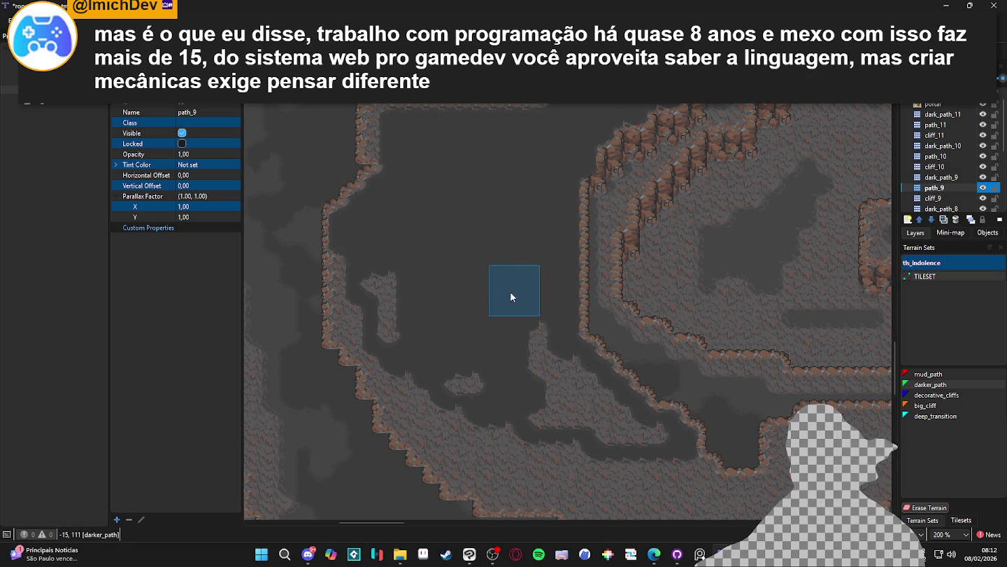
mouse_move(642, 429)
mouse_down()
mouse_move(569, 401)
mouse_move(539, 427)
mouse_move(410, 343)
mouse_up()
Step: Extend the darker_path channel rightward from the cliff notch and along the lower band
scroll(409, 342, down, 1)
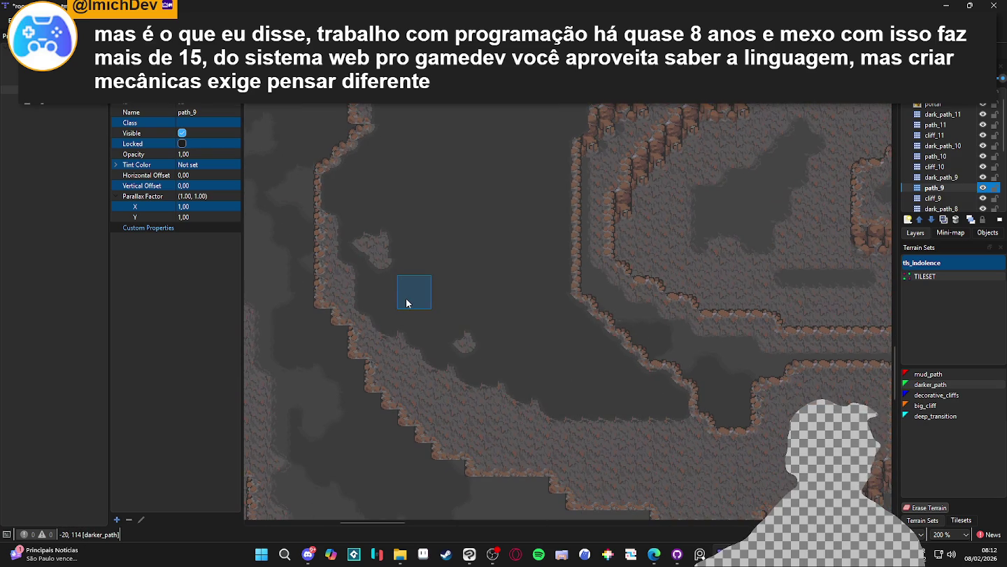
scroll(412, 279, down, 1)
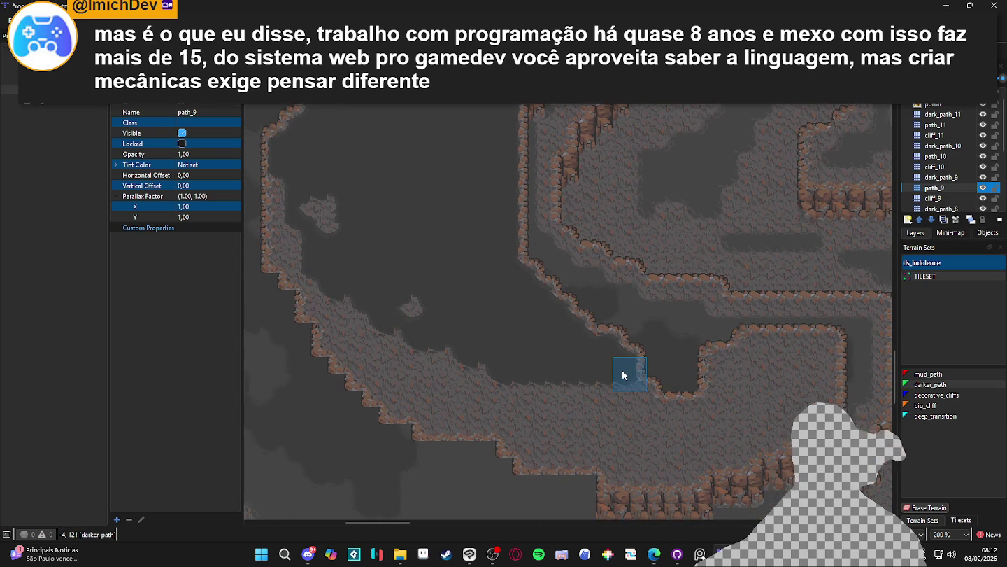
mouse_move(648, 394)
mouse_down()
mouse_move(686, 412)
mouse_move(714, 400)
mouse_up()
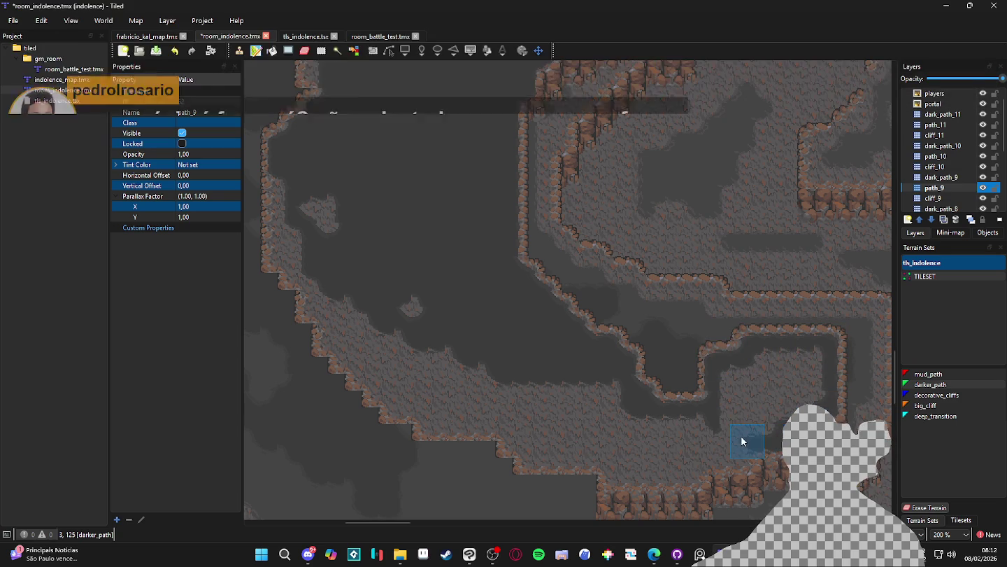
mouse_move(739, 449)
mouse_down()
mouse_move(668, 455)
mouse_move(691, 473)
mouse_move(608, 470)
mouse_up()
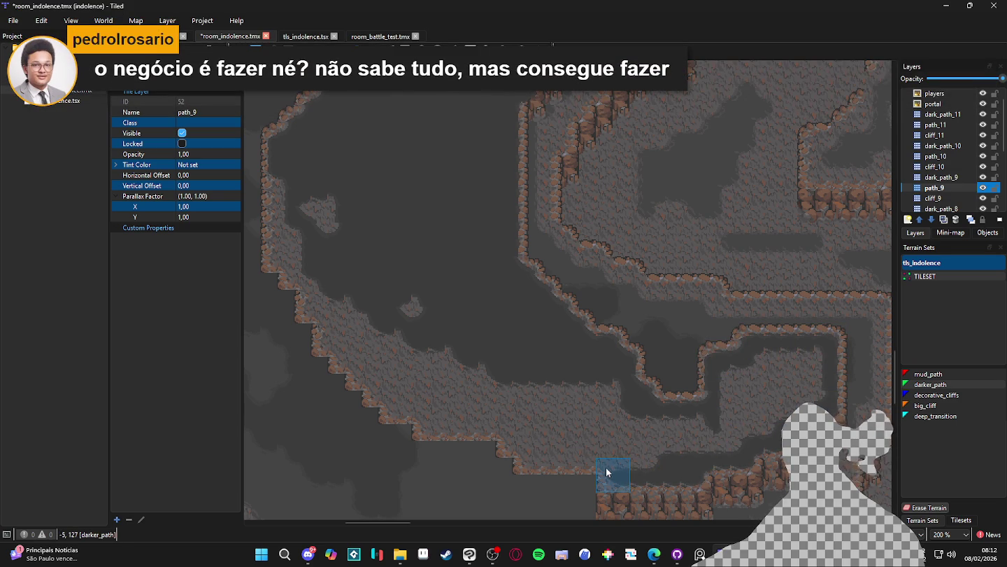
drag(508, 416, 614, 427)
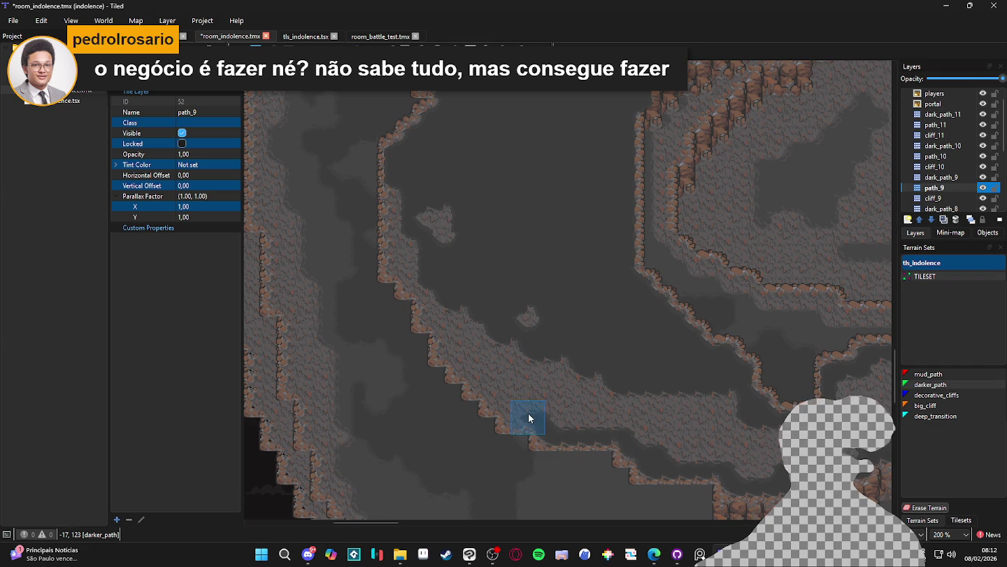
mouse_move(510, 415)
mouse_down()
mouse_move(423, 315)
mouse_move(399, 270)
mouse_move(401, 180)
mouse_move(479, 304)
mouse_move(465, 315)
mouse_move(472, 322)
mouse_move(469, 297)
mouse_move(490, 273)
mouse_move(499, 336)
mouse_move(525, 376)
mouse_move(596, 400)
mouse_move(508, 374)
mouse_move(731, 383)
mouse_up()
Step: Cover the remaining light strip near the lower cliffs with darker_path and save room_indolence.tmx
scroll(479, 294, down, 1)
scroll(616, 420, right, 5)
mouse_move(596, 419)
mouse_down()
mouse_move(531, 450)
mouse_move(602, 447)
mouse_move(678, 420)
mouse_move(628, 411)
mouse_move(657, 389)
mouse_move(670, 362)
mouse_move(720, 352)
mouse_up()
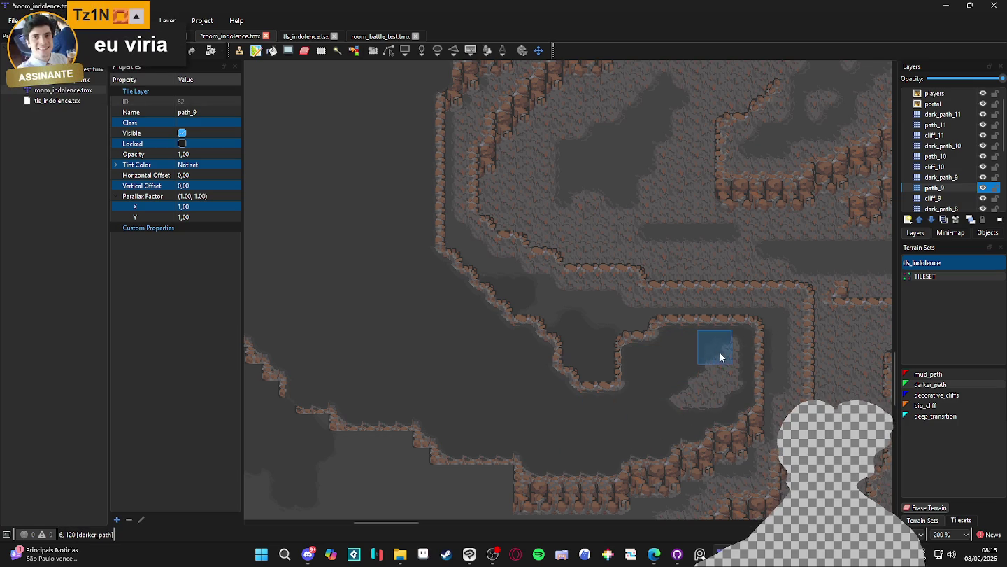
scroll(694, 387, down, 2)
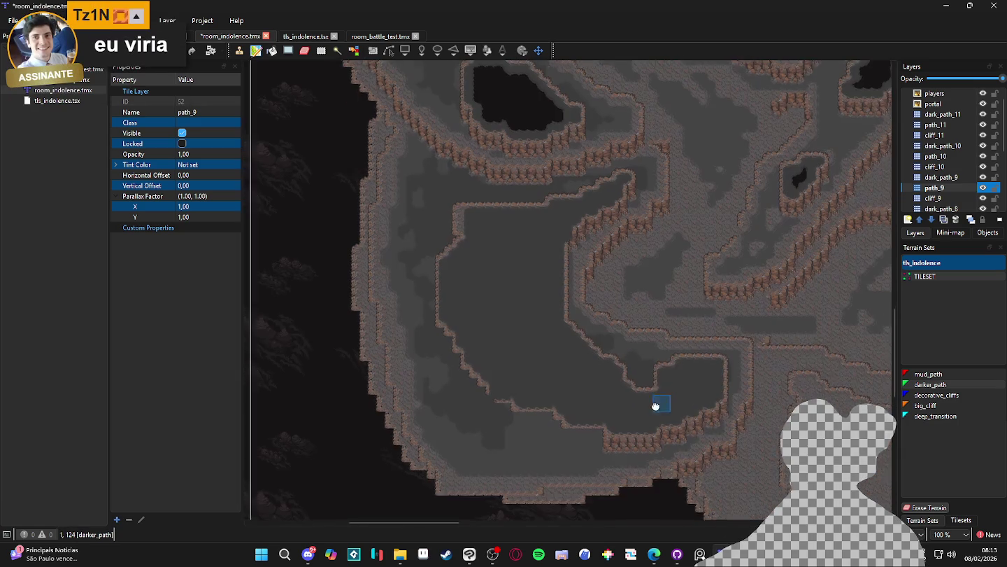
scroll(668, 396, up, 1)
scroll(580, 317, up, 1)
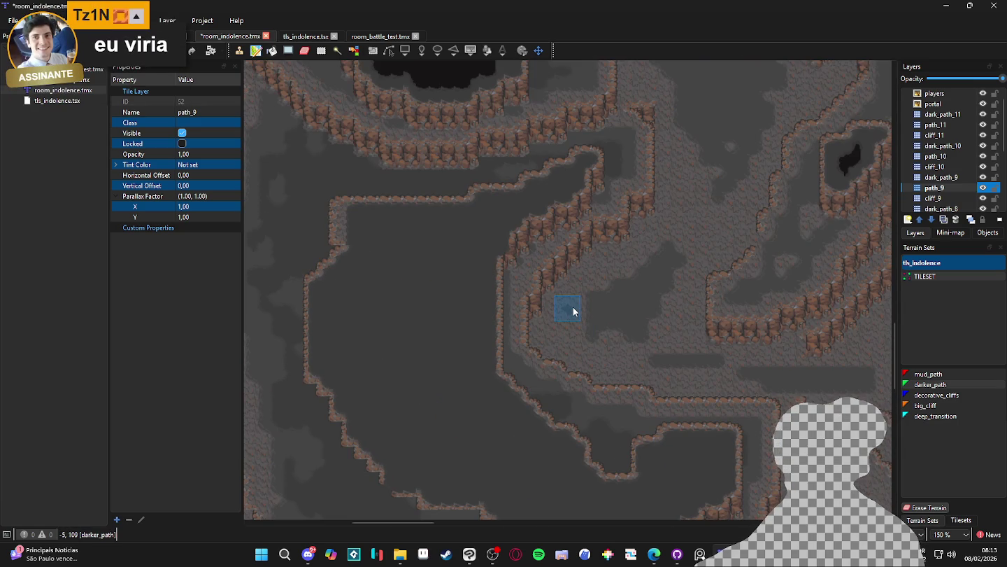
scroll(573, 305, down, 2)
scroll(603, 364, up, 1)
drag(651, 337, 625, 330)
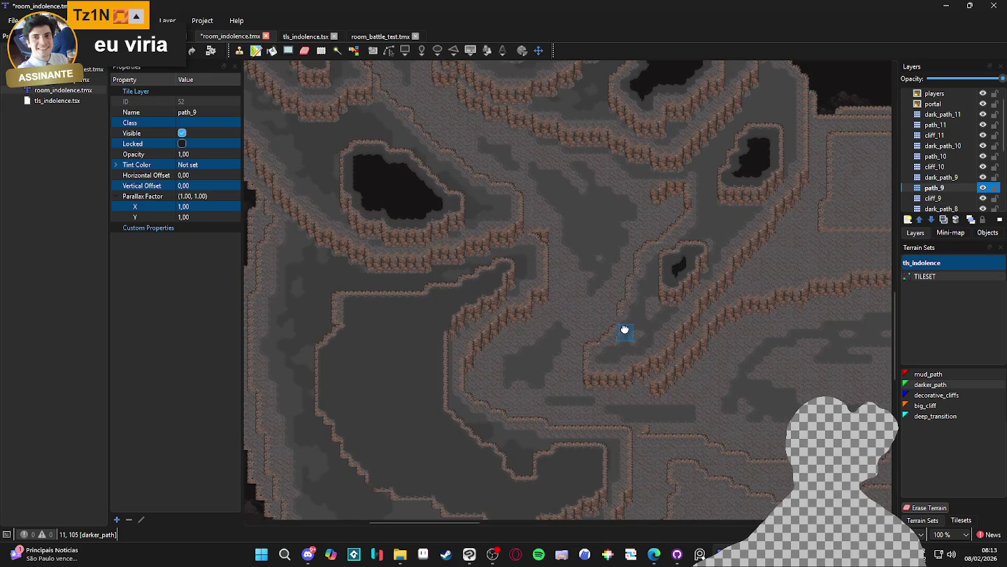
key(ctrl+s)
Step: Review the upper-left map, fill one last spot with darker_path, and save again
scroll(726, 293, up, 5)
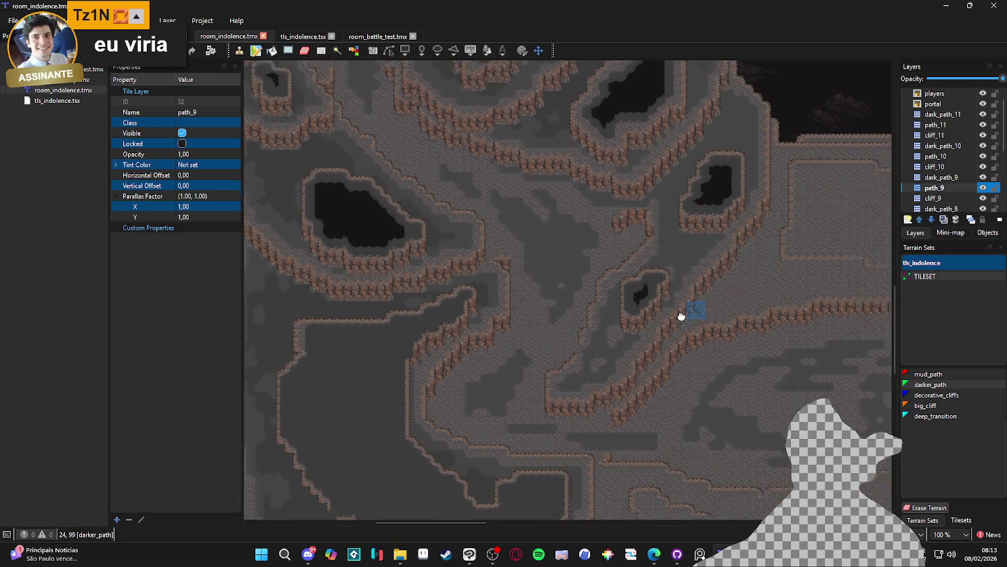
scroll(493, 281, up, 4)
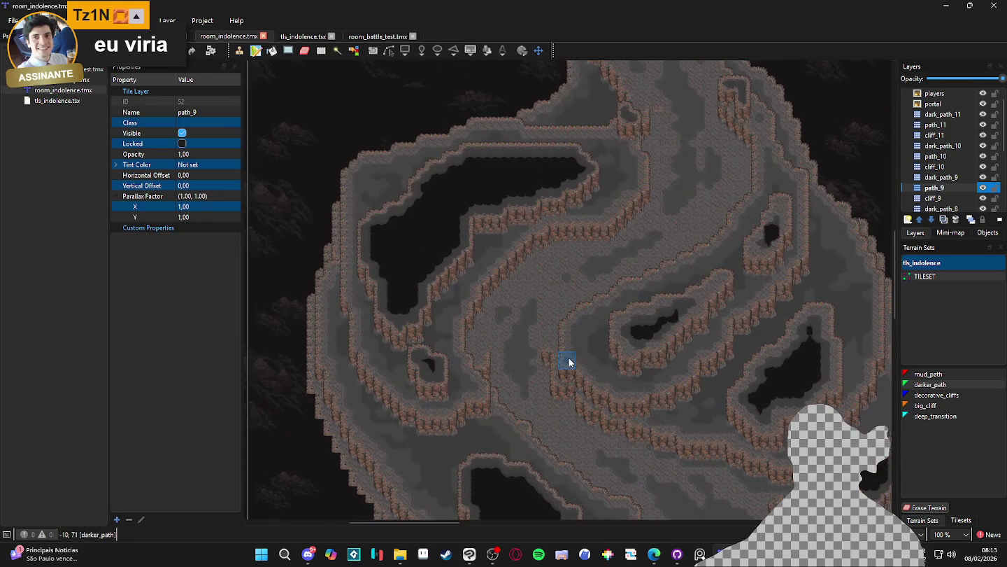
ctrl+scroll(575, 355, down, 3)
ctrl+scroll(619, 293, up, 5)
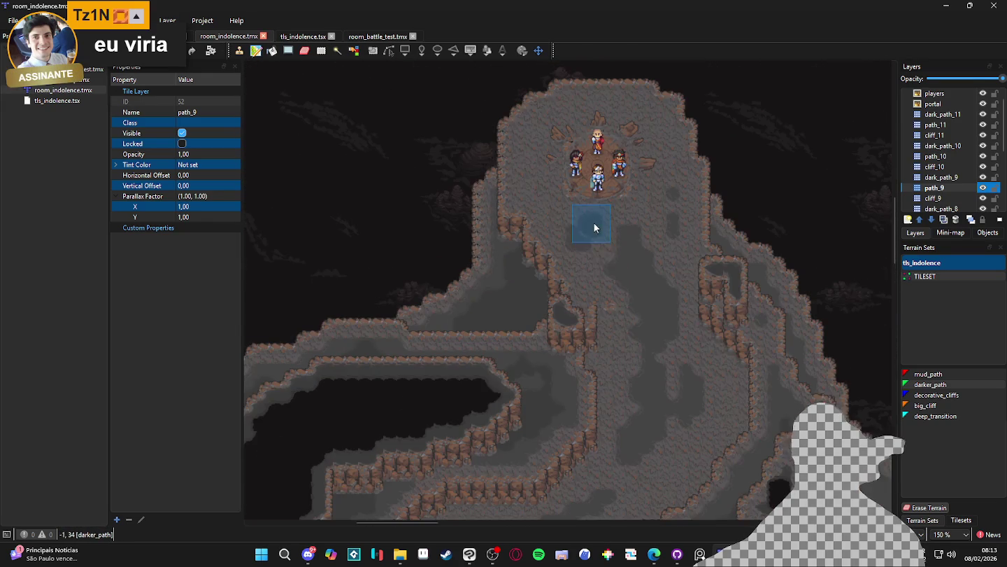
ctrl+scroll(636, 295, down, 2)
scroll(645, 349, down, 5)
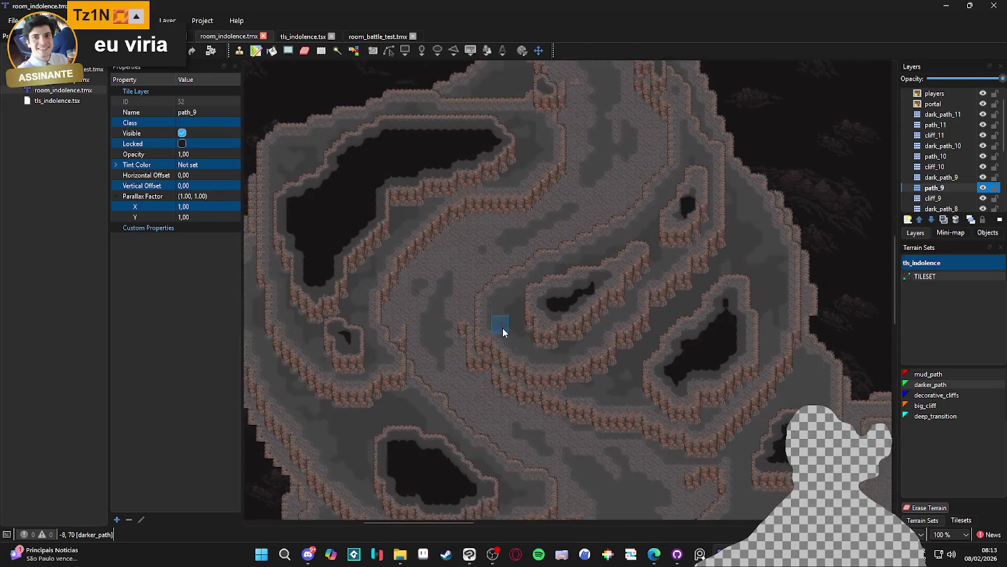
scroll(522, 295, down, 2)
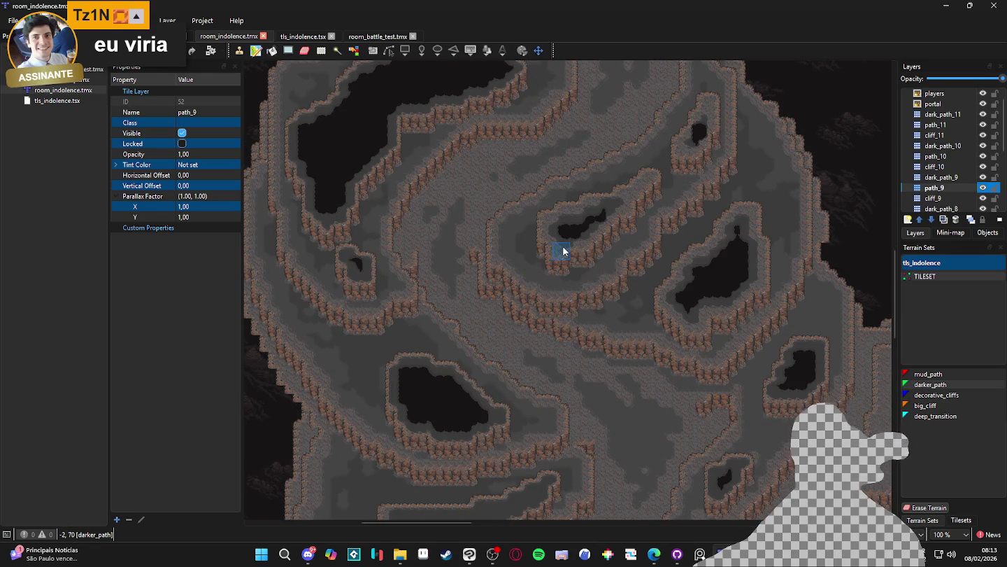
drag(563, 251, 601, 313)
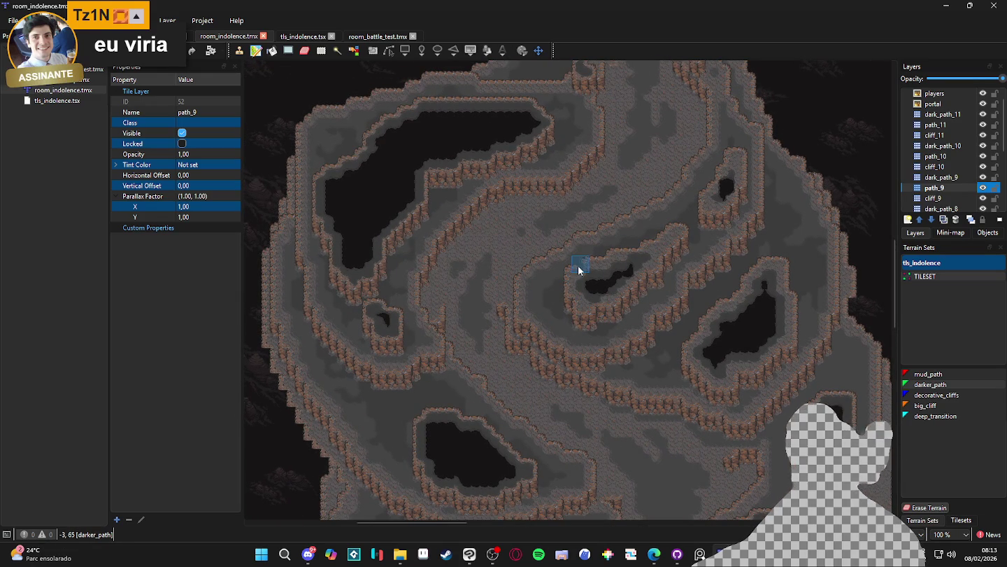
scroll(544, 287, down, 3)
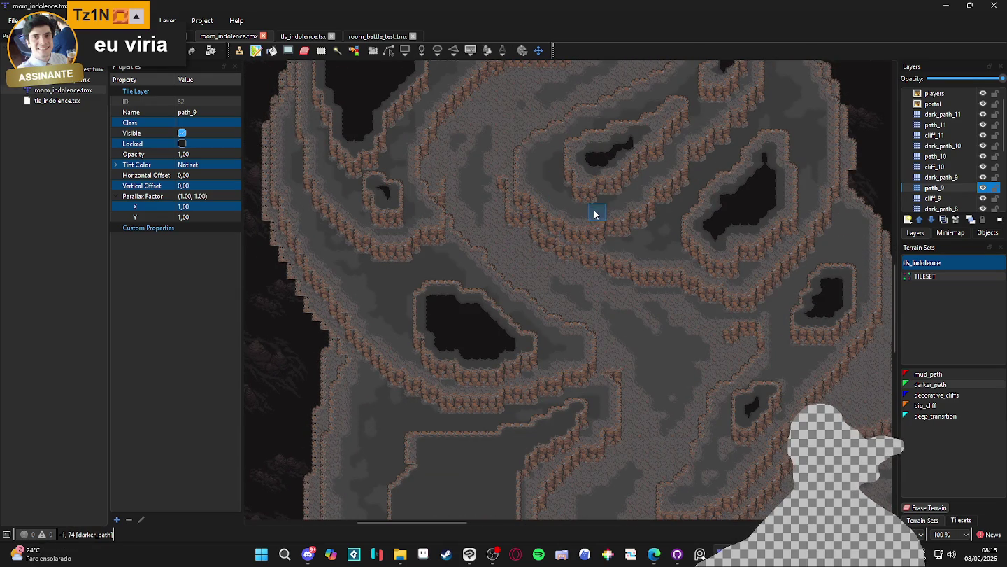
scroll(505, 248, up, 2)
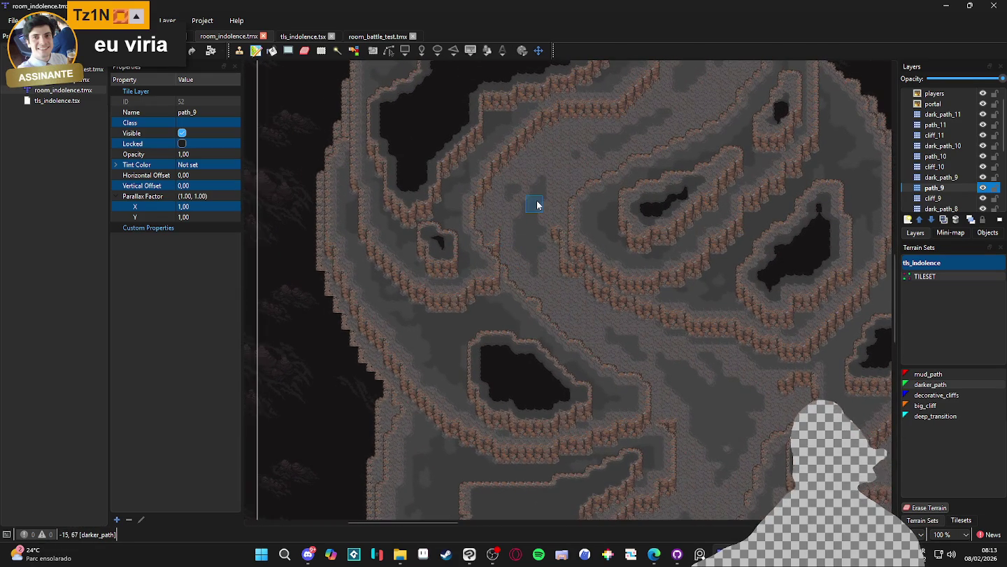
scroll(503, 300, down, 2)
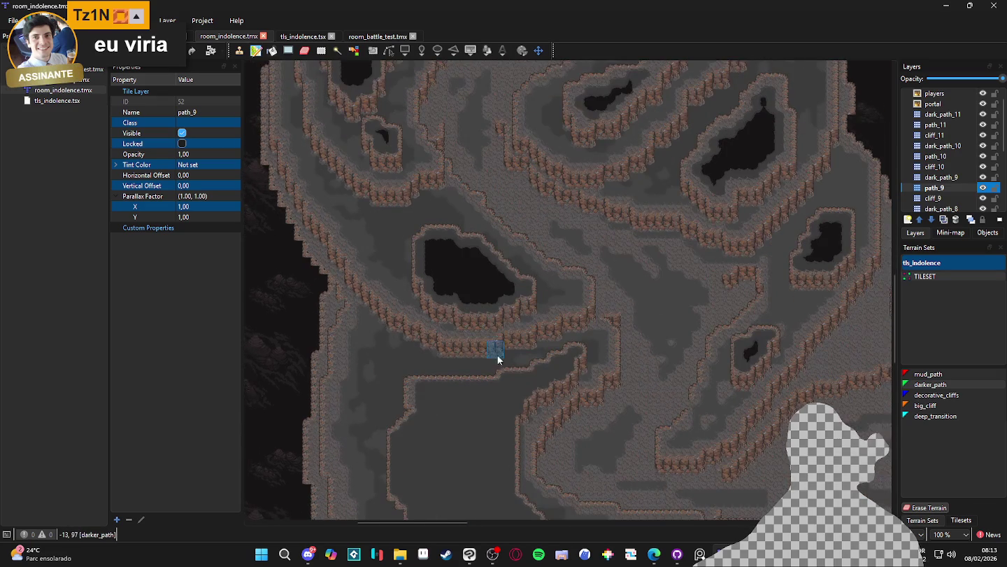
scroll(402, 345, down, 2)
click(390, 361)
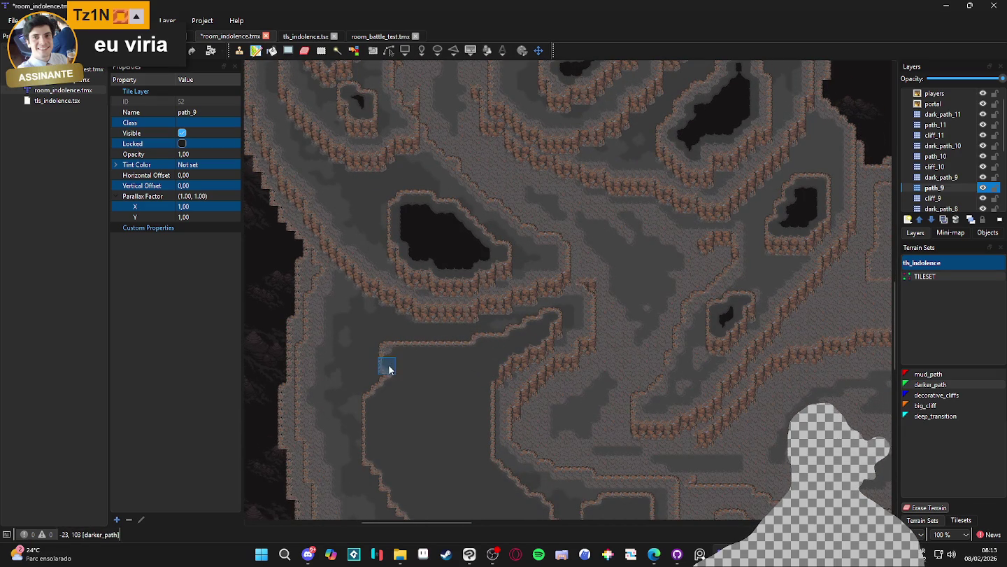
scroll(630, 301, down, 2)
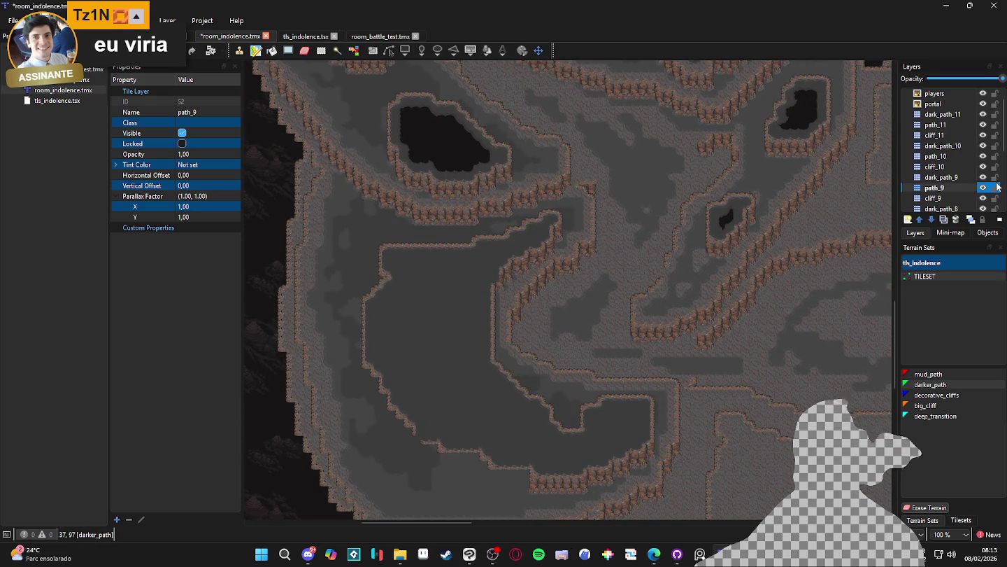
key(ctrl+s)
Step: Toggle dark_path_9 and path_9 visibility off and on to compare their tiles
click(983, 179)
double_click(985, 178)
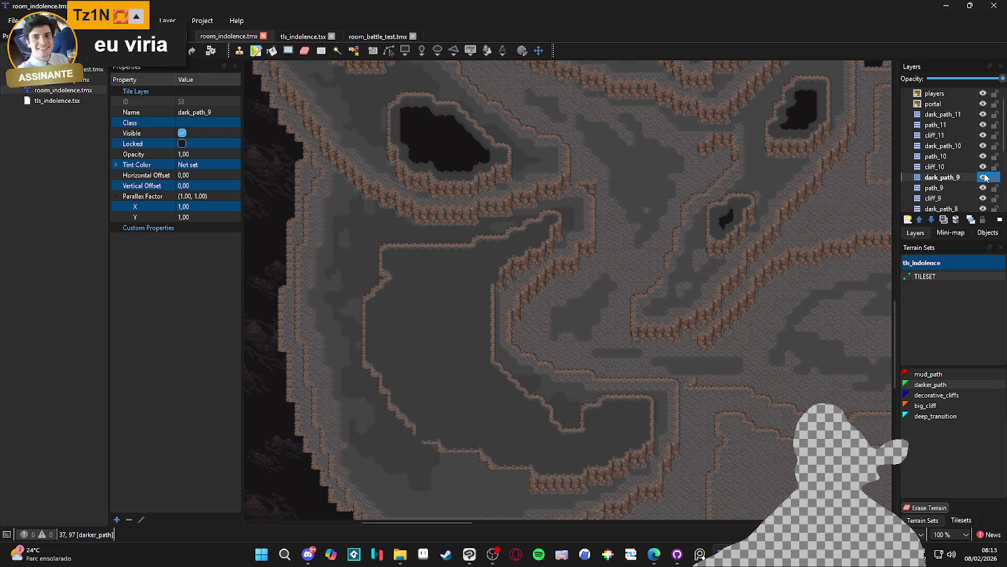
click(978, 187)
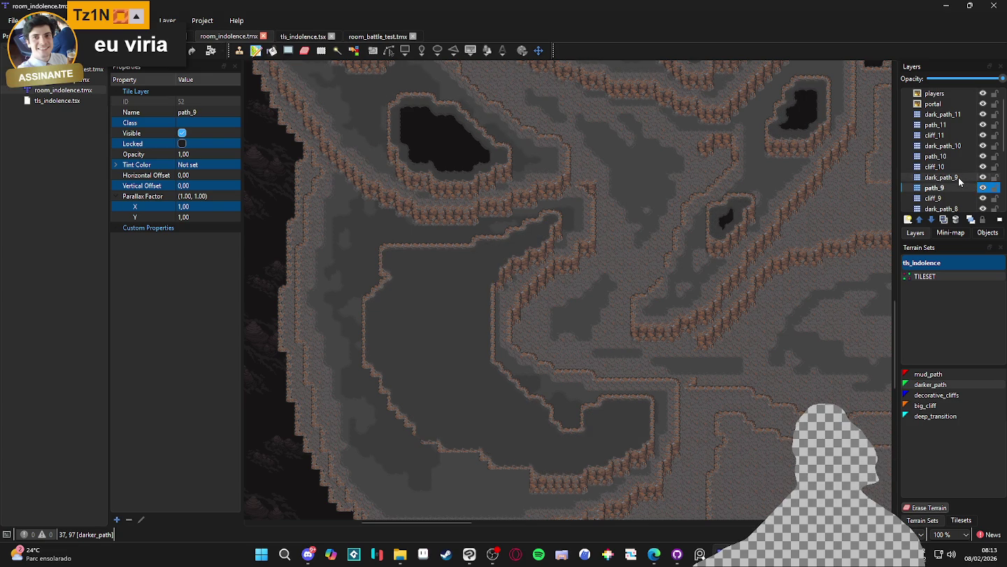
double_click(983, 187)
double_click(983, 188)
click(983, 188)
click(983, 188)
click(984, 188)
click(984, 187)
double_click(984, 187)
Step: Make dark_path_9 the working layer and set deep_transition as the painting terrain
click(983, 188)
click(983, 188)
click(970, 180)
double_click(983, 179)
click(983, 180)
click(983, 180)
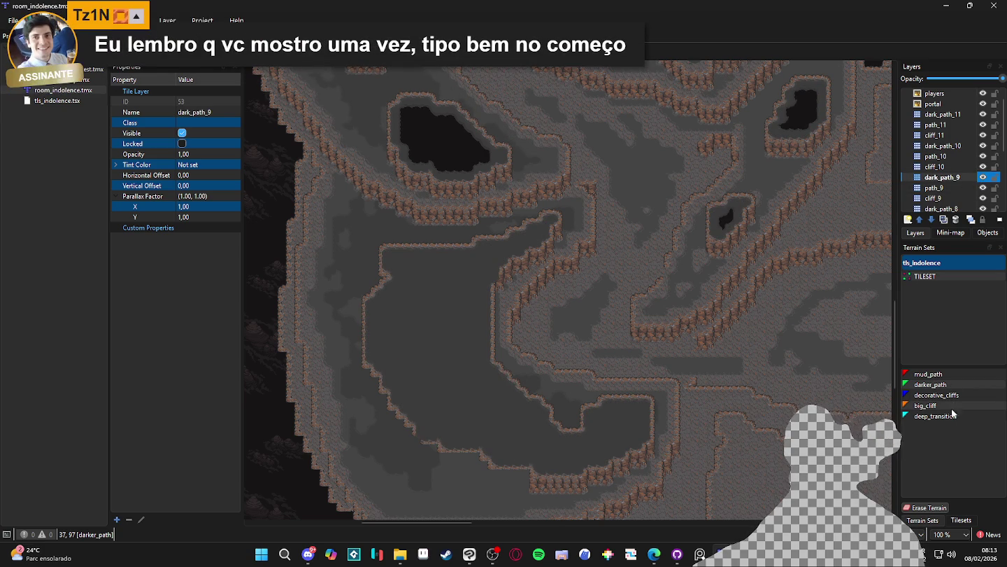
click(943, 396)
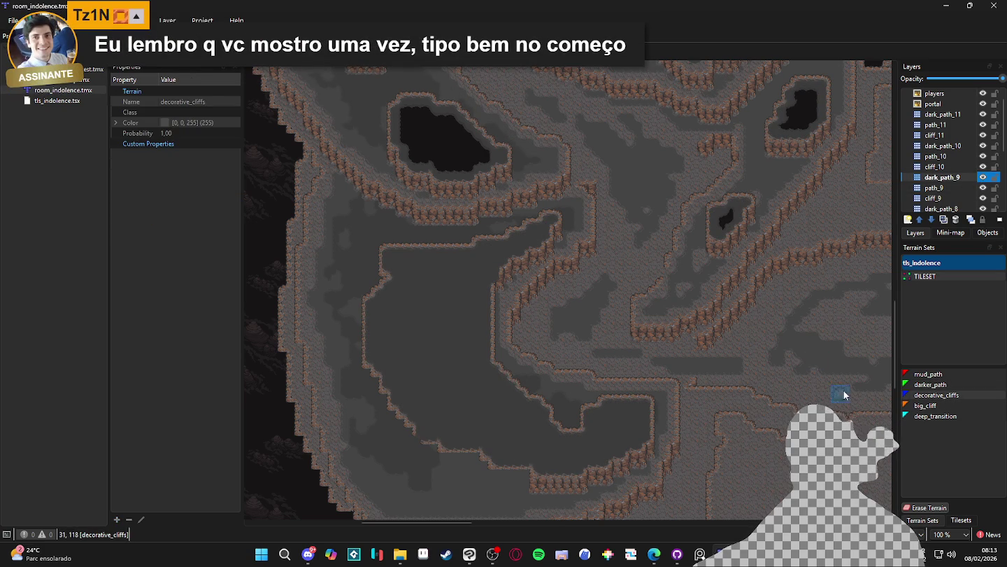
click(921, 419)
Step: On dark_path_9, paint a deep_transition stroke running down-left along the upper cliff edge
scroll(479, 259, up, 2)
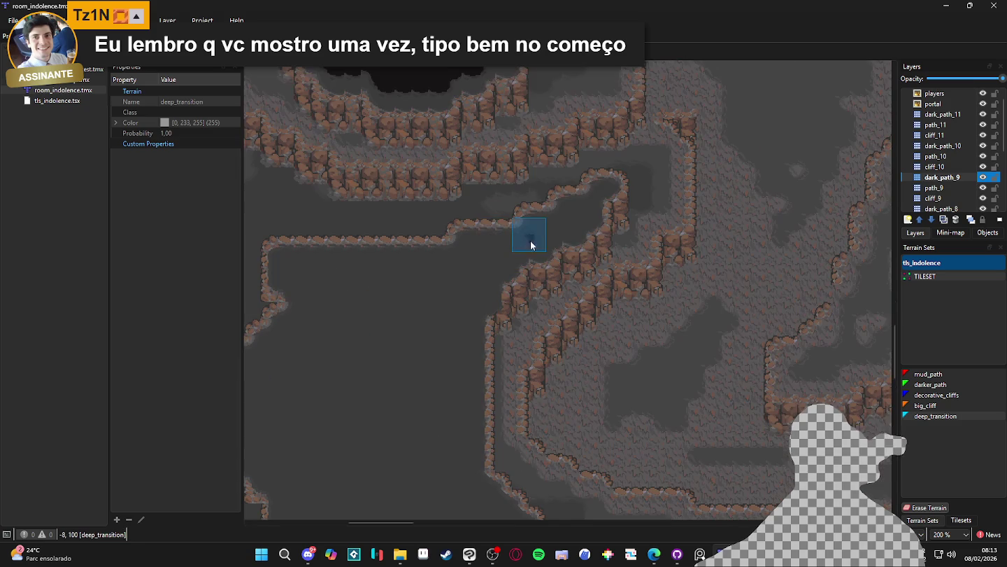
click(572, 229)
mouse_move(549, 233)
mouse_down()
mouse_move(525, 249)
mouse_move(489, 252)
mouse_move(489, 261)
mouse_move(307, 268)
mouse_move(317, 287)
mouse_up()
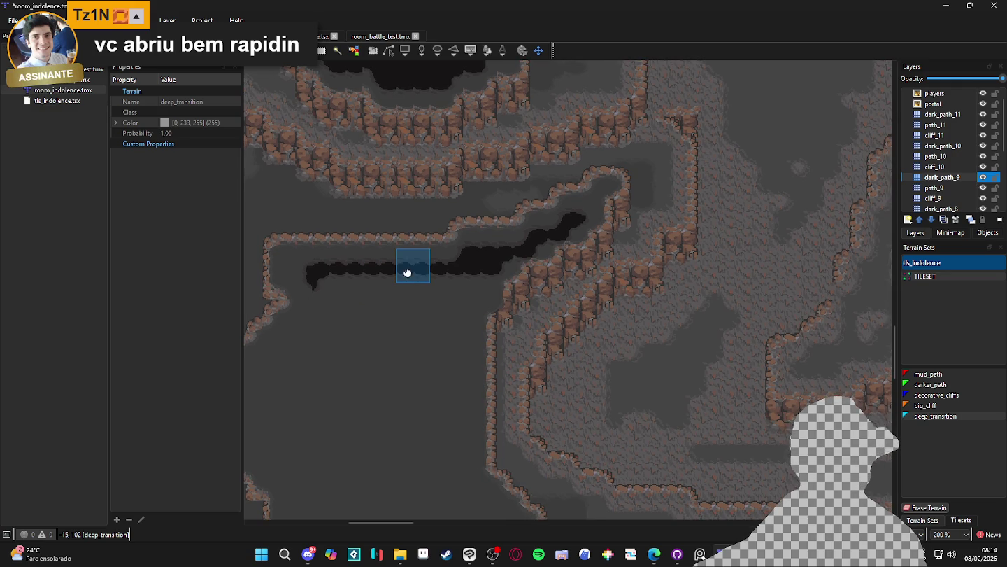
drag(408, 272, 481, 249)
mouse_move(545, 255)
mouse_down()
mouse_move(555, 236)
mouse_move(541, 414)
mouse_move(537, 249)
mouse_move(497, 256)
mouse_move(396, 237)
mouse_move(386, 288)
mouse_up()
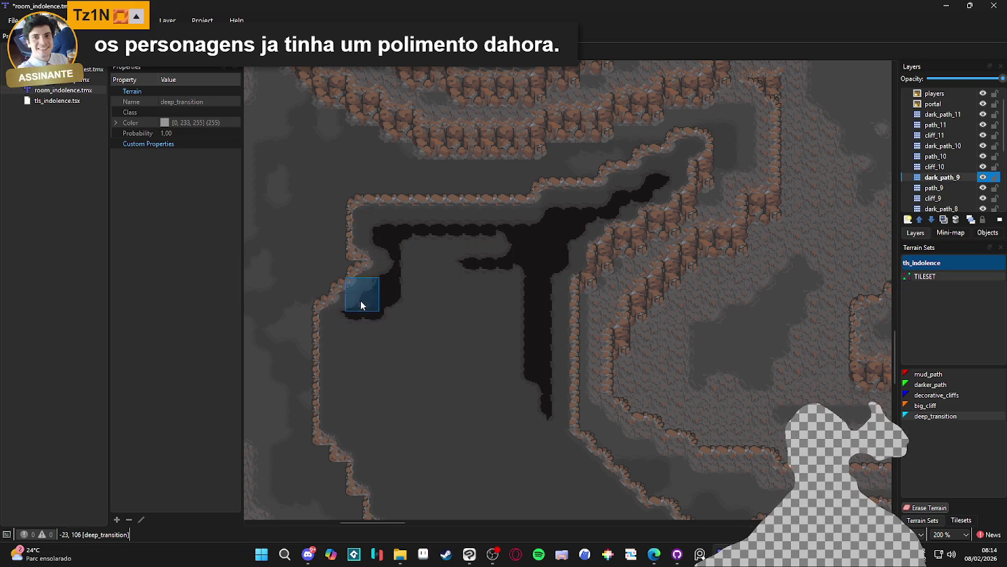
Step: Trace dark deep_transition strips down the left cliff edge, diagonally right, and around the lower-right hollow
drag(350, 317, 342, 407)
scroll(342, 407, down, 2)
mouse_move(344, 322)
mouse_down()
mouse_move(392, 372)
mouse_move(448, 407)
mouse_up()
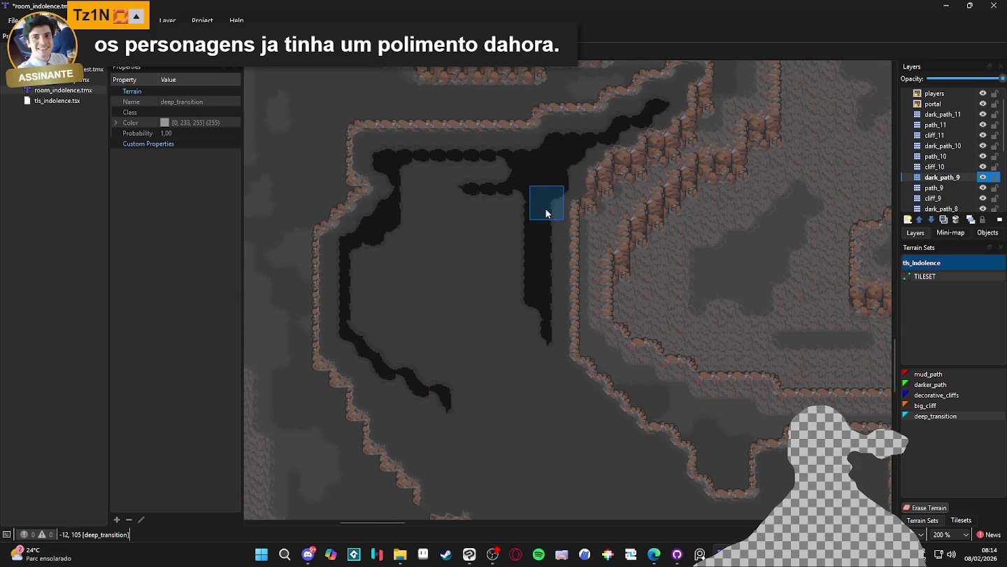
drag(552, 369, 583, 398)
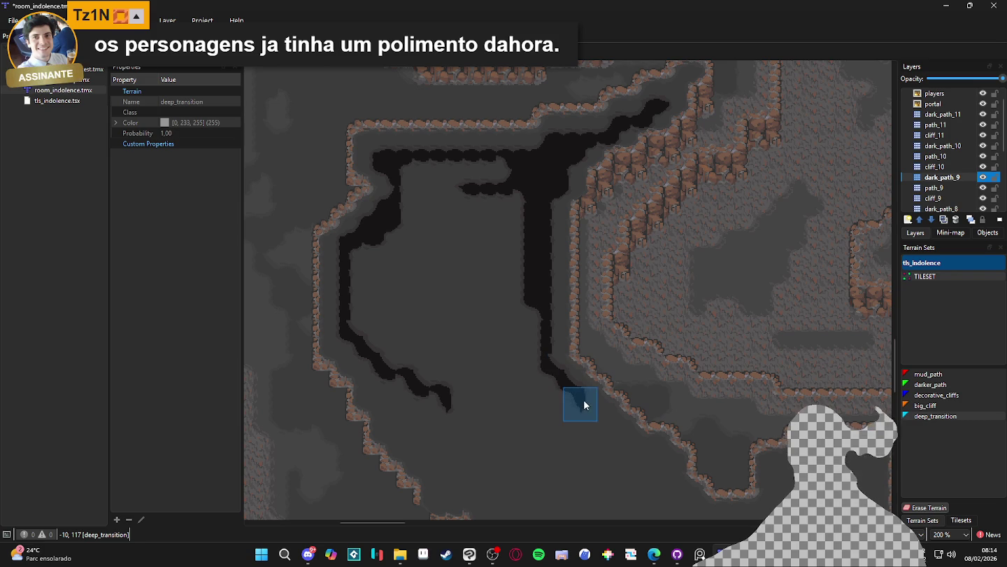
scroll(626, 436, down, 2)
scroll(625, 436, right, 2)
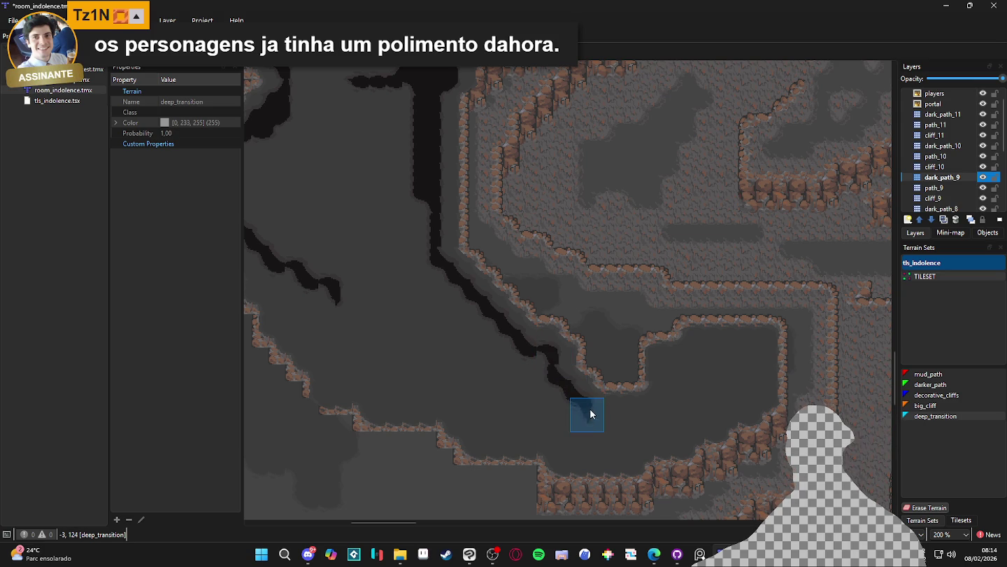
mouse_move(668, 412)
mouse_down()
mouse_move(670, 365)
mouse_move(680, 358)
mouse_move(658, 402)
mouse_move(668, 360)
mouse_move(670, 372)
mouse_move(700, 369)
mouse_move(698, 353)
mouse_up()
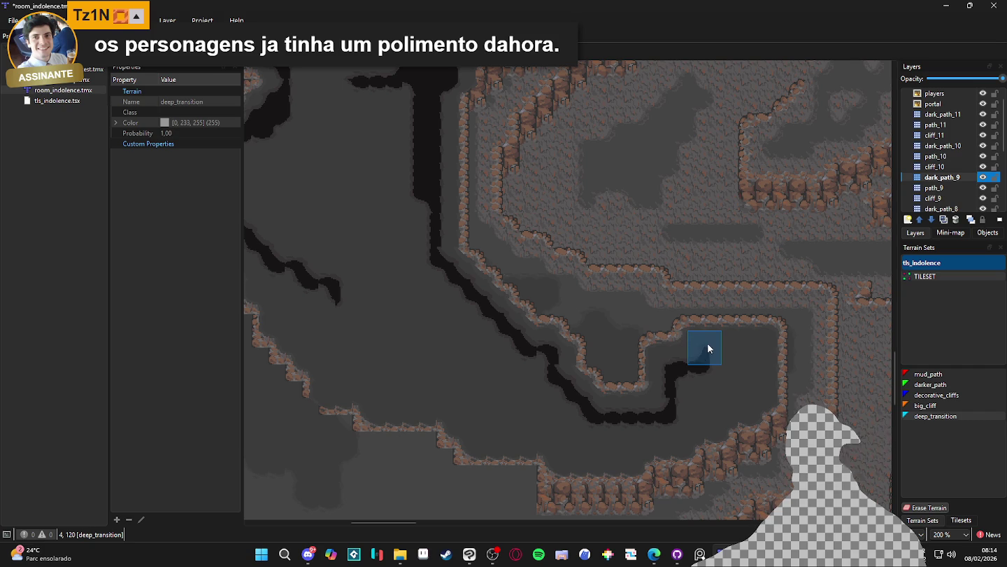
mouse_move(758, 349)
mouse_down()
mouse_move(756, 398)
mouse_move(683, 411)
mouse_move(675, 427)
mouse_move(683, 428)
mouse_move(628, 435)
mouse_move(616, 450)
mouse_move(474, 432)
mouse_move(399, 404)
mouse_move(455, 412)
mouse_up()
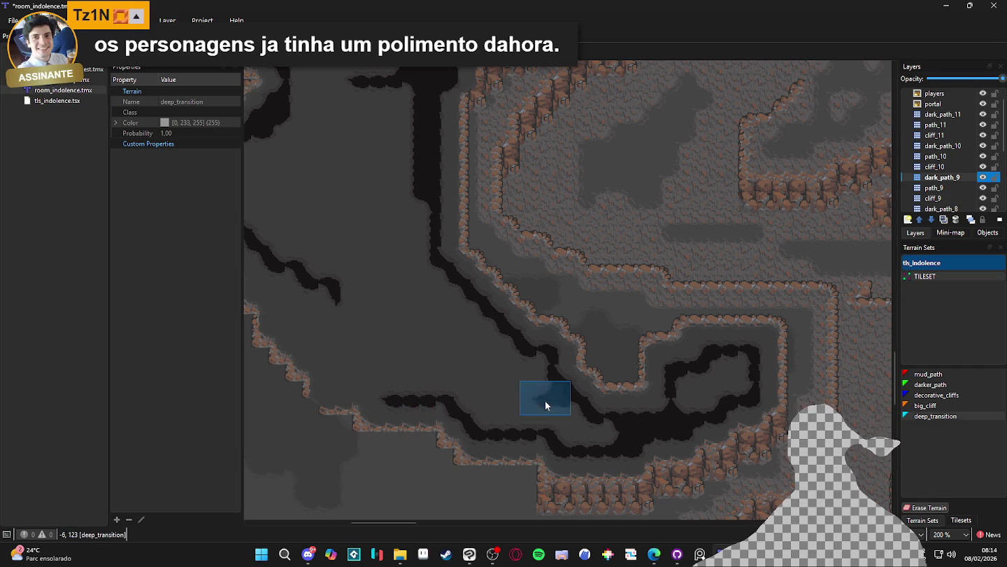
mouse_move(331, 381)
mouse_down()
mouse_move(535, 409)
mouse_move(449, 294)
mouse_move(463, 282)
mouse_move(506, 345)
mouse_move(524, 336)
mouse_move(495, 344)
mouse_move(528, 368)
mouse_up()
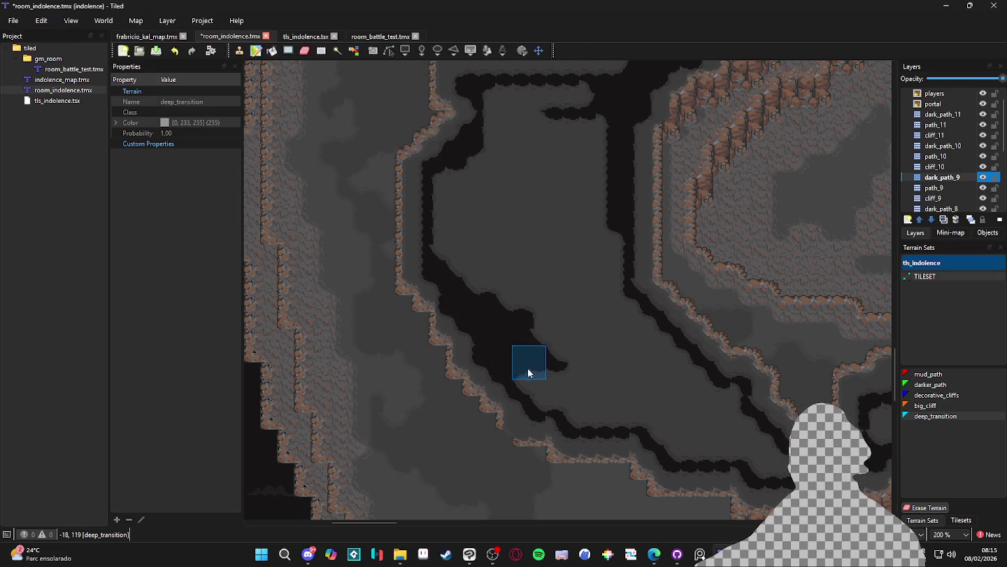
Step: Join and widen the dark channels into a broad pit, filling in the grey patches inside it
mouse_move(575, 409)
mouse_down()
mouse_move(727, 429)
mouse_move(655, 422)
mouse_move(739, 418)
mouse_move(712, 430)
mouse_move(741, 420)
mouse_move(647, 423)
mouse_move(701, 442)
mouse_move(773, 445)
mouse_move(781, 460)
mouse_move(746, 421)
mouse_move(595, 387)
mouse_move(726, 396)
mouse_move(648, 387)
mouse_move(707, 387)
mouse_move(665, 386)
mouse_move(682, 364)
mouse_move(542, 366)
mouse_move(664, 352)
mouse_move(531, 337)
mouse_move(627, 317)
mouse_move(598, 315)
mouse_move(620, 282)
mouse_move(607, 328)
mouse_move(580, 91)
mouse_up()
mouse_move(500, 97)
mouse_down()
mouse_move(497, 176)
mouse_move(539, 176)
mouse_move(578, 117)
mouse_move(562, 185)
mouse_move(562, 293)
mouse_move(520, 111)
mouse_move(505, 182)
mouse_move(482, 149)
mouse_move(479, 293)
mouse_move(480, 262)
mouse_move(459, 323)
mouse_up()
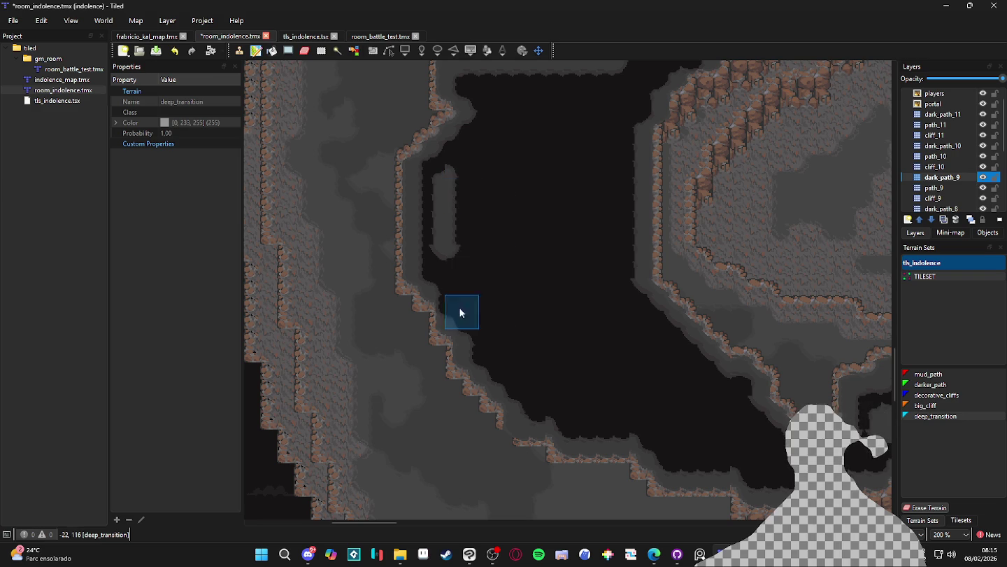
drag(443, 178, 450, 250)
ctrl+scroll(524, 317, down, 1)
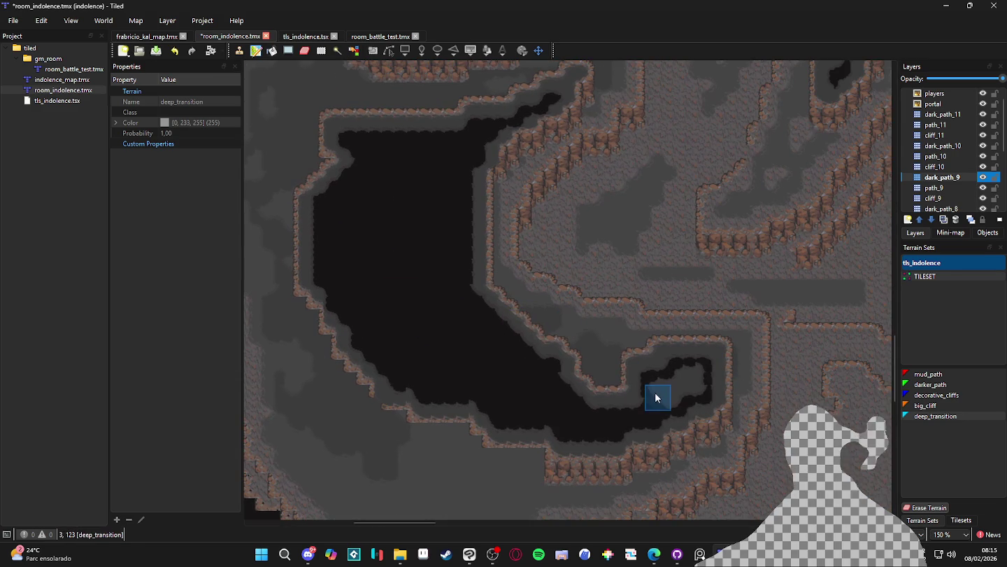
mouse_move(697, 375)
mouse_down()
mouse_move(670, 401)
mouse_move(659, 360)
mouse_move(648, 387)
mouse_move(666, 421)
mouse_move(574, 443)
mouse_up()
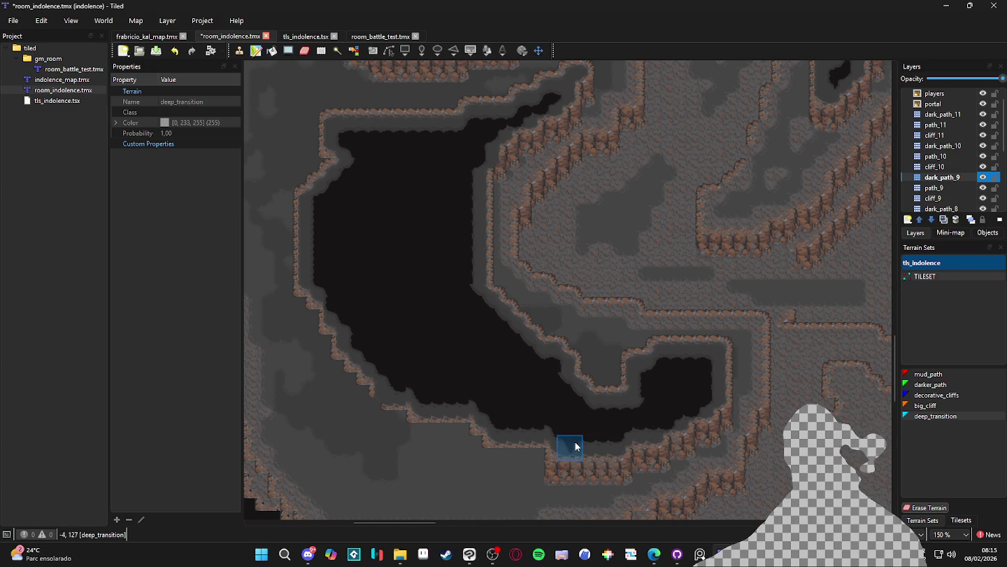
Step: Zoom the view back out and save room_indolence.tmx
scroll(573, 443, up, 3)
ctrl+scroll(537, 291, up, 1)
scroll(537, 360, down, 1)
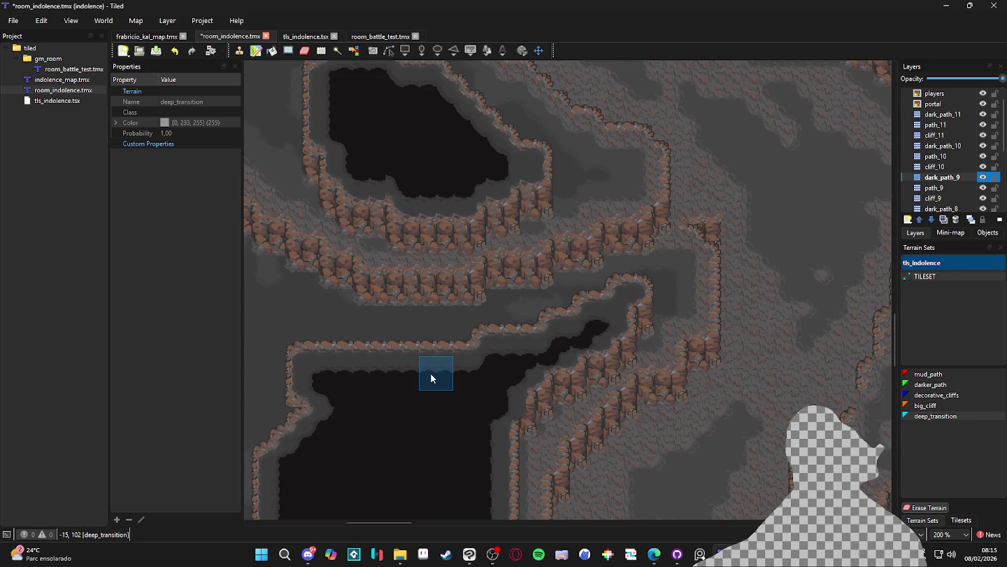
ctrl+scroll(468, 393, down, 2)
ctrl+scroll(450, 225, up, 2)
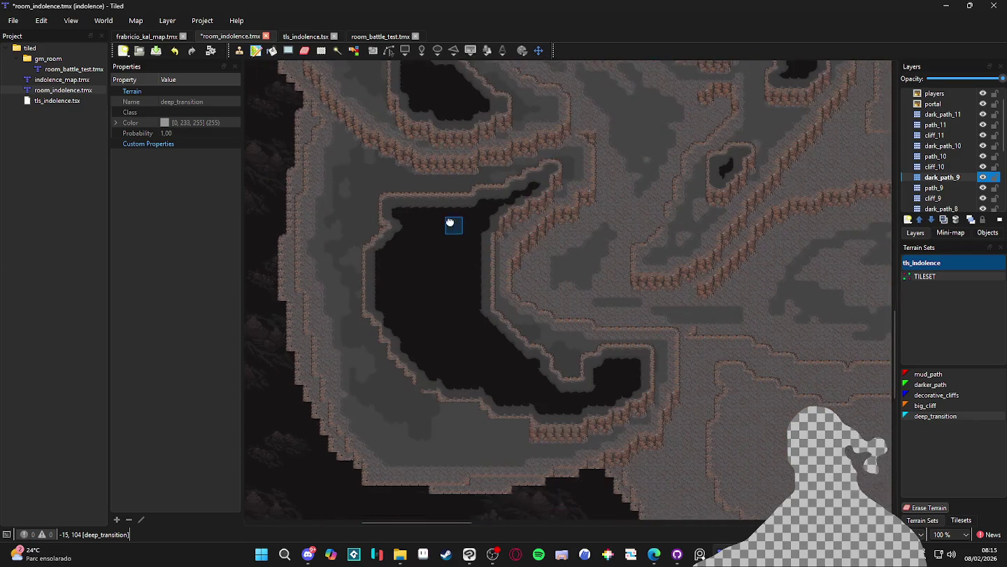
ctrl+scroll(517, 310, down, 2)
key(ctrl+s)
scroll(566, 344, up, 5)
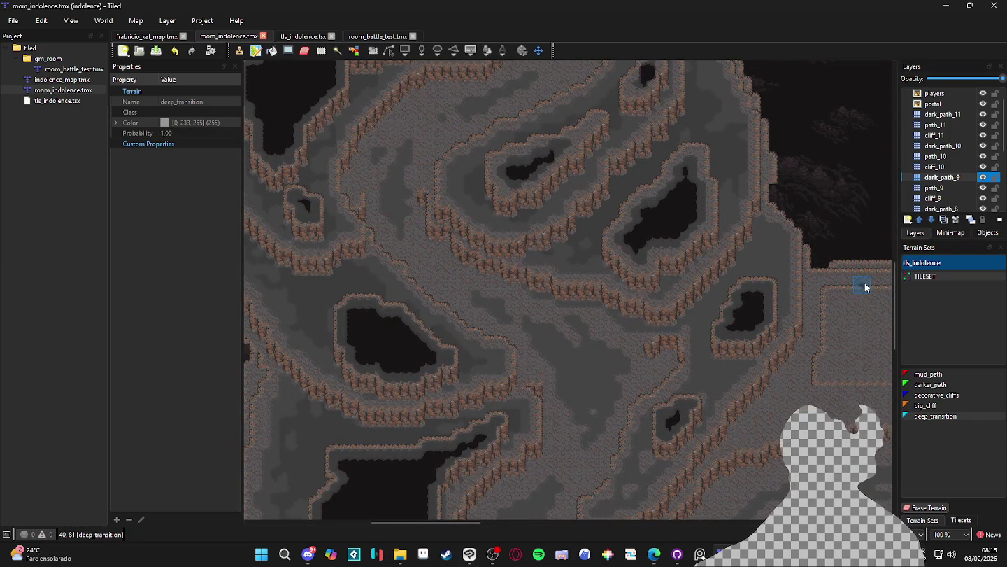
Step: On layer dark_path_8, paint a darker_path terrain strip through the central cave area
click(944, 217)
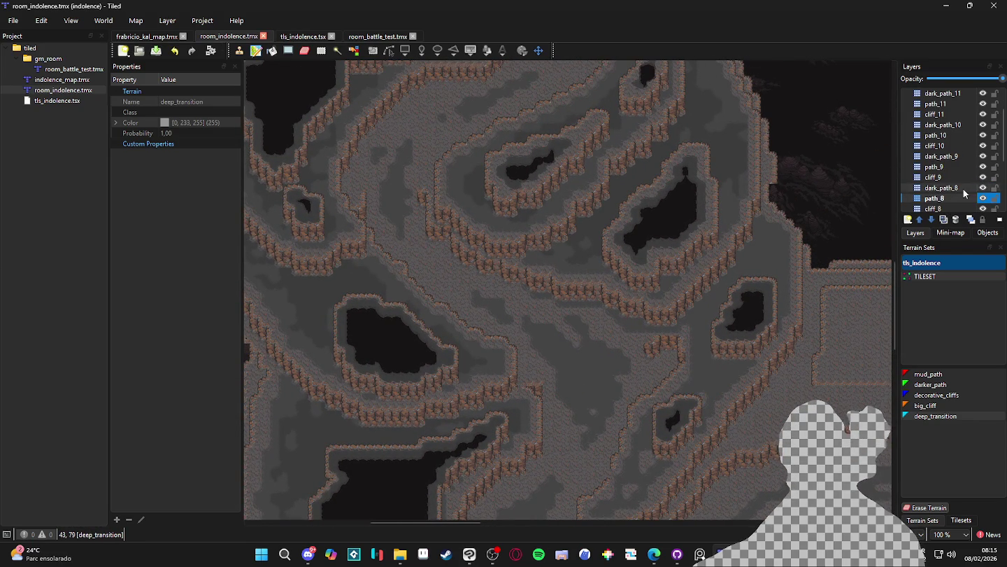
click(963, 187)
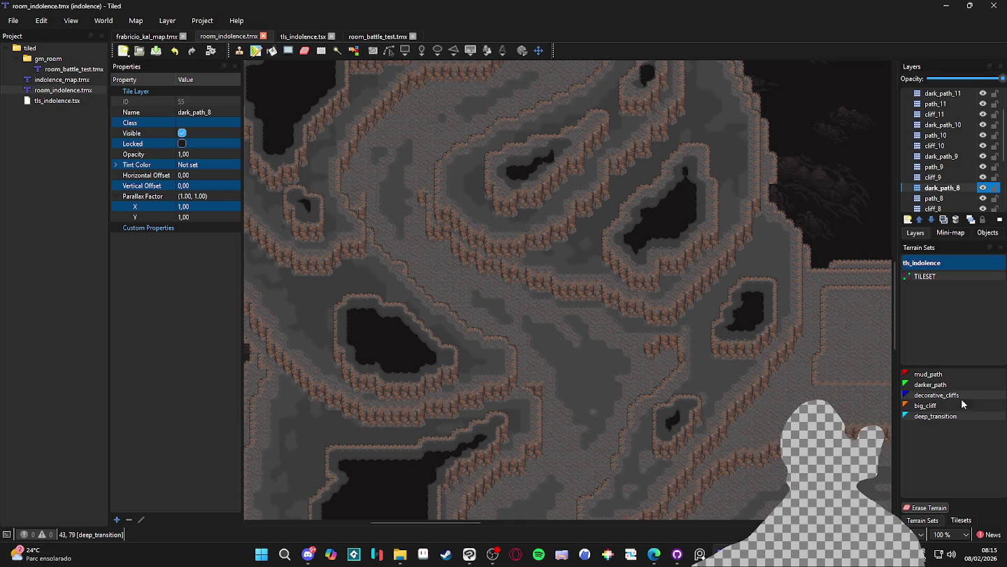
click(930, 384)
click(708, 306)
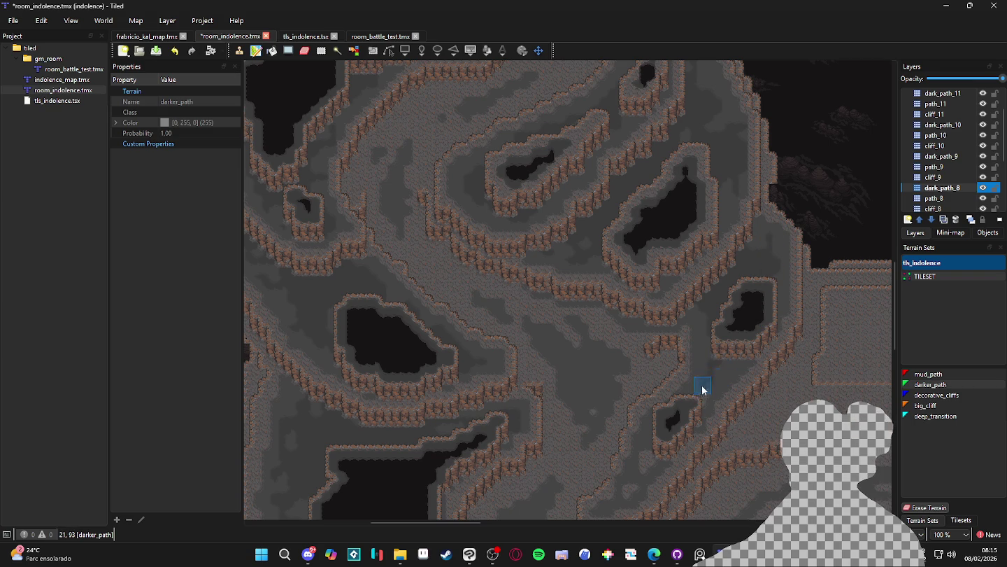
scroll(689, 368, down, 2)
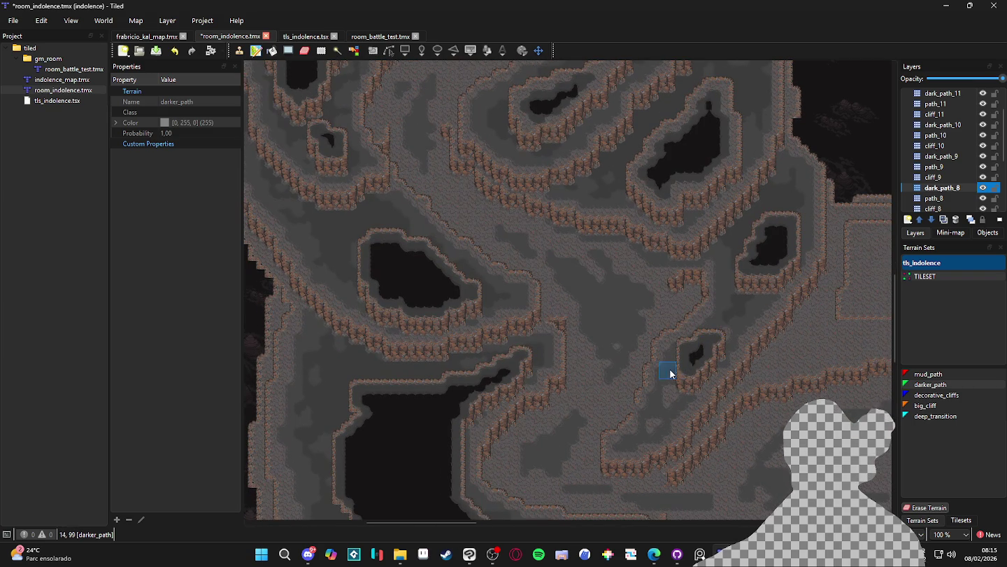
drag(724, 326, 715, 243)
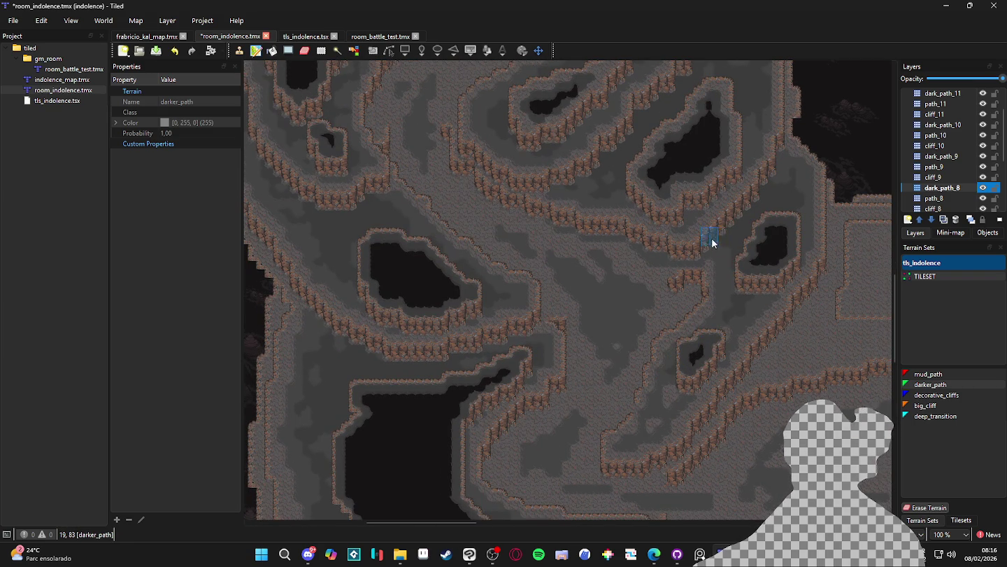
scroll(638, 250, down, 5)
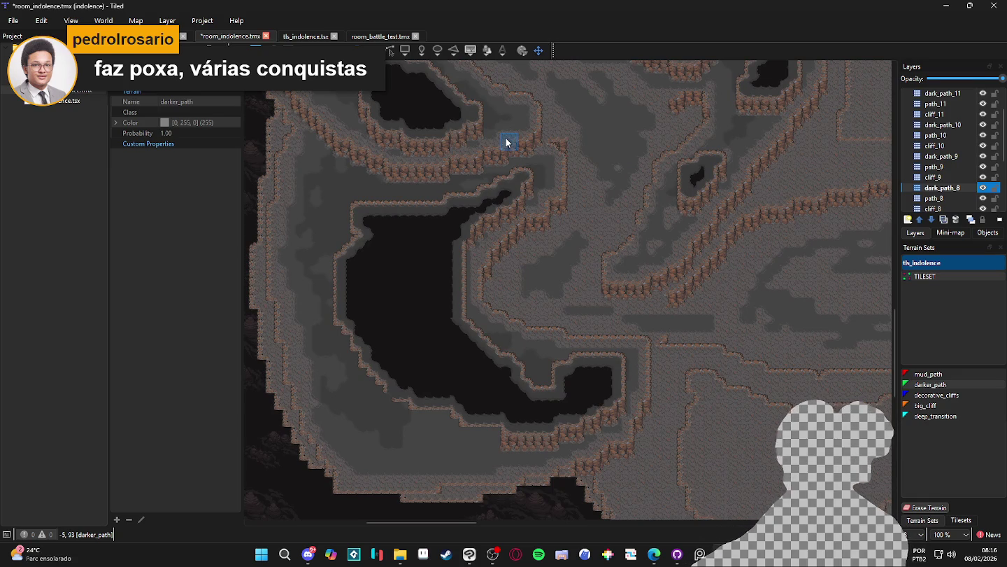
Step: Look over the map, select the path_8 layer, and save the map
scroll(513, 270, up, 12)
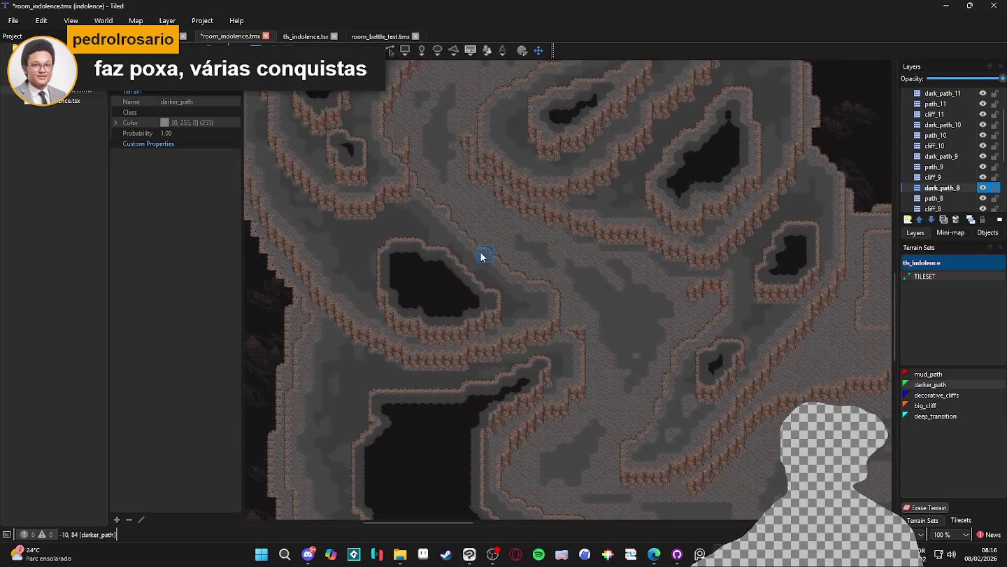
scroll(507, 299, right, 4)
scroll(590, 349, down, 4)
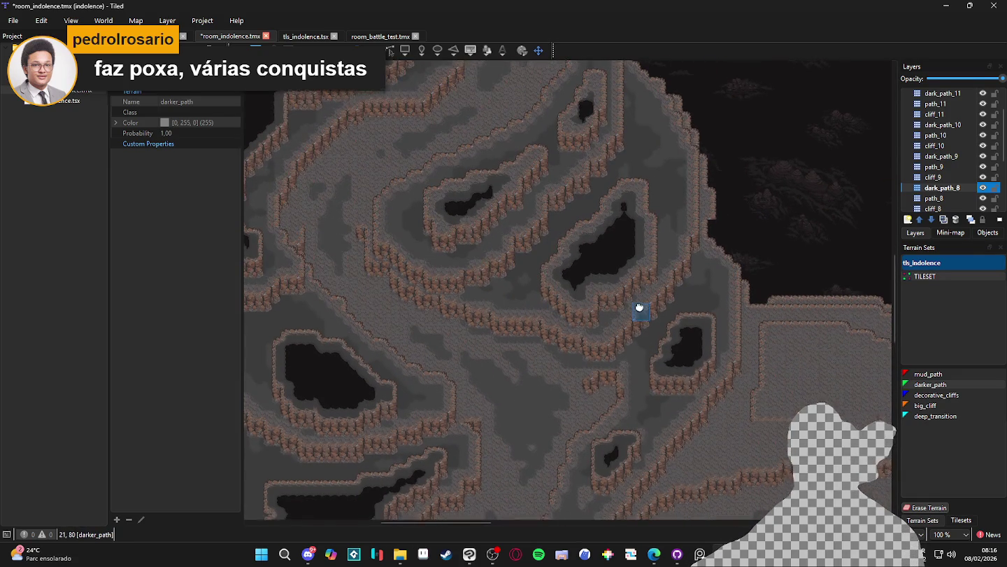
scroll(641, 315, right, 2)
scroll(543, 265, up, 10)
scroll(538, 243, right, 6)
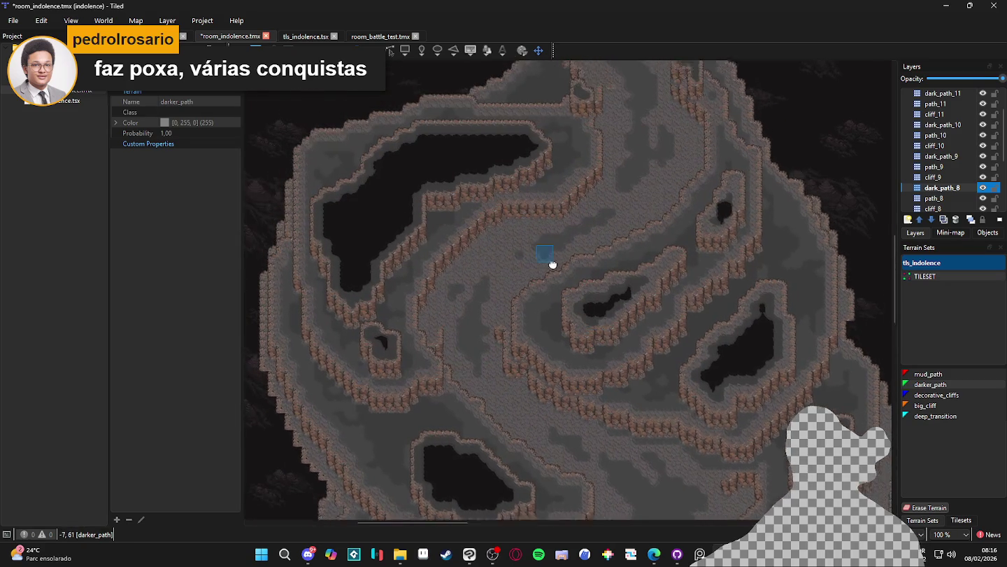
scroll(608, 344, down, 3)
scroll(608, 344, right, 2)
scroll(828, 252, down, 3)
click(937, 198)
scroll(709, 232, right, 1)
scroll(708, 232, down, 1)
ctrl+scroll(608, 288, down, 1)
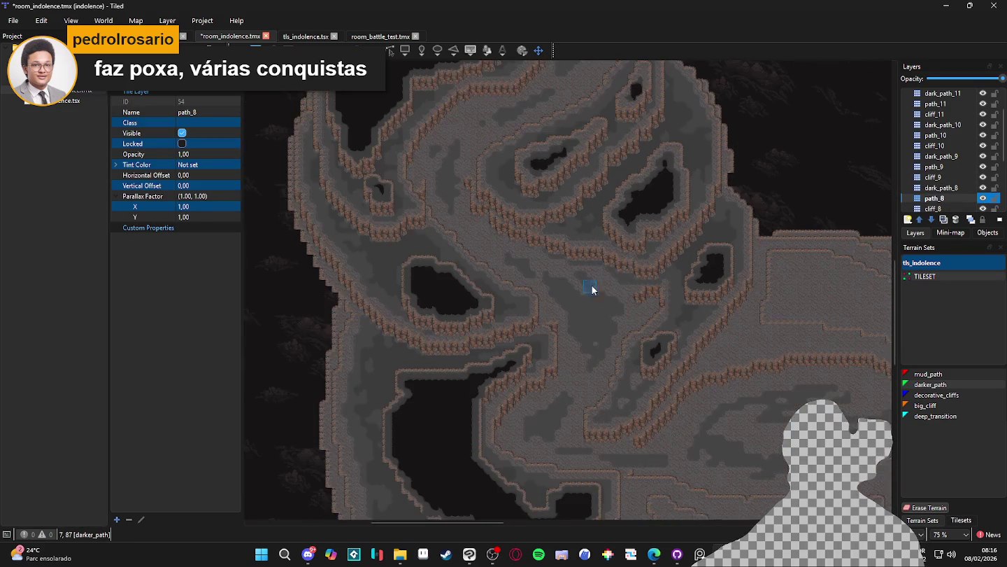
key(ctrl+s)
Step: Navigate the map to bring the lower dark pit into view
scroll(573, 259, up, 2)
scroll(581, 276, left, 1)
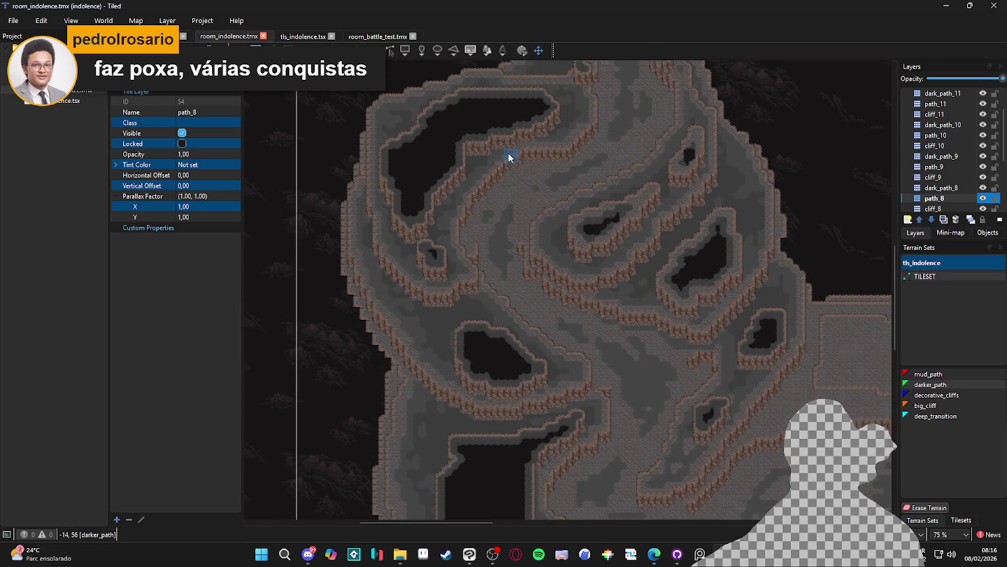
scroll(576, 189, up, 3)
ctrl+scroll(574, 273, down, 1)
ctrl+scroll(533, 270, up, 1)
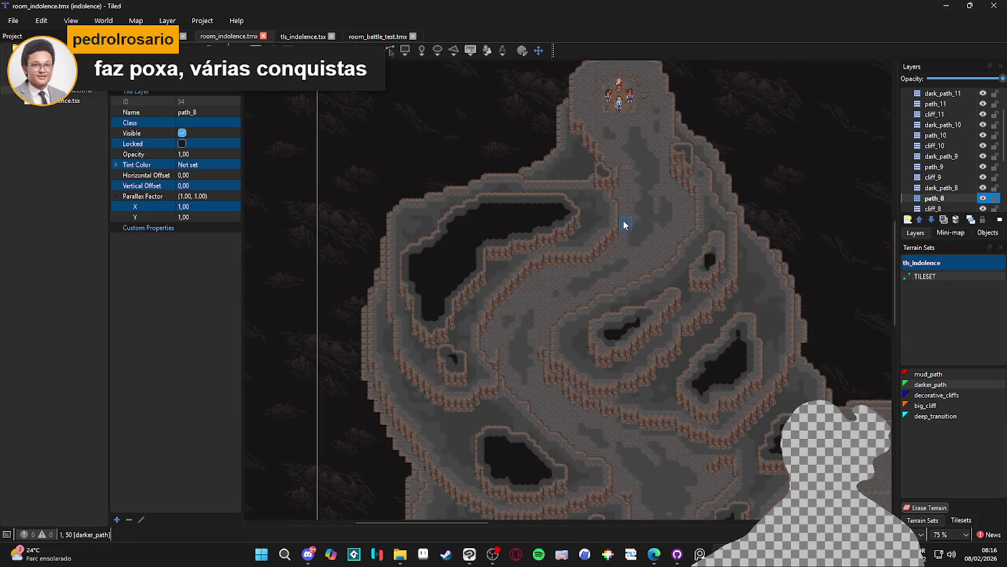
scroll(614, 212, down, 1)
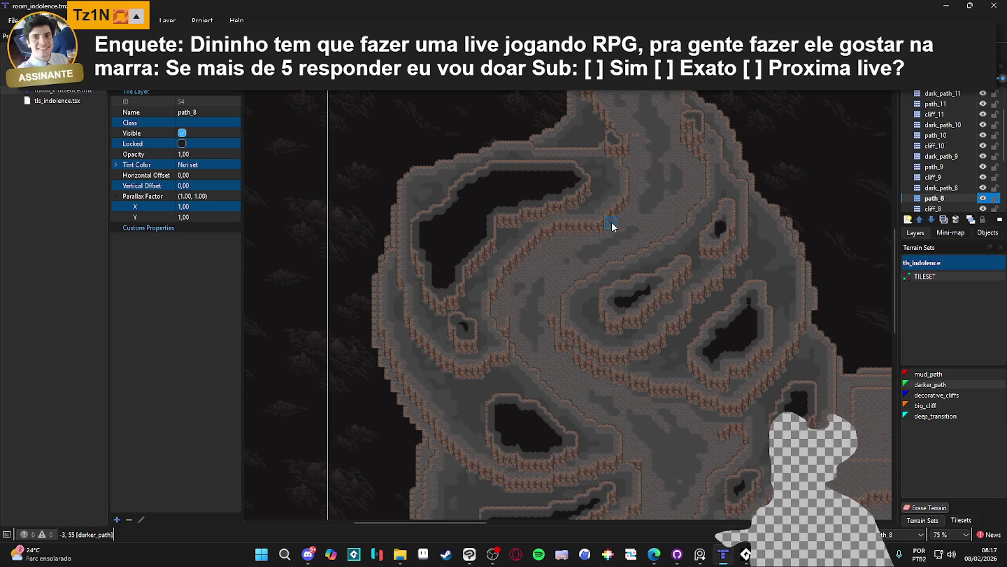
drag(468, 465, 441, 265)
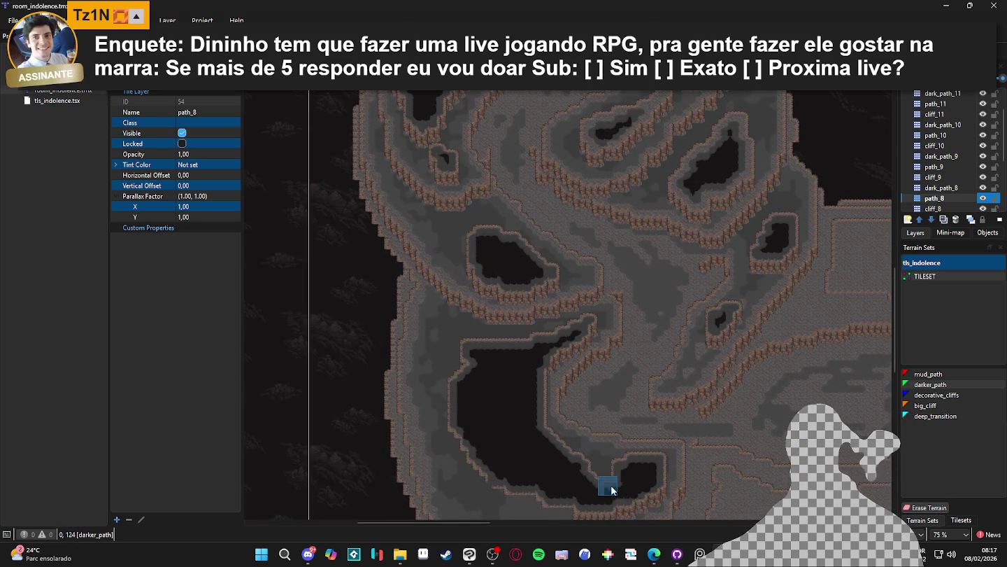
drag(552, 360, 513, 382)
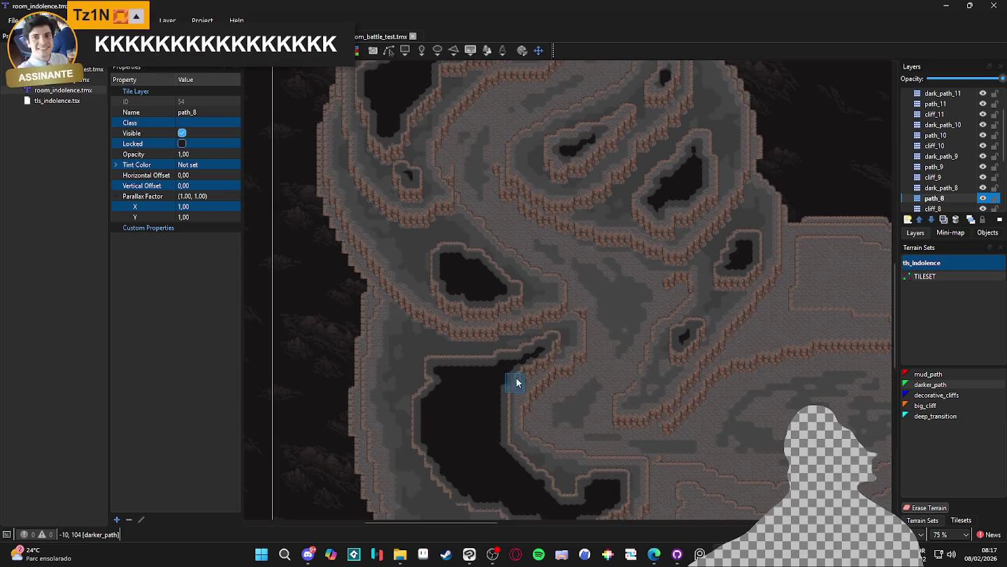
scroll(573, 280, up, 2)
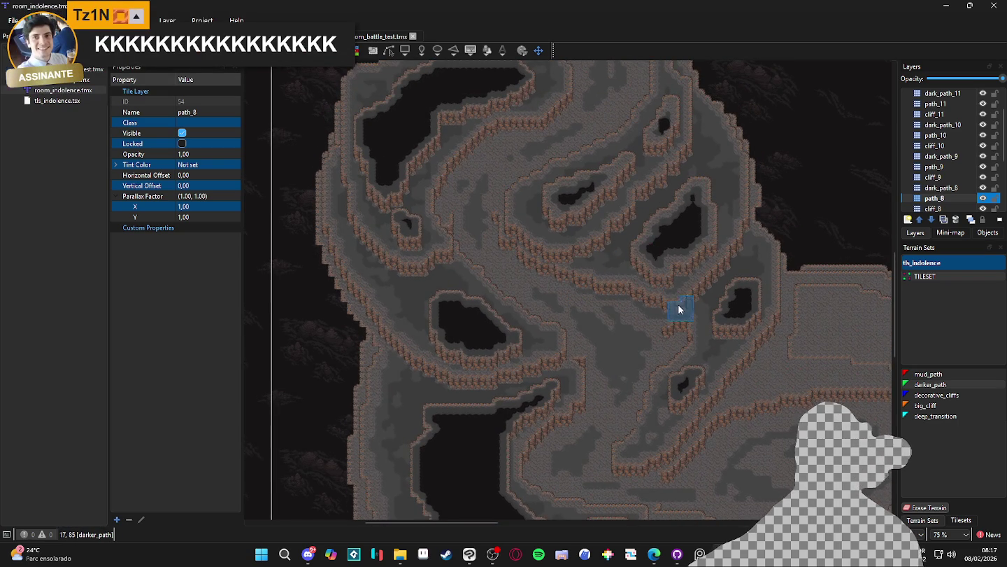
scroll(679, 307, down, 5)
scroll(640, 268, right, 5)
scroll(633, 270, up, 1)
scroll(633, 270, right, 2)
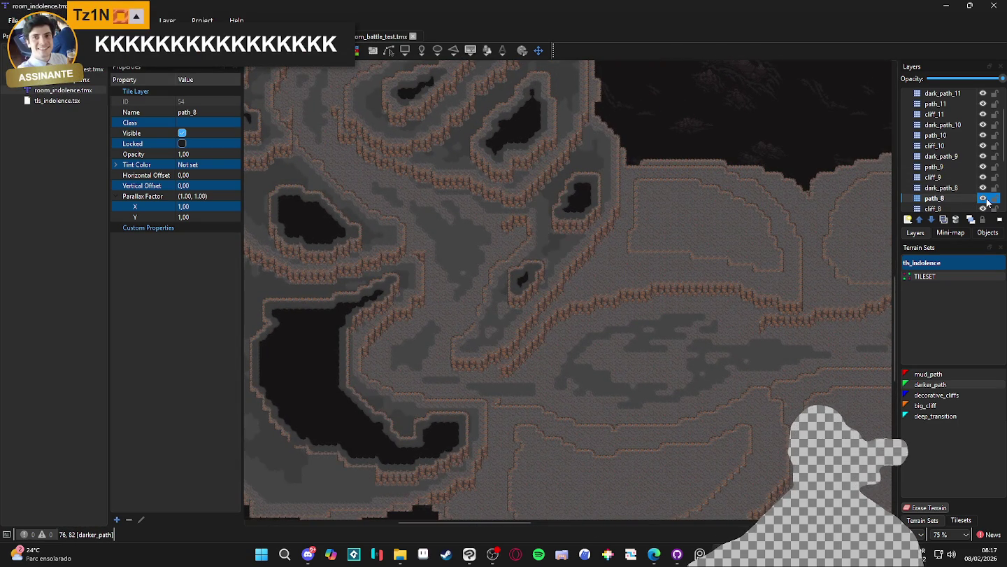
scroll(633, 337, down, 1)
scroll(633, 338, left, 2)
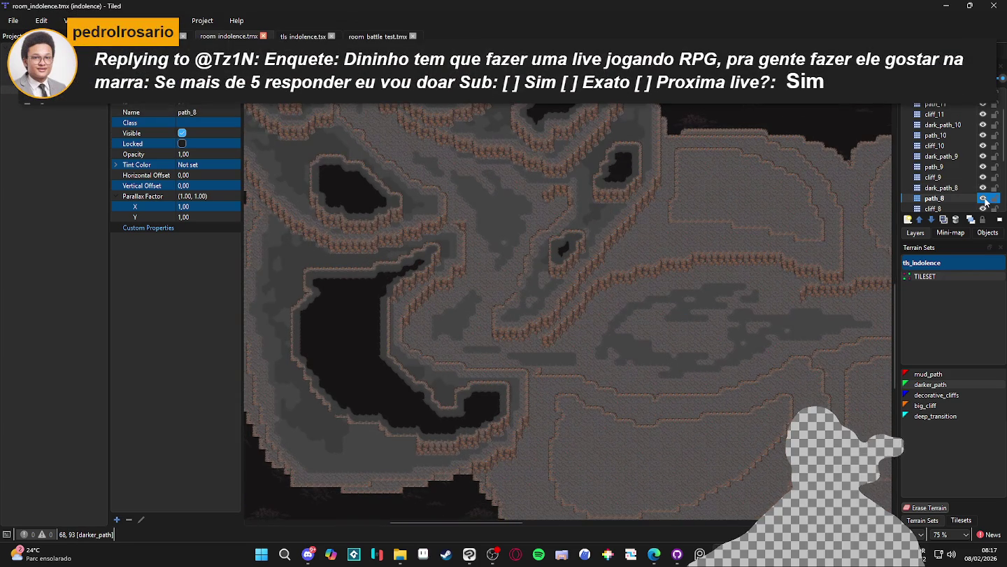
Step: Check dark_path_8 by toggling its visibility, paint one darker_path tile, and save
click(974, 191)
click(984, 189)
click(984, 188)
click(984, 189)
click(984, 189)
scroll(591, 405, left, 3)
scroll(592, 405, down, 1)
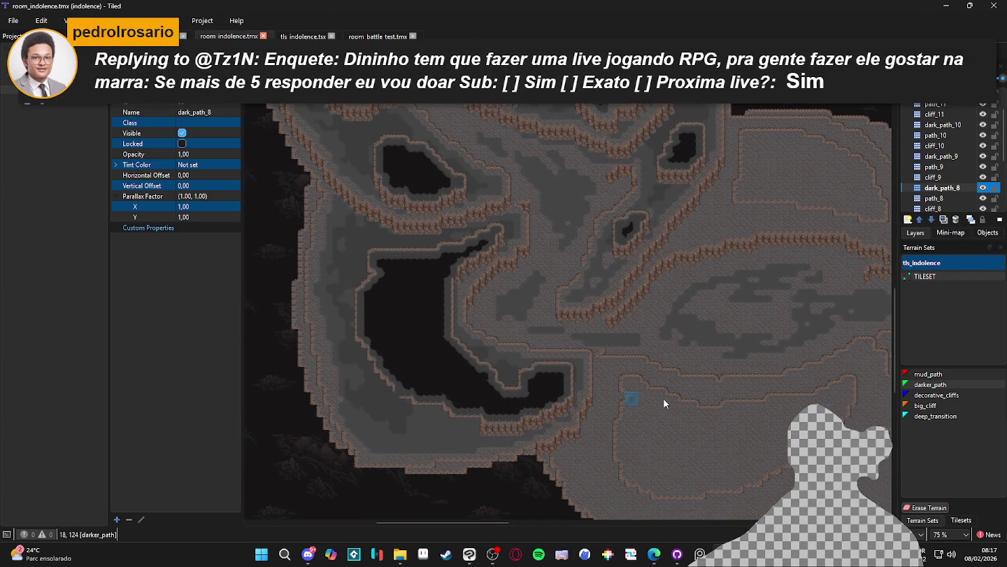
ctrl+scroll(455, 430, up, 2)
click(451, 431)
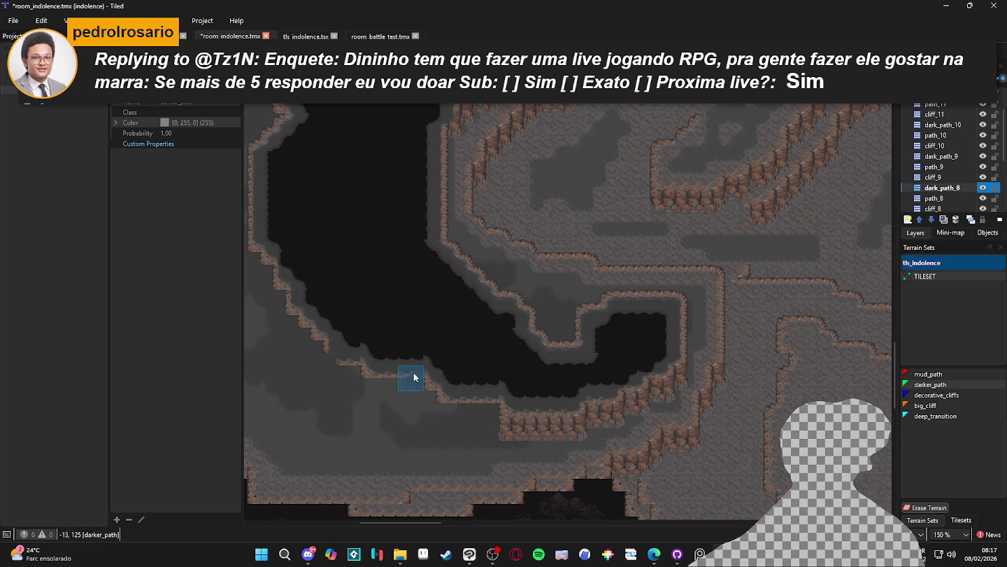
ctrl+scroll(490, 392, down, 2)
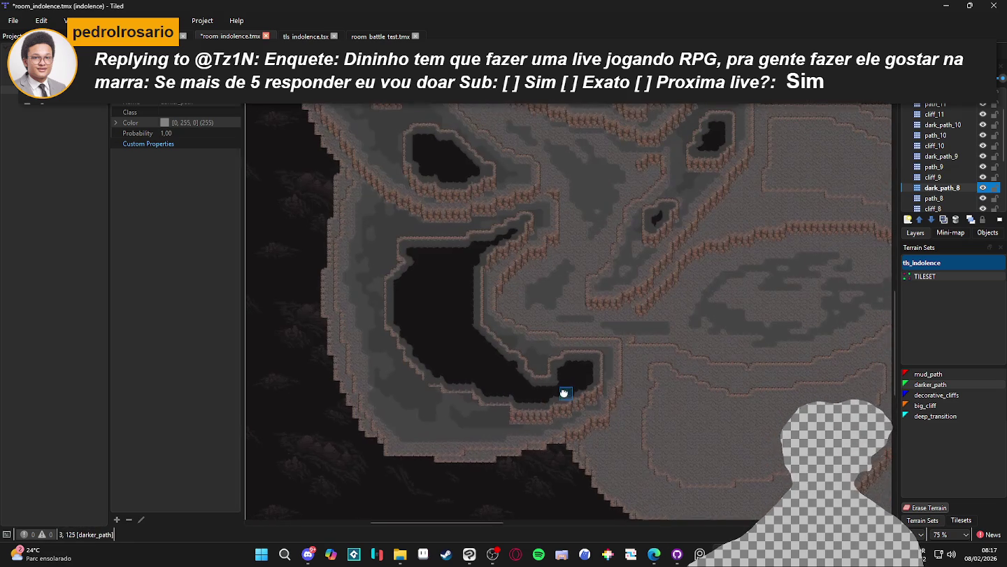
scroll(588, 378, right, 5)
key(ctrl+s)
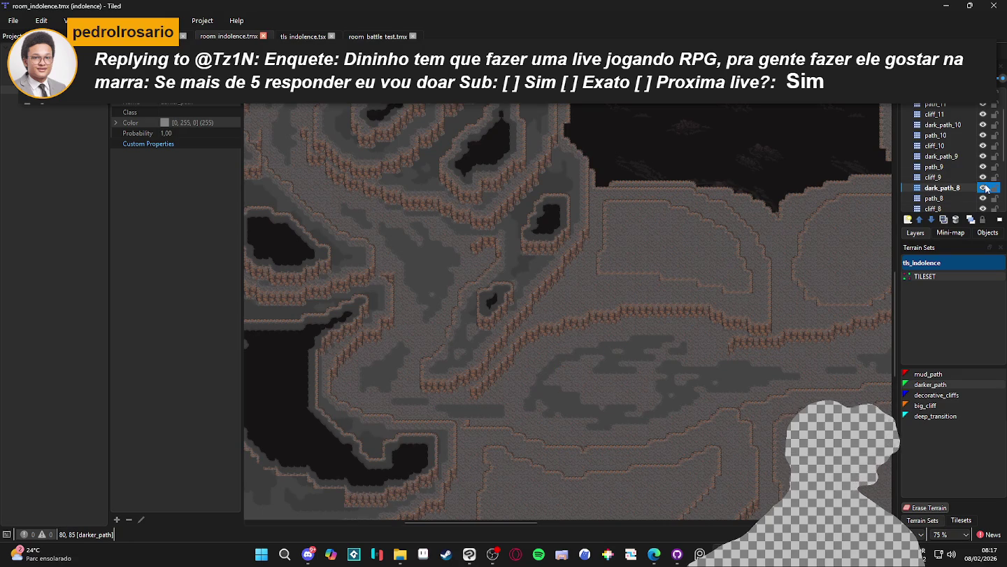
Step: Inspect the cliffs on the cliff_7 layer, then make cliff_8 the active layer
key(ctrl+Page_Down)
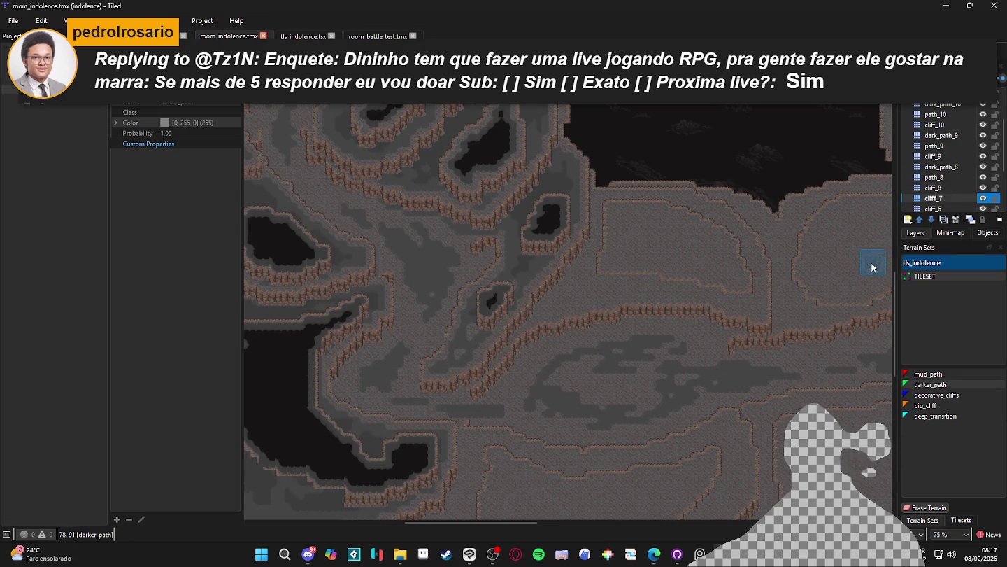
ctrl+scroll(559, 280, up, 2)
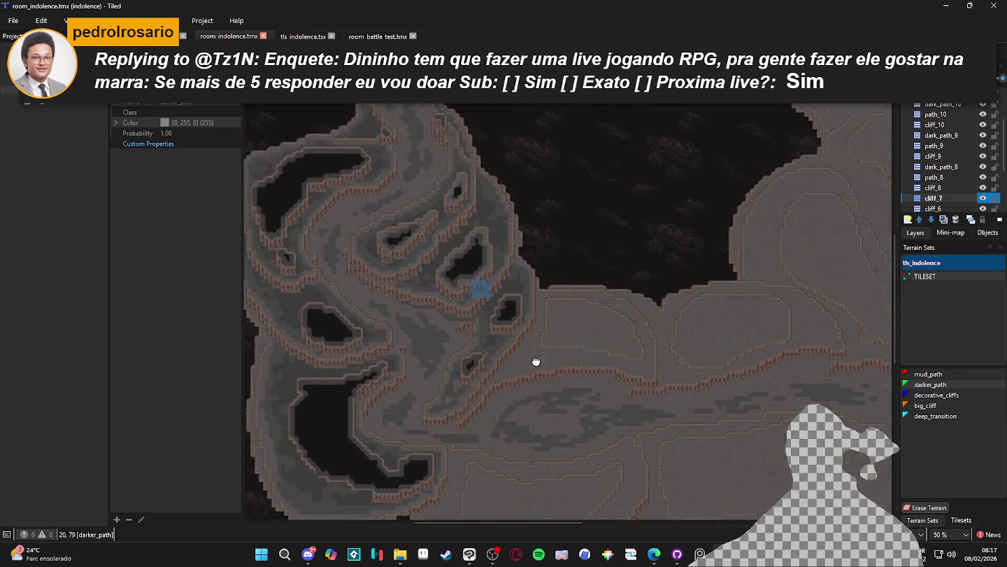
ctrl+scroll(460, 267, down, 4)
ctrl+scroll(506, 291, up, 3)
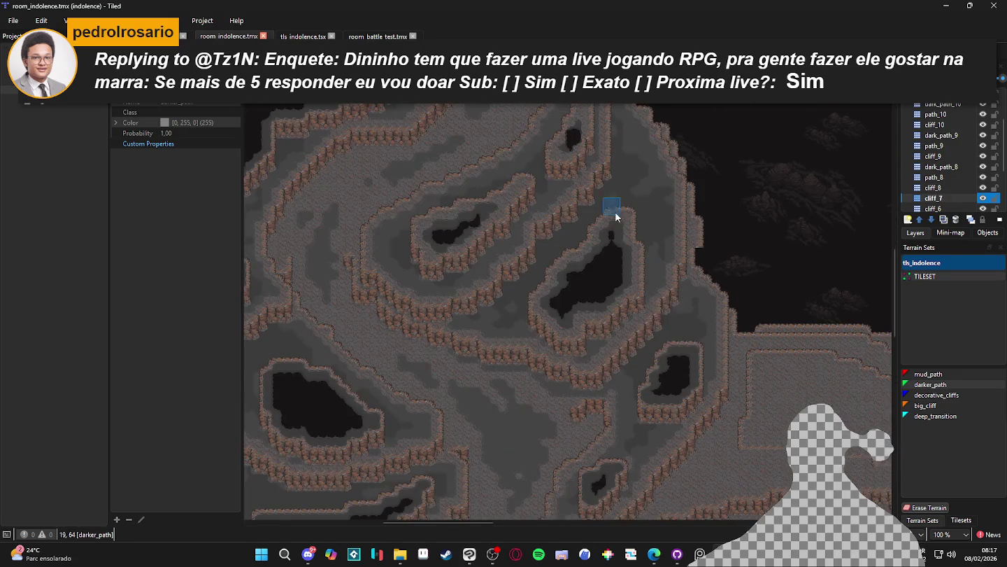
ctrl+scroll(504, 237, up, 3)
ctrl+scroll(636, 202, down, 3)
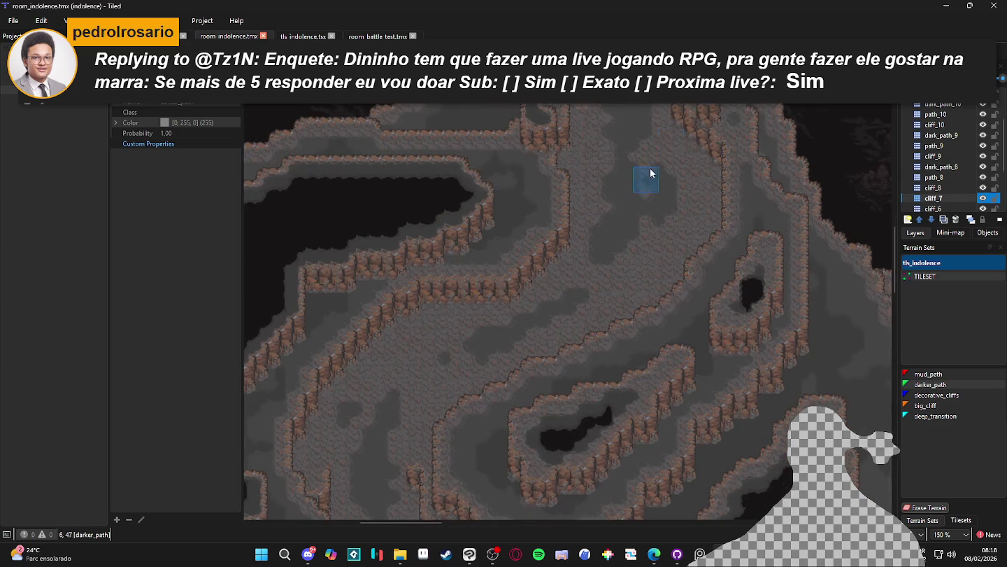
ctrl+scroll(682, 279, up, 1)
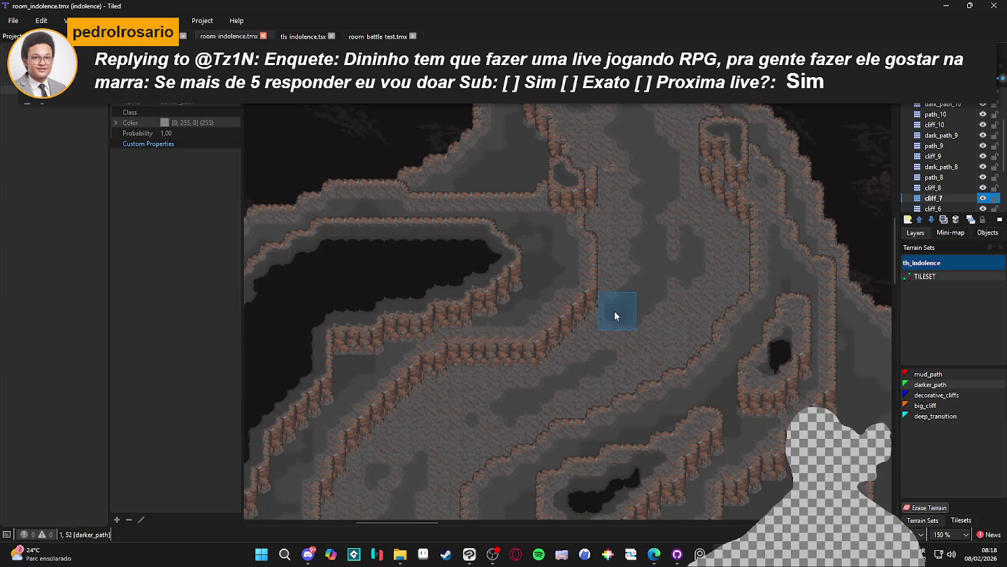
ctrl+scroll(607, 326, down, 1)
ctrl+scroll(606, 330, up, 1)
scroll(522, 216, down, 3)
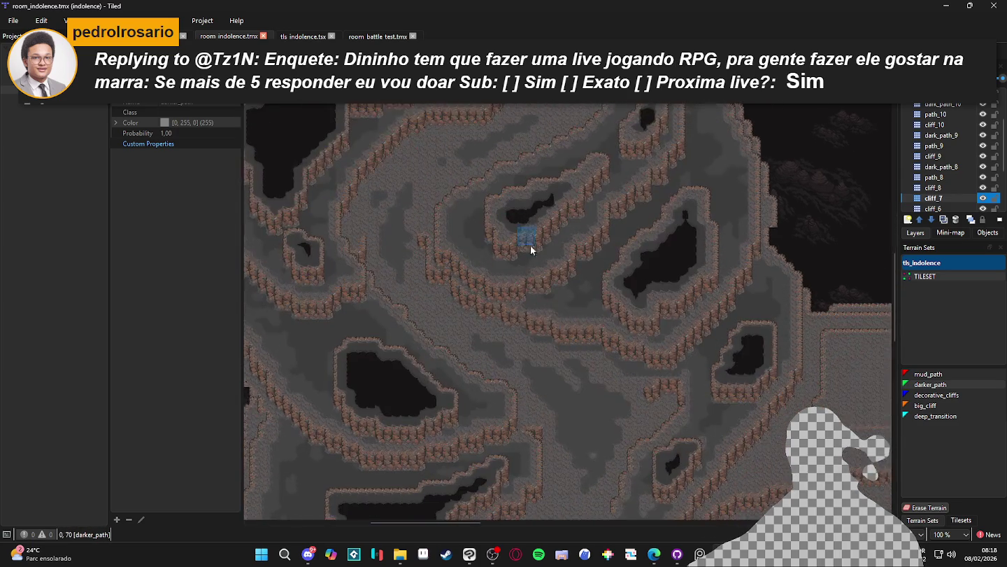
ctrl+scroll(575, 311, down, 1)
scroll(574, 311, down, 3)
ctrl+scroll(553, 311, up, 1)
ctrl+scroll(710, 341, down, 1)
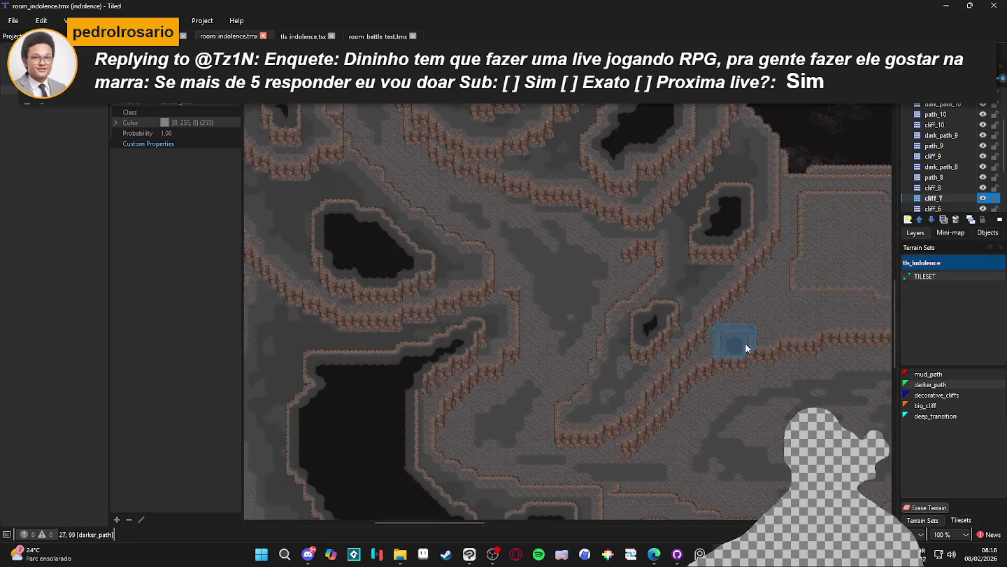
scroll(612, 293, right, 5)
scroll(612, 294, right, 5)
ctrl+scroll(531, 379, up, 1)
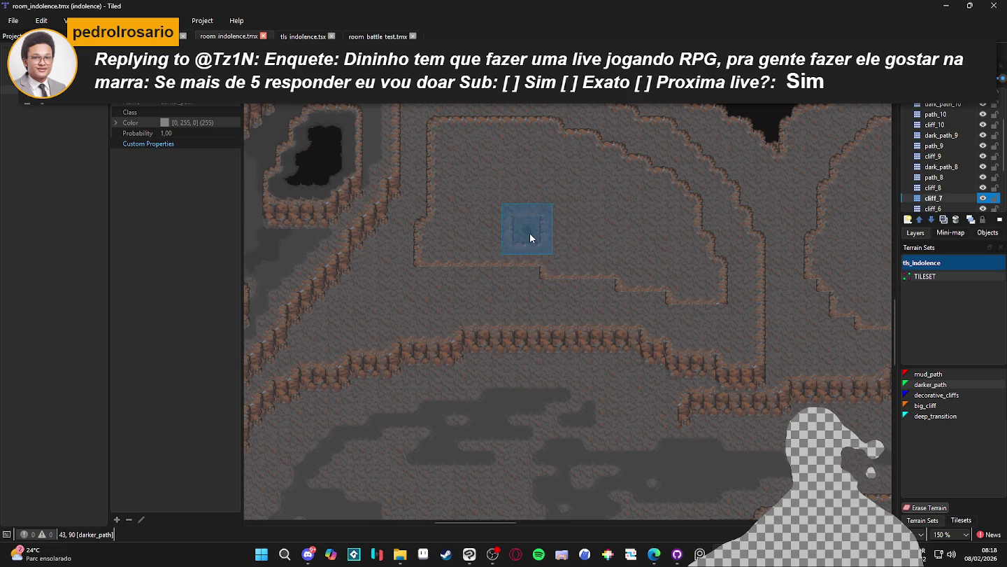
key(ctrl+Page_Up)
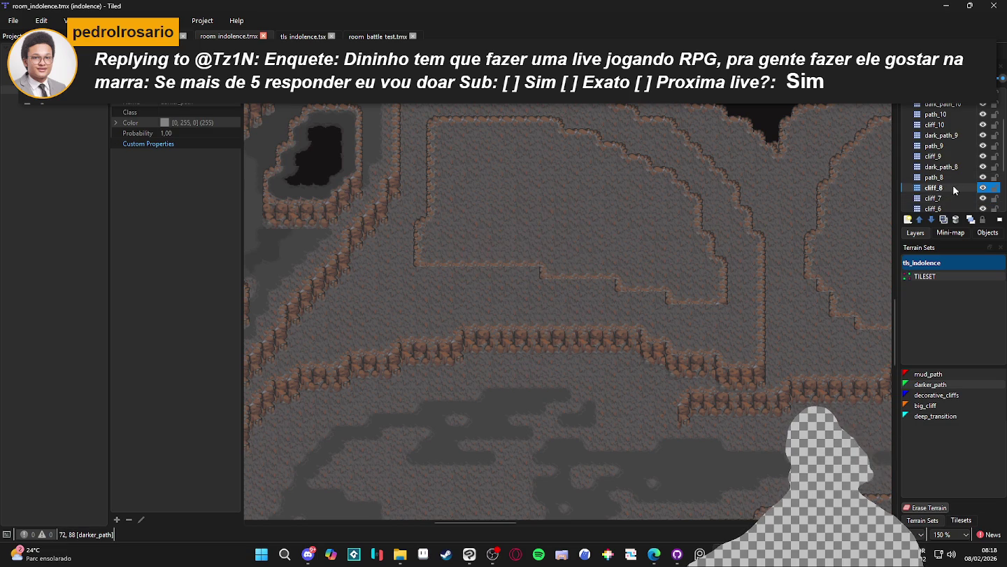
Step: From the tls_indolence tileset, stamp cliff edge tiles and a two-tile cliff column along the ledge
click(962, 519)
drag(970, 359, 852, 364)
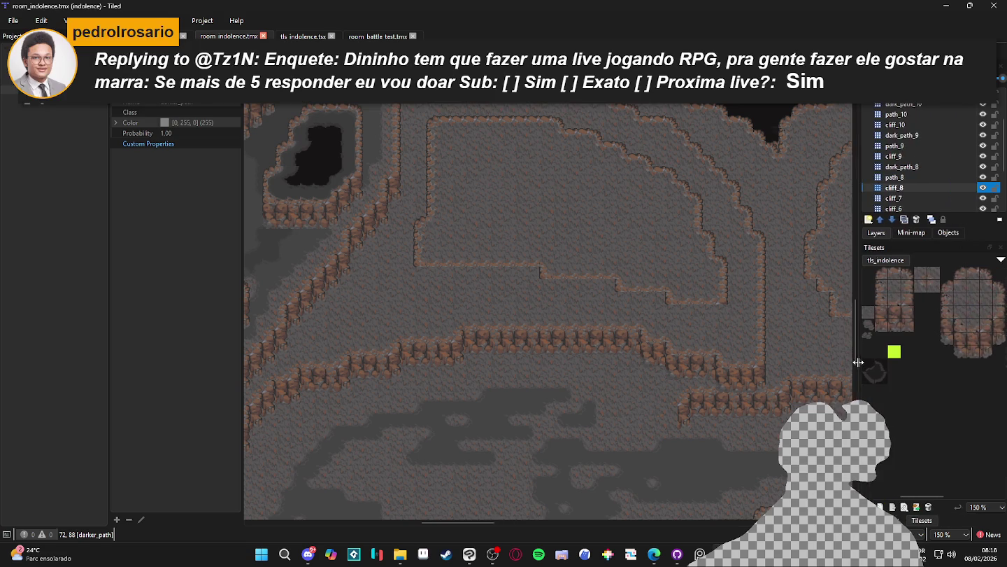
click(943, 328)
drag(420, 280, 673, 316)
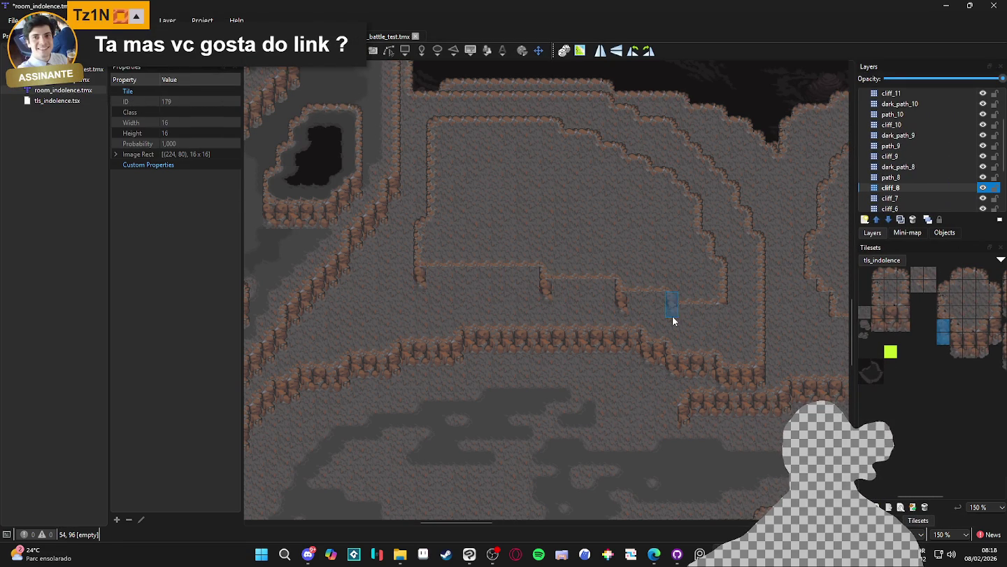
drag(994, 324, 993, 339)
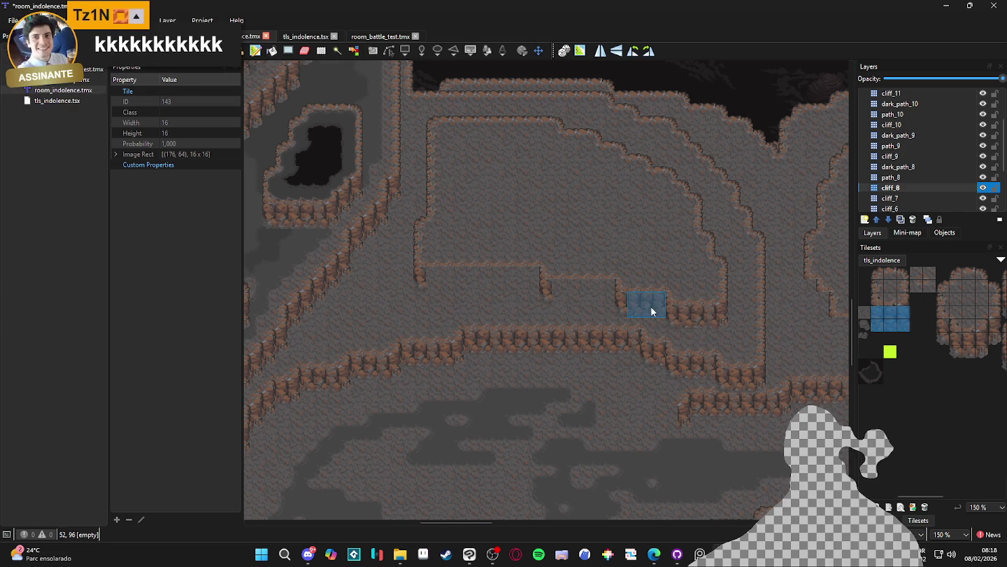
click(592, 294)
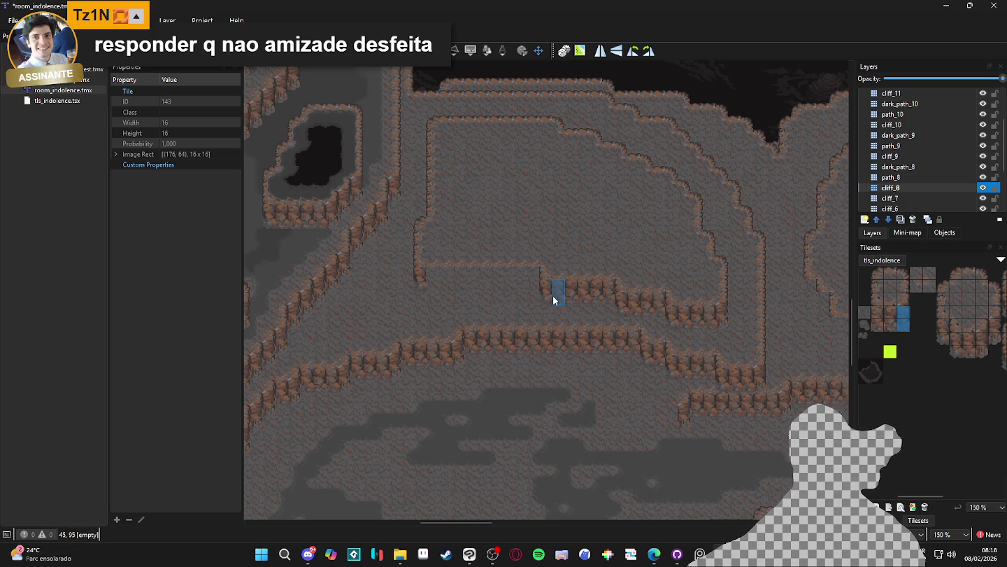
Step: Stamp a 3x2 block of cliff tiles and a vertical cliff-edge piece on the middle ledge
drag(878, 316, 899, 325)
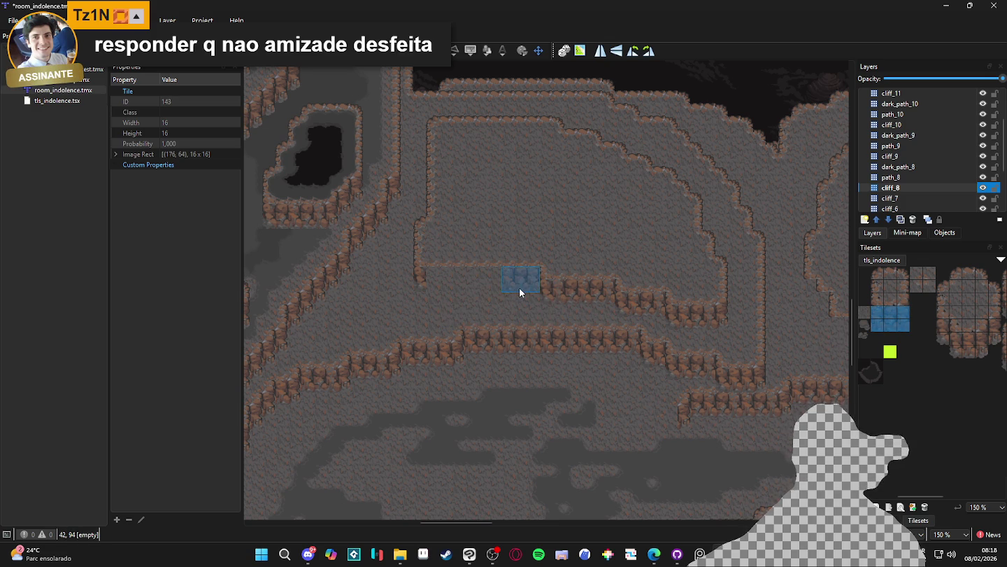
drag(484, 285, 448, 286)
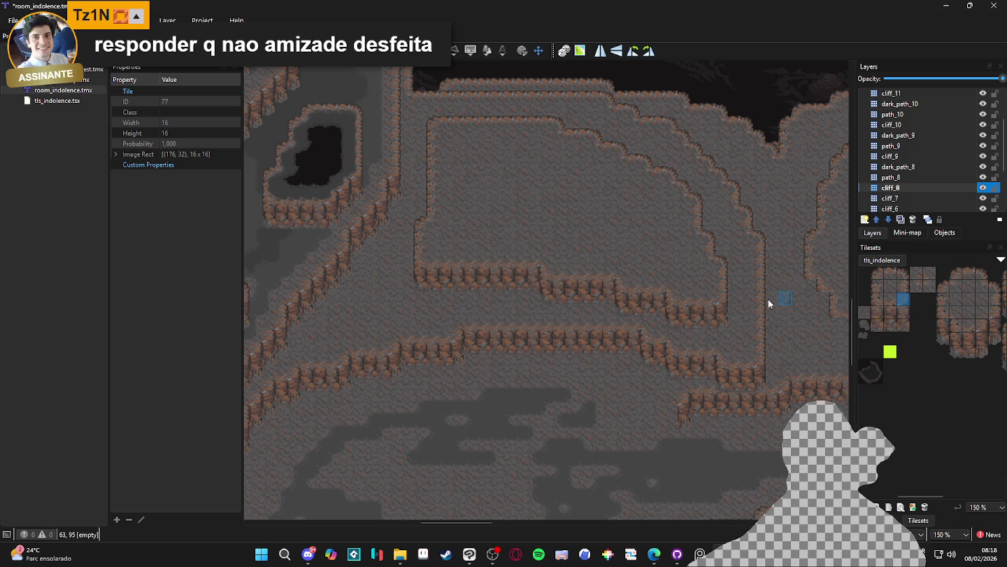
scroll(711, 309, down, 3)
ctrl+scroll(889, 315, up, 1)
click(958, 333)
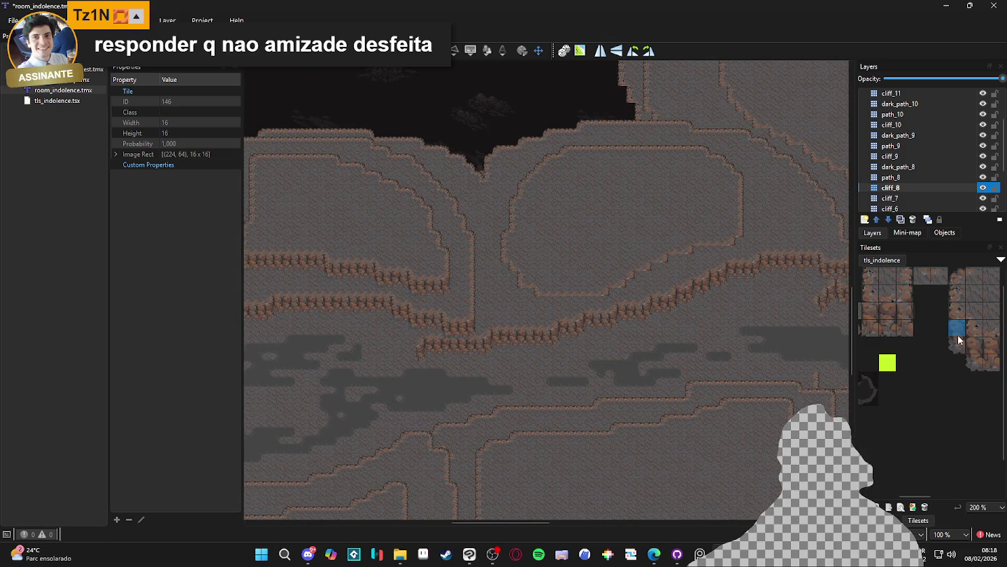
click(523, 298)
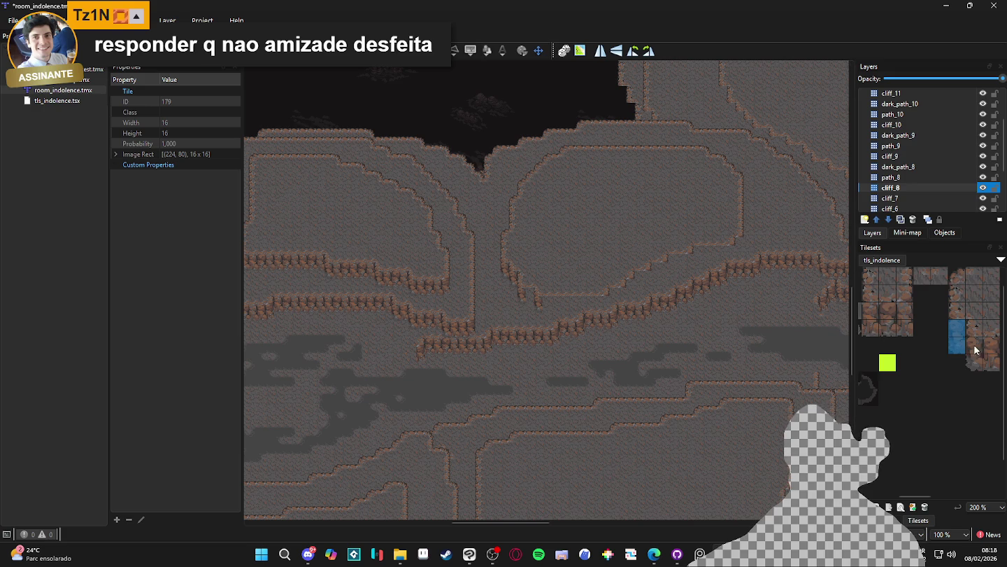
Step: Stamp additional cliff column tiles to close the lower edge of the central ledge
scroll(883, 360, right, 3)
click(948, 353)
ctrl+scroll(615, 301, up, 2)
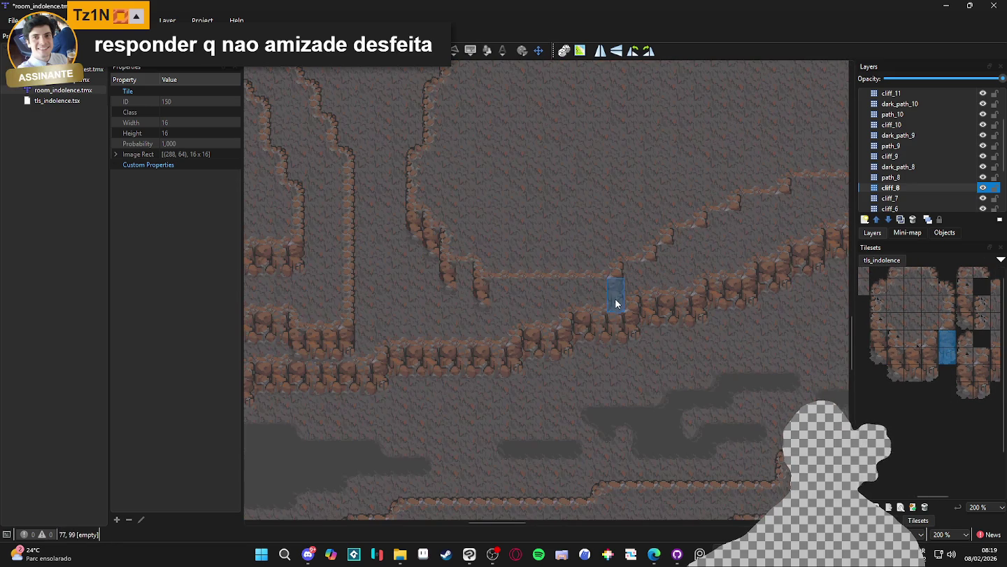
click(703, 254)
click(739, 225)
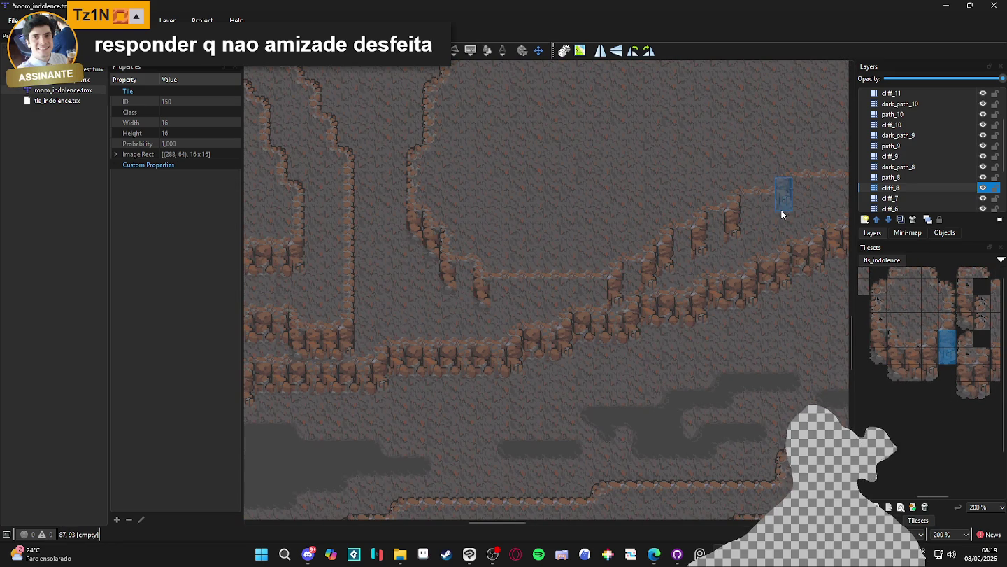
ctrl+scroll(777, 226, down, 1)
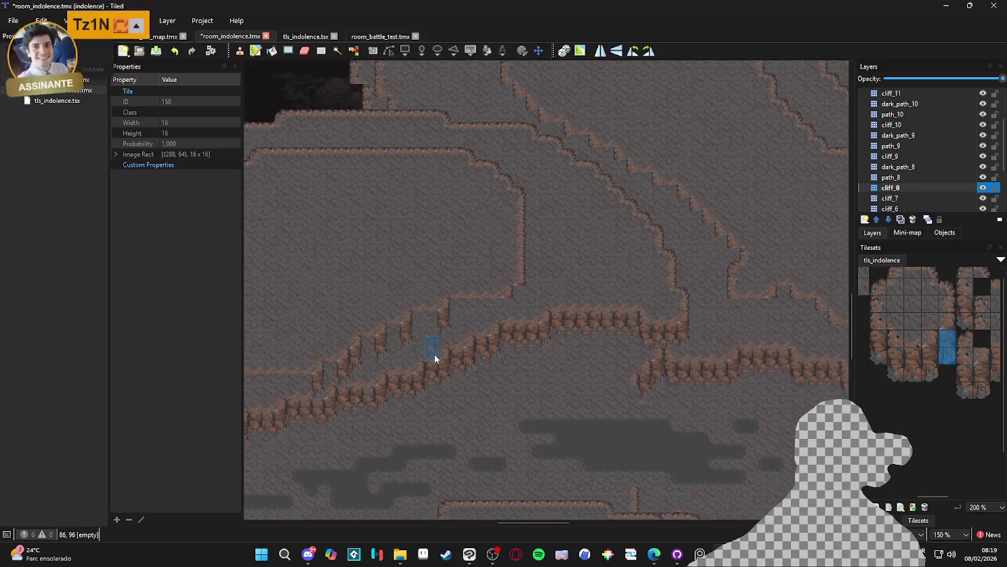
click(512, 310)
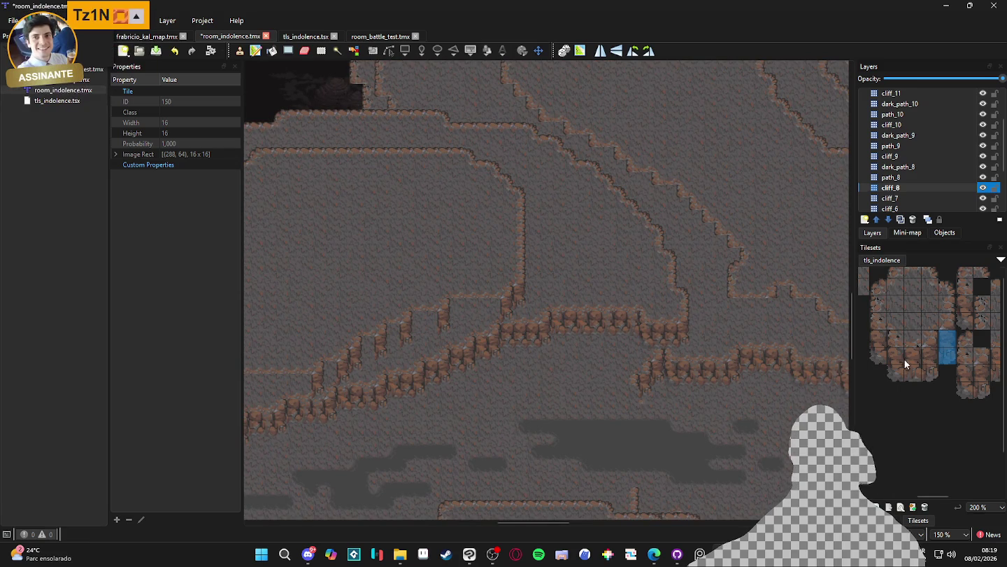
scroll(910, 359, left, 3)
Step: Pick a 3x2 block of cliff tiles, pan to the central plateau, and switch to cliff_7
mouse_move(916, 342)
mouse_down()
mouse_move(891, 334)
mouse_move(931, 331)
mouse_move(892, 327)
mouse_move(928, 326)
mouse_up()
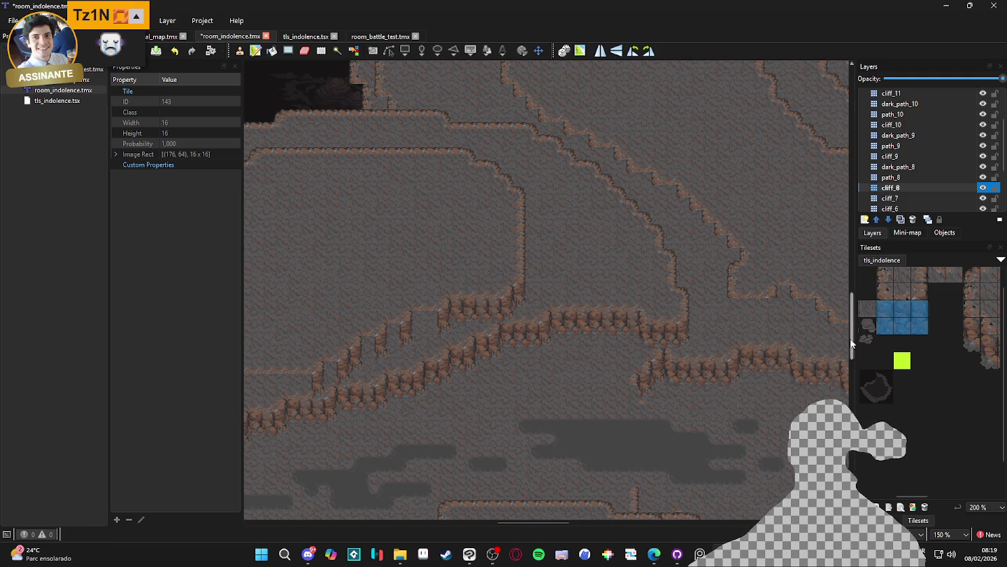
drag(885, 308, 903, 324)
drag(564, 326, 710, 319)
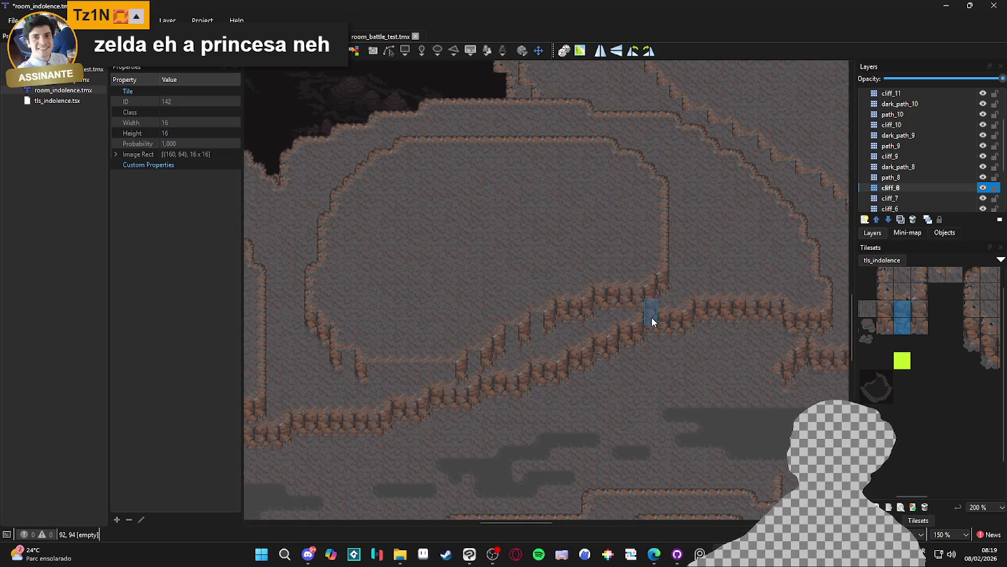
drag(640, 308, 686, 334)
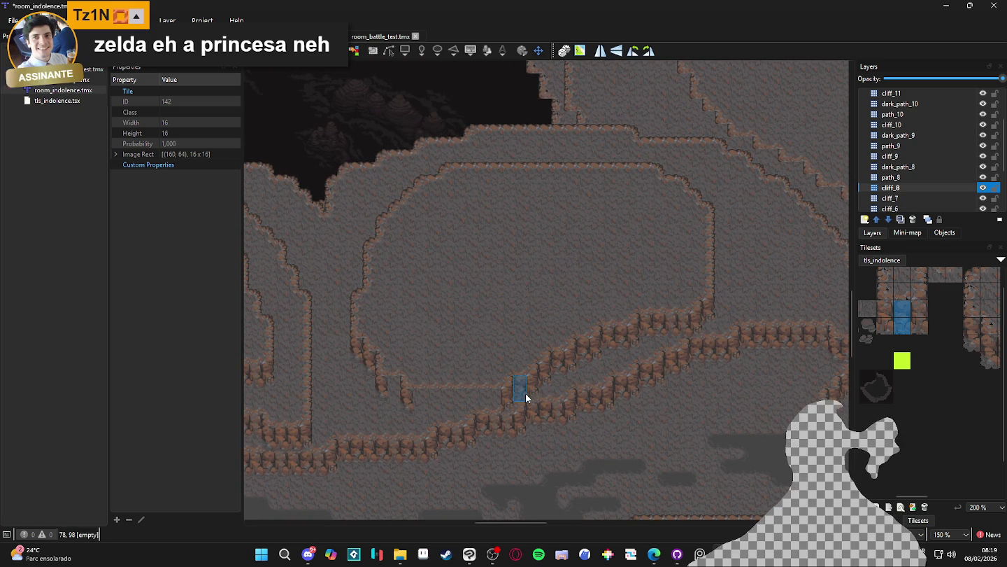
drag(882, 311, 923, 327)
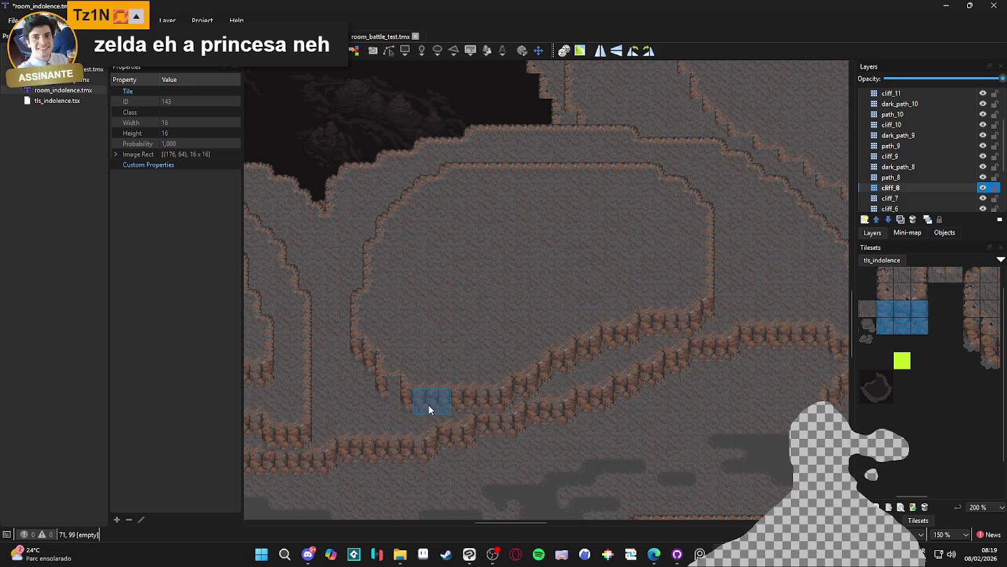
scroll(910, 315, right, 2)
drag(980, 344, 978, 362)
scroll(726, 381, down, 1)
mouse_move(727, 382)
mouse_down()
mouse_move(563, 387)
mouse_move(552, 280)
mouse_up()
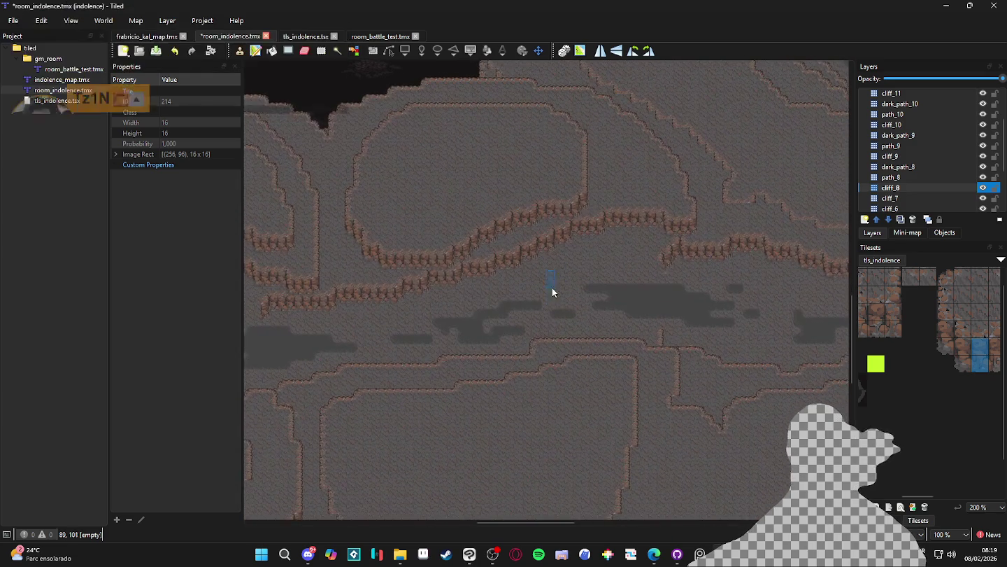
drag(535, 405, 557, 377)
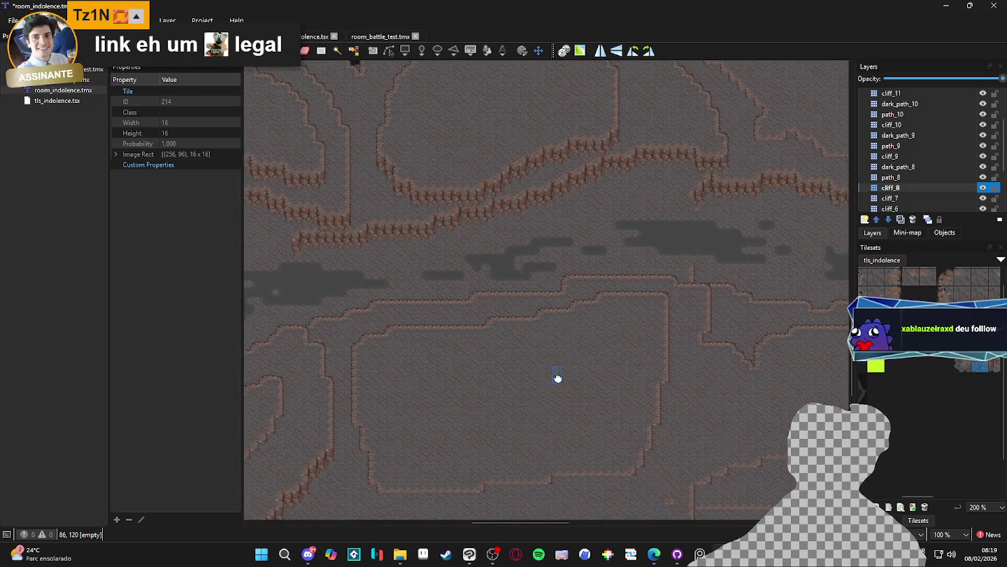
key(ctrl+Page_Down)
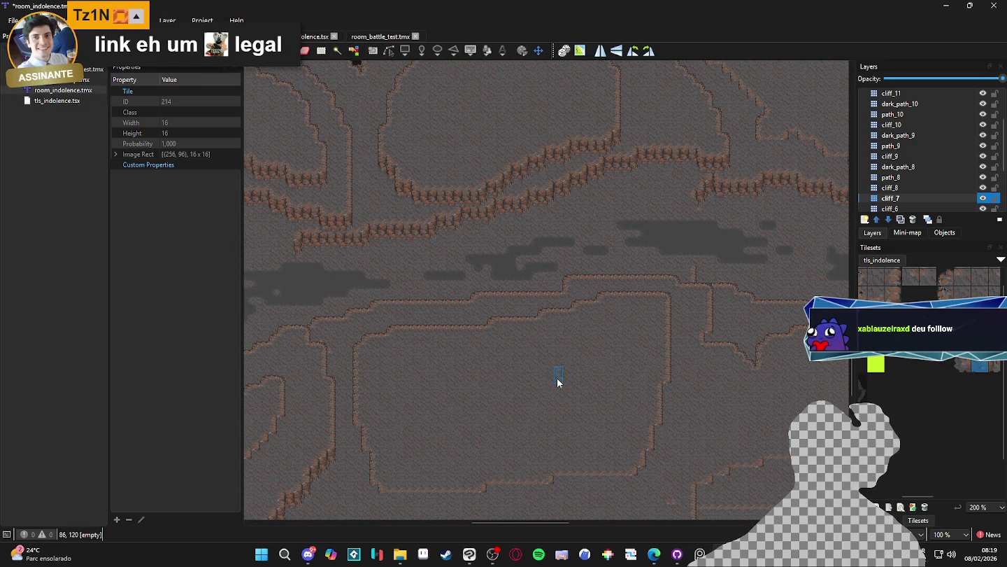
Step: Paint a first row of cliff wall tiles along the plateau's bottom edge on cliff_7
click(928, 355)
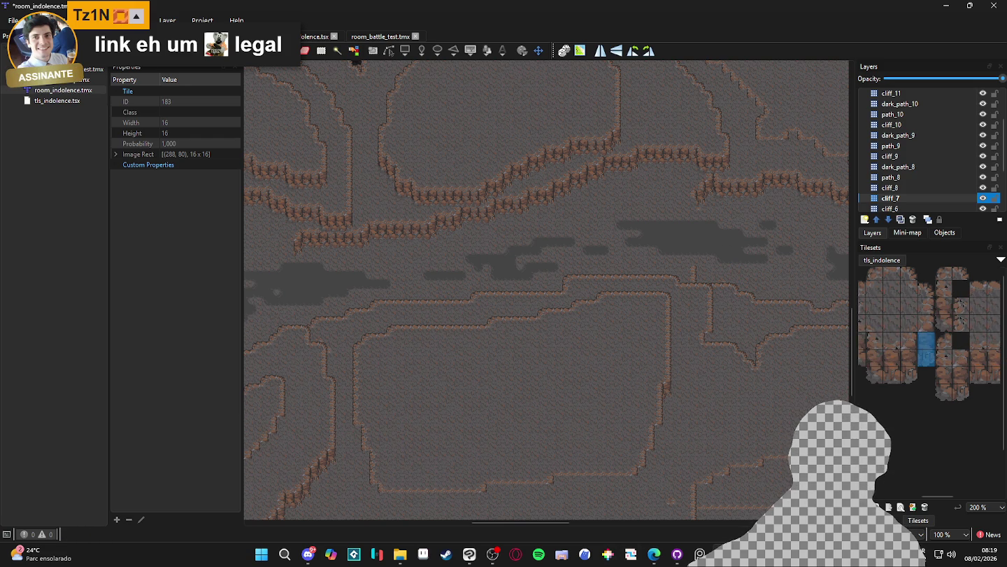
click(495, 556)
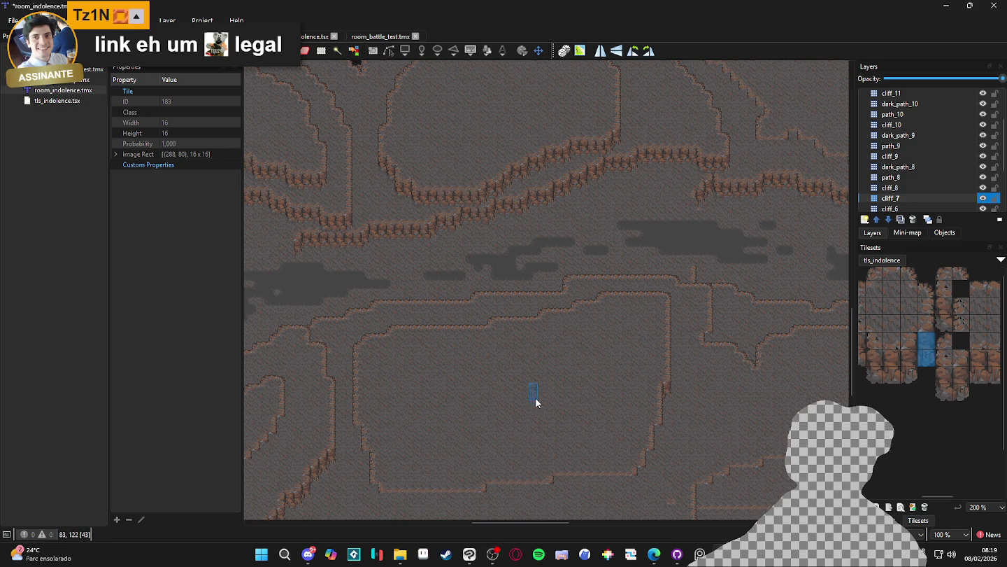
drag(596, 185, 620, 292)
mouse_move(452, 284)
mouse_down()
mouse_move(486, 398)
mouse_move(615, 358)
mouse_up()
scroll(517, 371, left, 3)
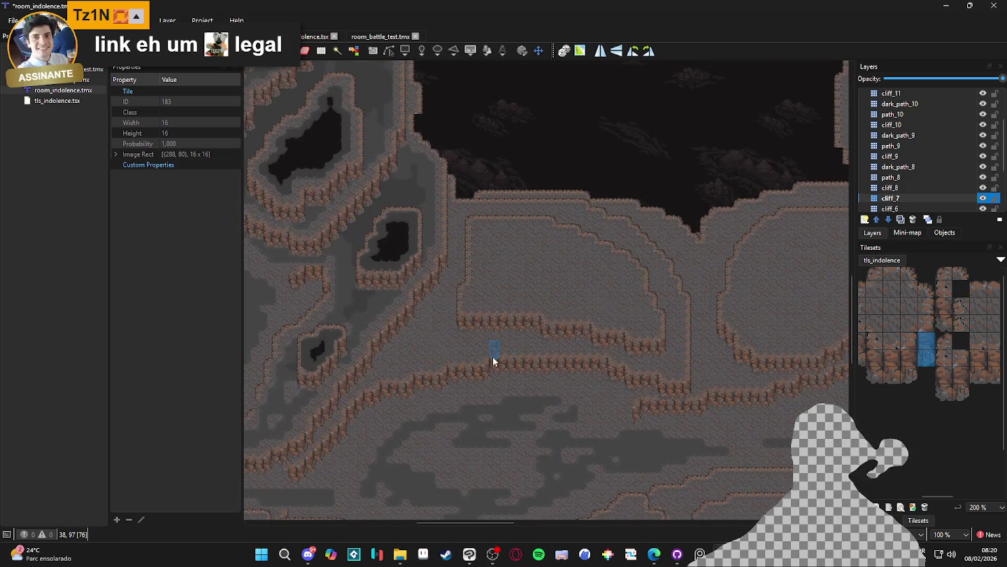
scroll(655, 328, right, 5)
scroll(654, 329, down, 1)
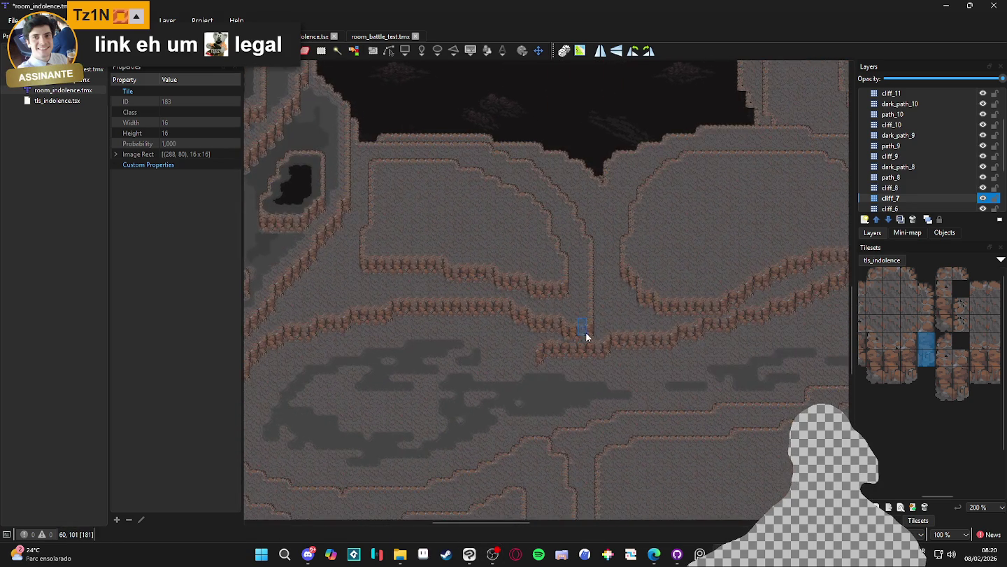
scroll(569, 353, right, 1)
mouse_move(545, 318)
mouse_down()
mouse_move(570, 317)
mouse_move(409, 315)
mouse_move(383, 193)
mouse_move(450, 175)
mouse_up()
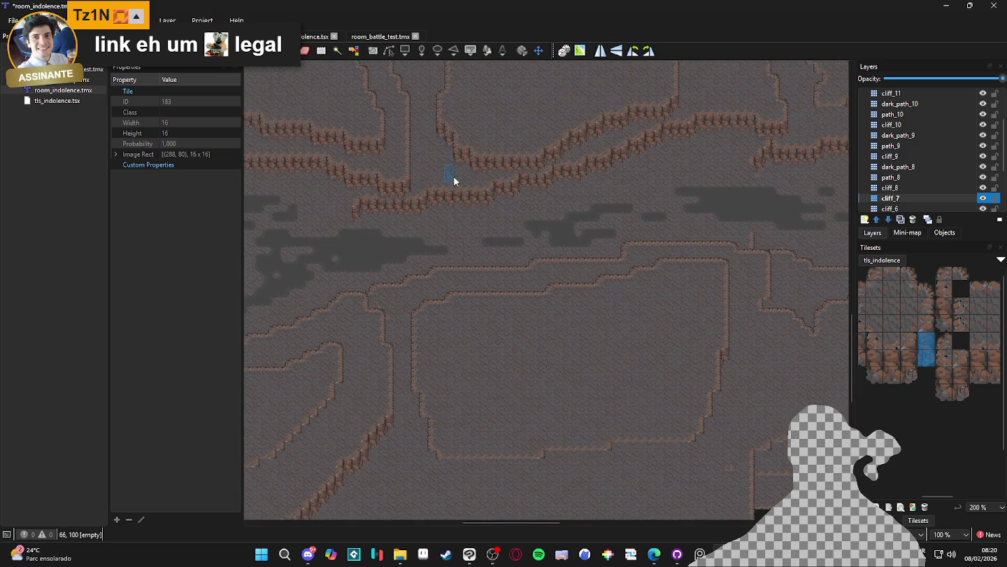
scroll(604, 333, down, 1)
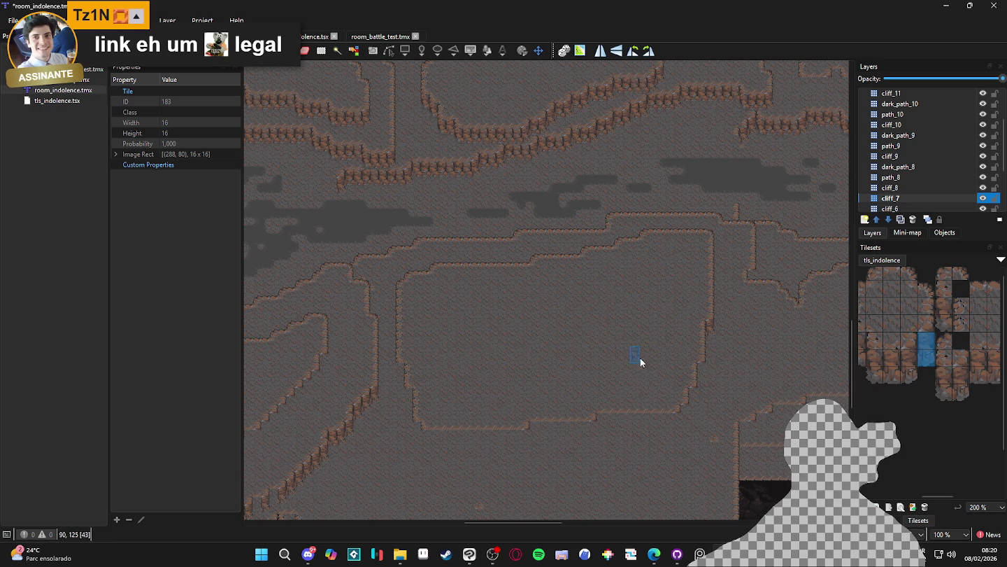
scroll(689, 383, up, 1)
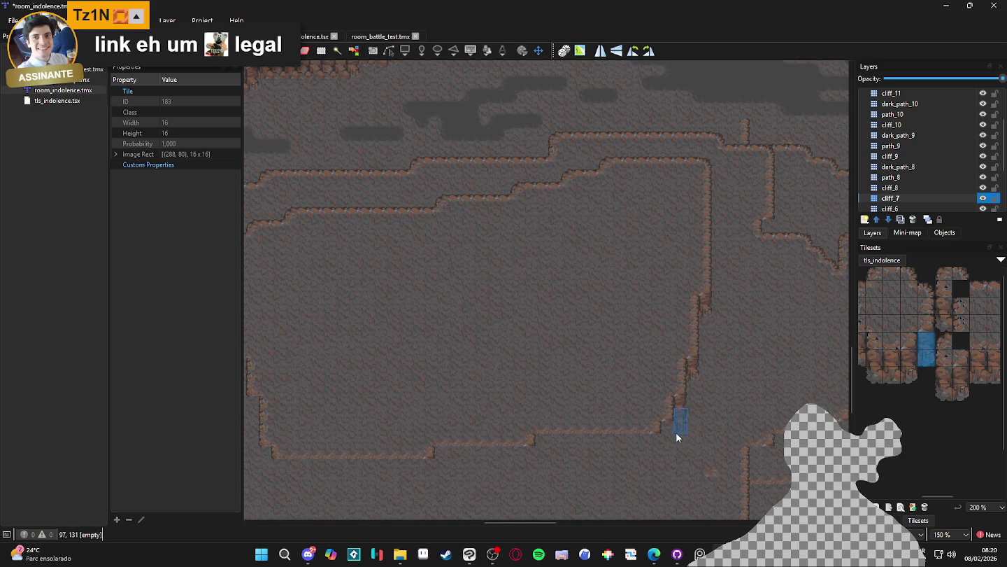
scroll(928, 336, down, 5)
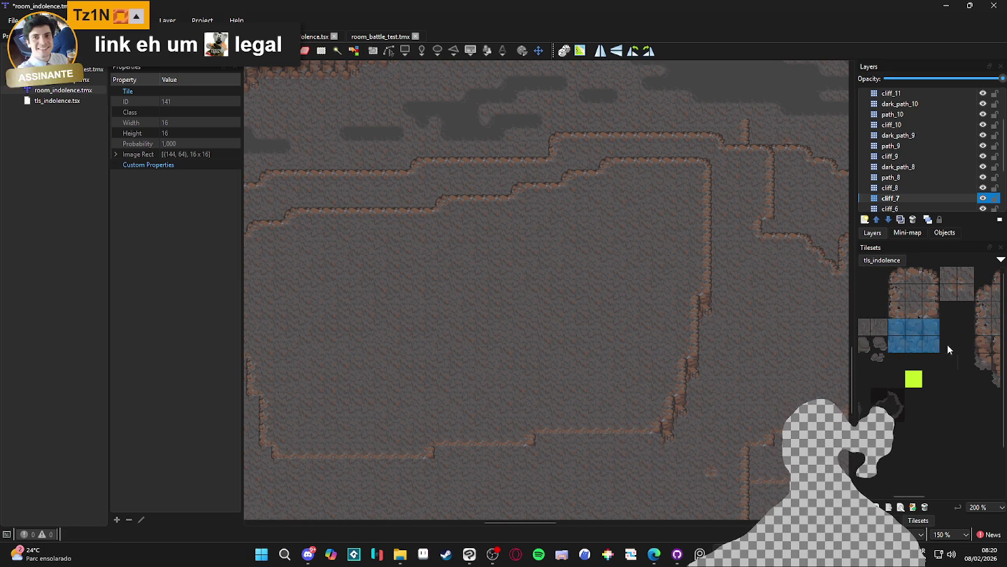
scroll(948, 343, right, 5)
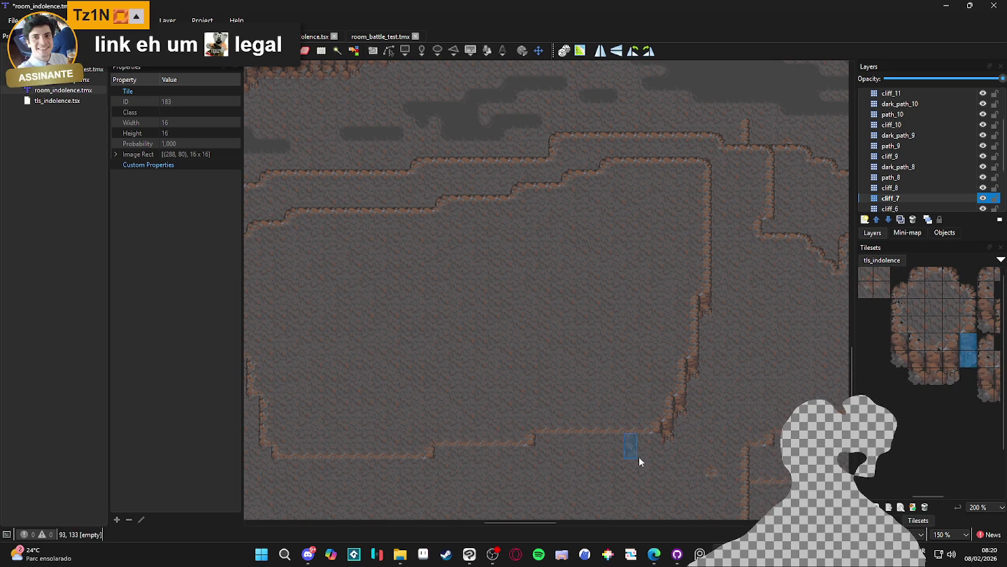
scroll(928, 329, left, 5)
drag(923, 324, 899, 344)
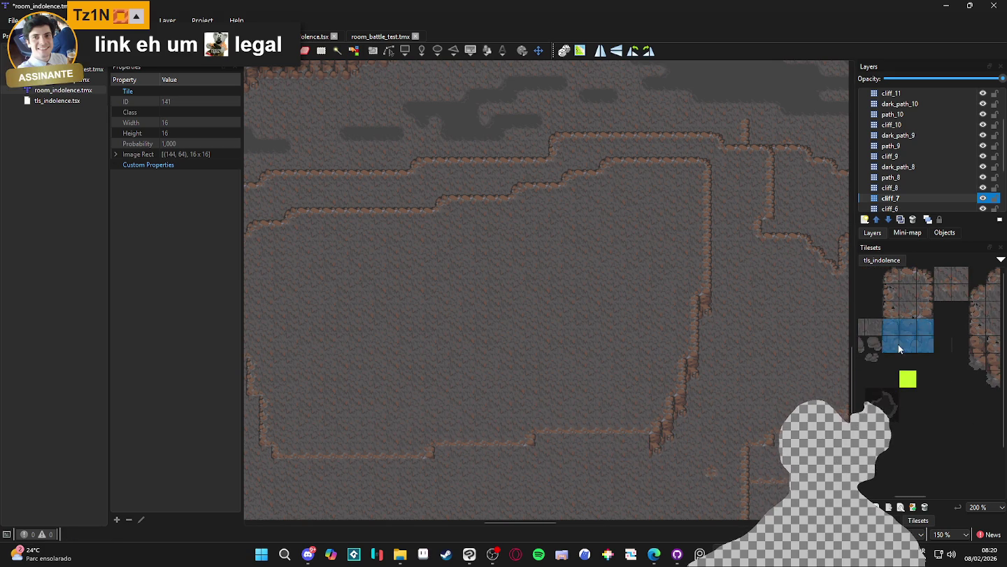
mouse_move(587, 458)
mouse_down()
mouse_move(552, 448)
mouse_move(537, 464)
mouse_up()
Step: Place single cliff edge tiles on the bottom edge and down the plateau's left edge
scroll(944, 326, right, 3)
click(985, 346)
scroll(528, 463, left, 5)
scroll(529, 462, down, 1)
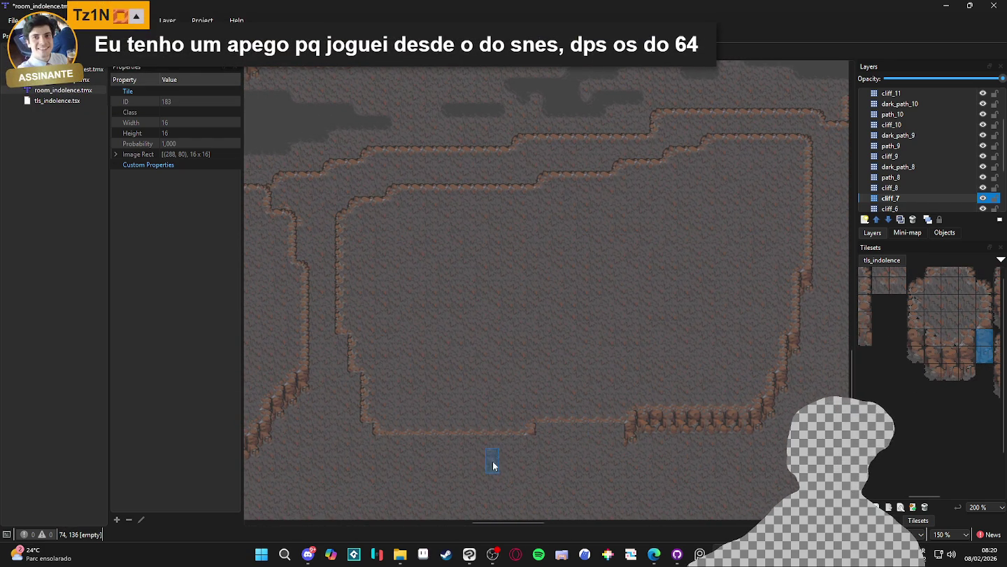
click(528, 452)
click(915, 346)
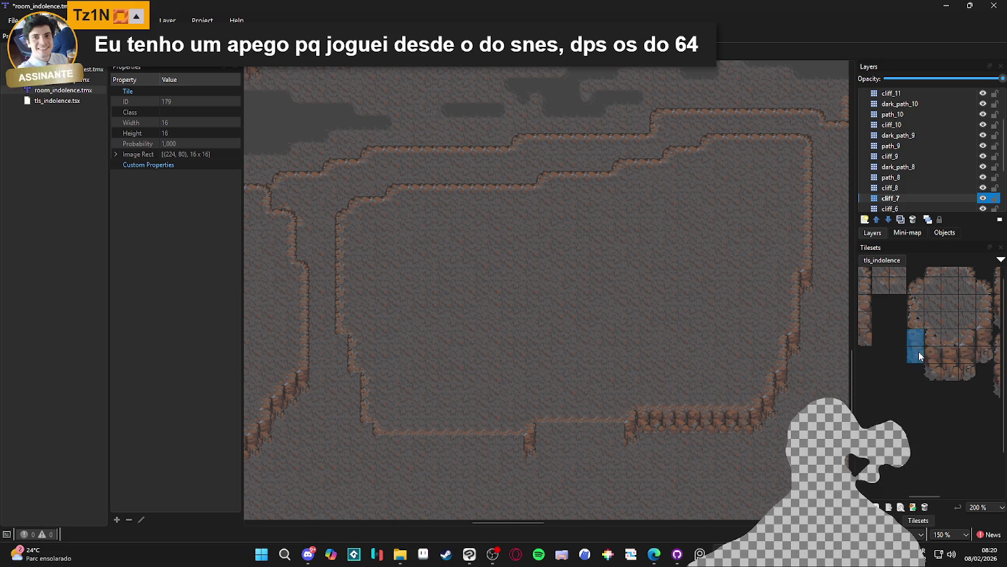
click(365, 442)
click(353, 394)
click(346, 357)
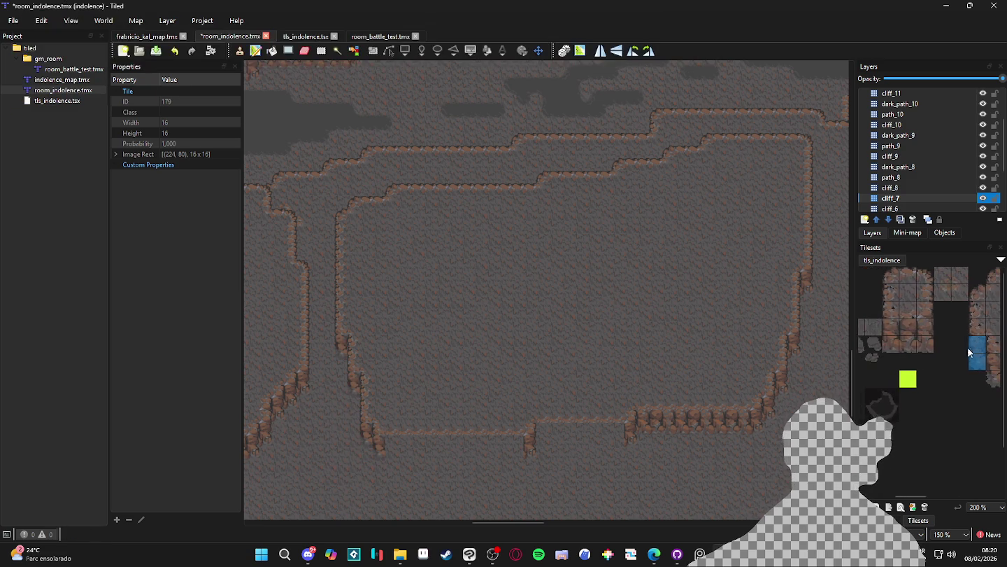
Step: Stamp a three-by-two cliff wall block repeatedly along the rest of the bottom edge
drag(890, 330, 925, 343)
mouse_move(594, 441)
mouse_down()
mouse_move(611, 440)
mouse_move(570, 436)
mouse_up()
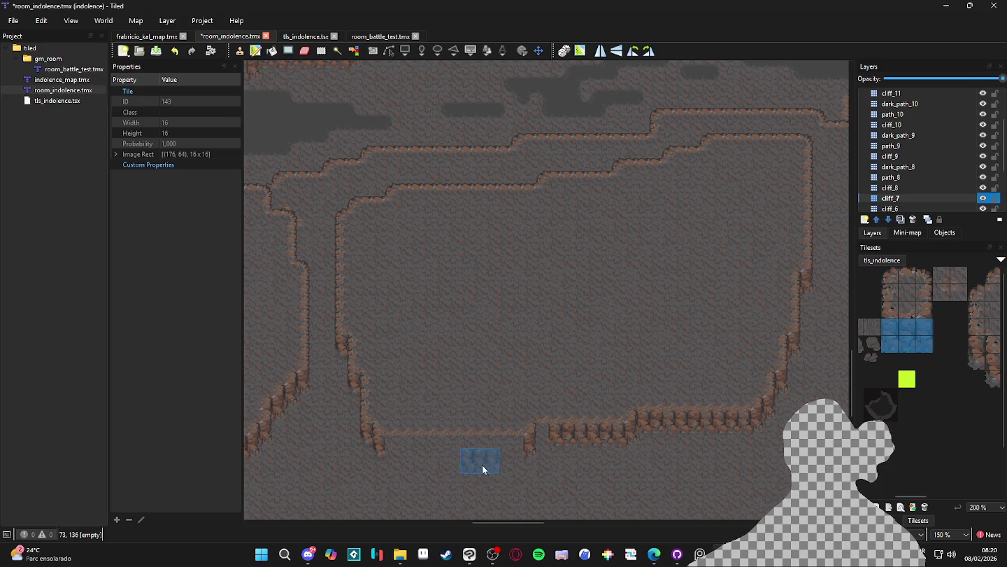
click(508, 451)
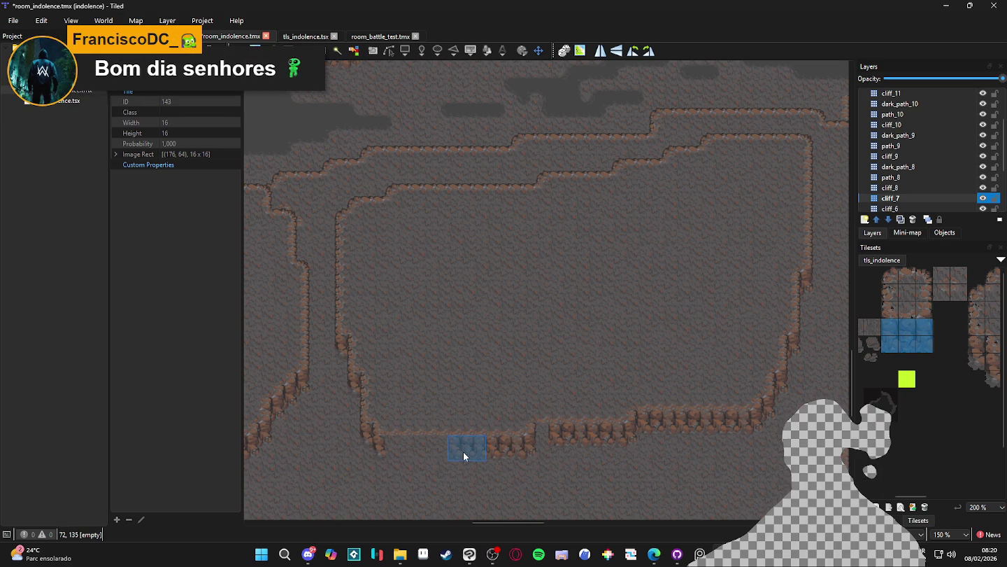
click(421, 453)
click(408, 453)
Step: Fill the remaining gap and place a corner tile on the plateau's bottom cliff edge
click(910, 329)
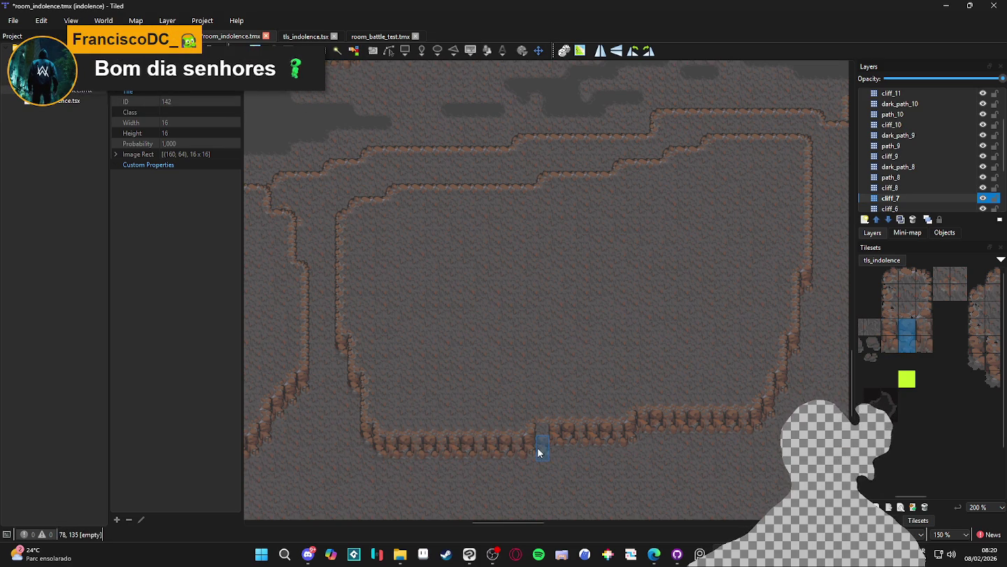
mouse_move(932, 361)
mouse_down()
mouse_move(917, 378)
mouse_move(960, 346)
mouse_up()
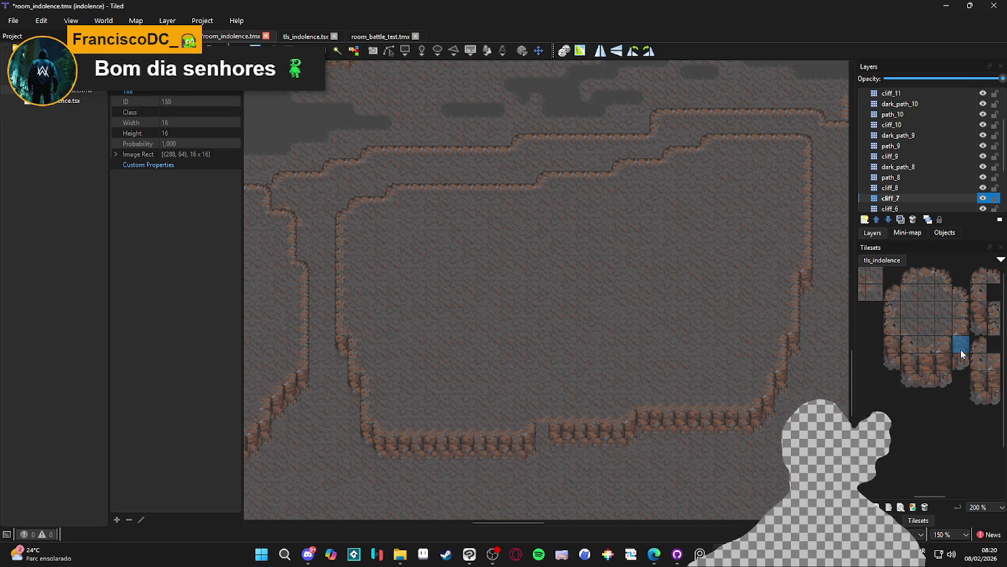
scroll(940, 368, right, 3)
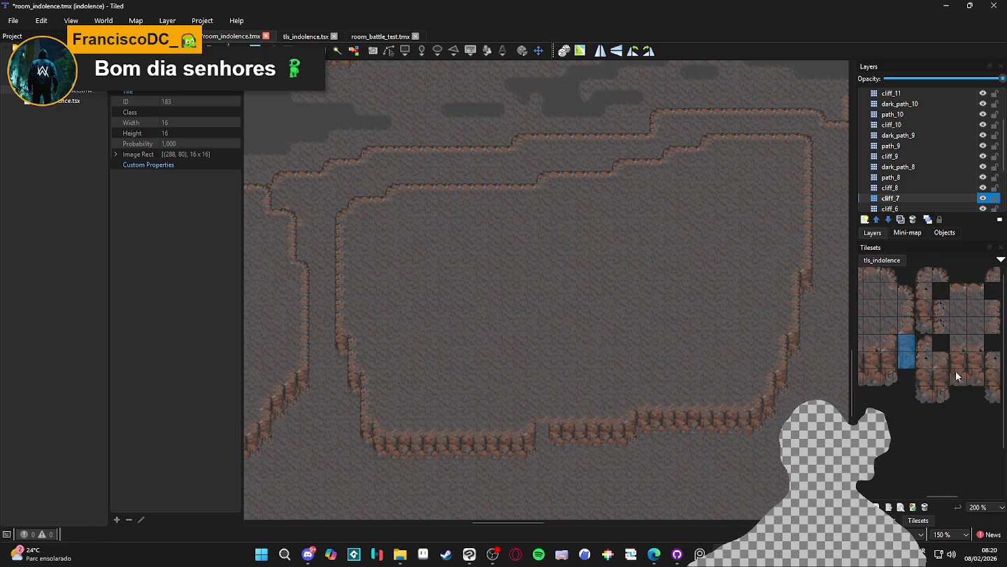
scroll(965, 368, right, 2)
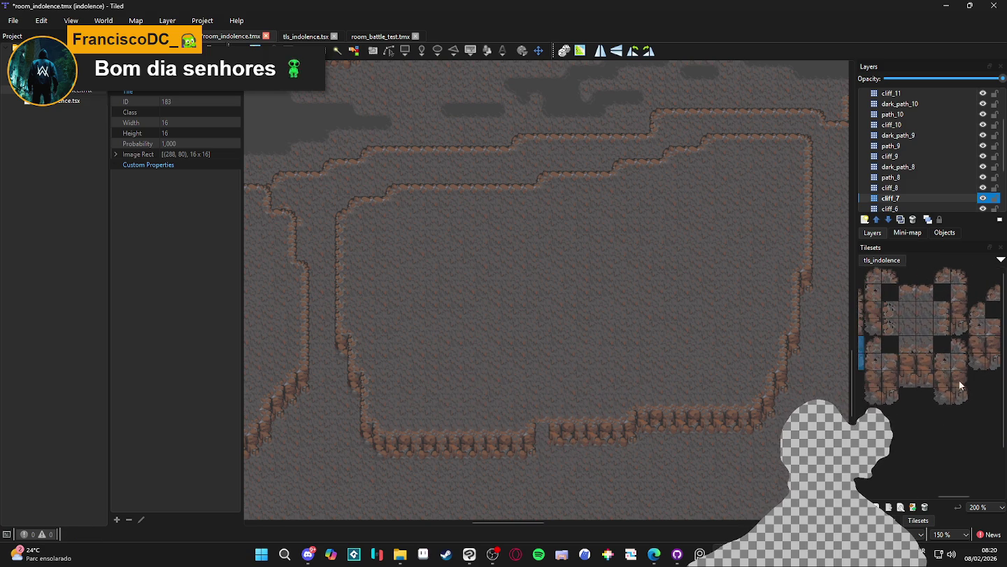
scroll(929, 406, left, 3)
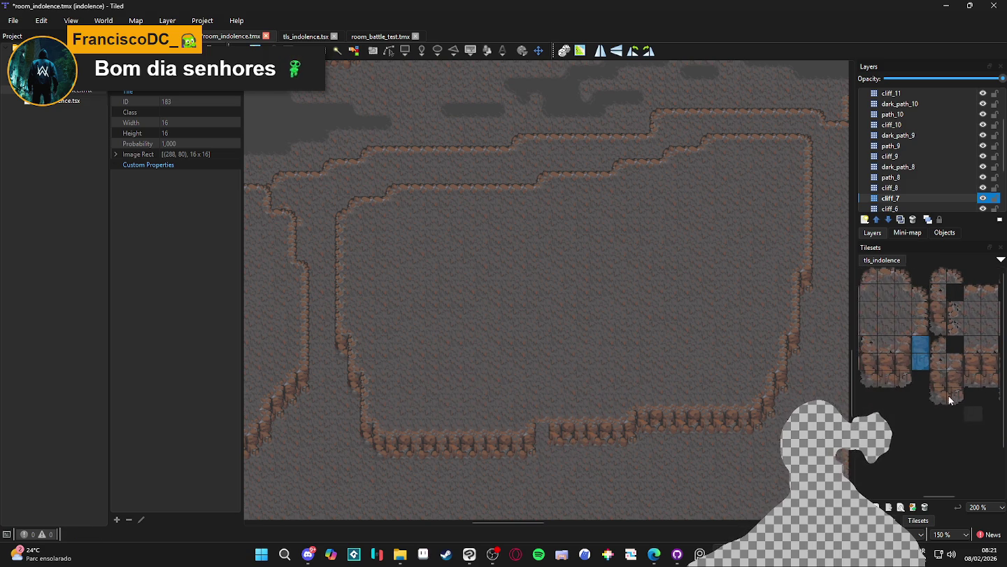
scroll(935, 407, right, 2)
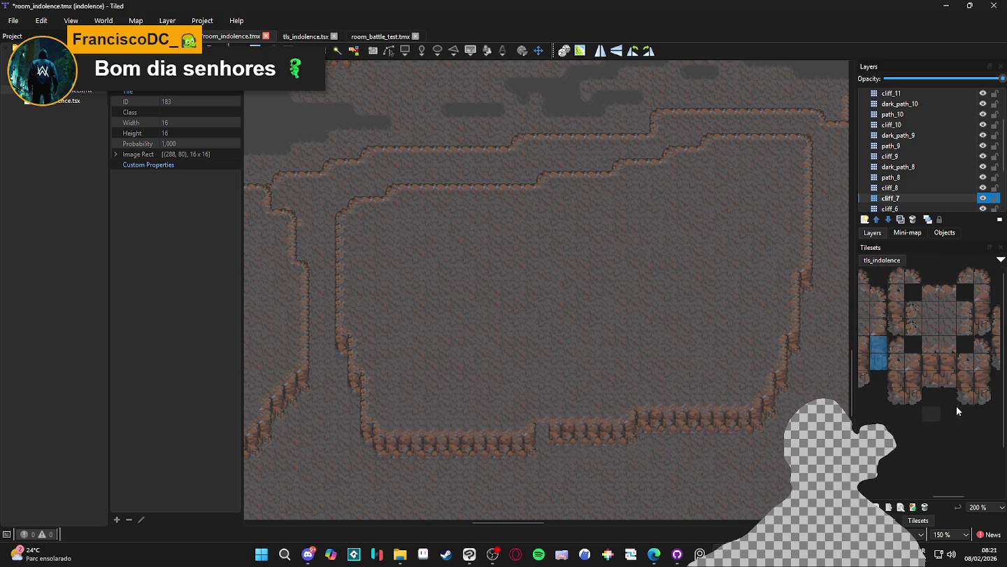
click(930, 363)
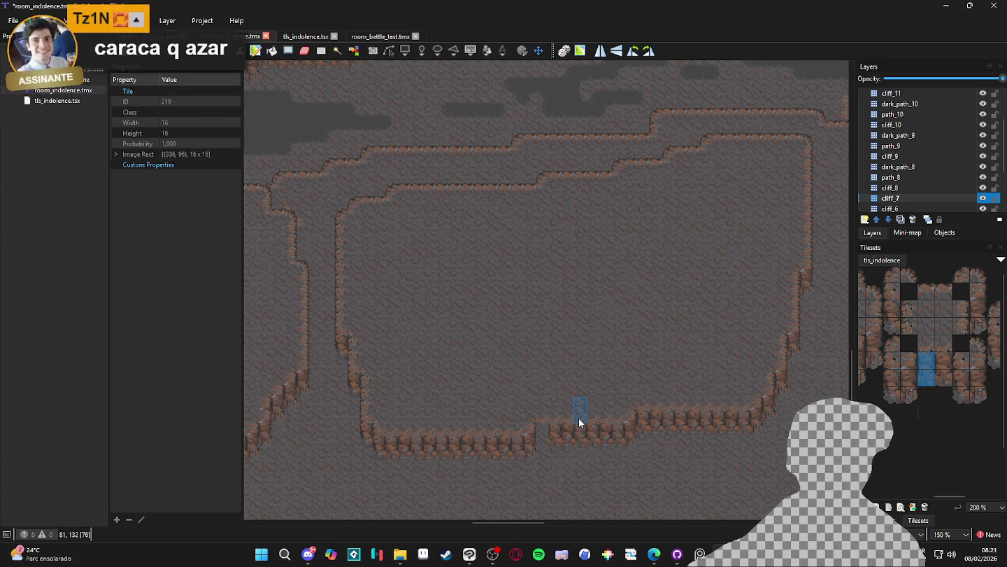
click(551, 441)
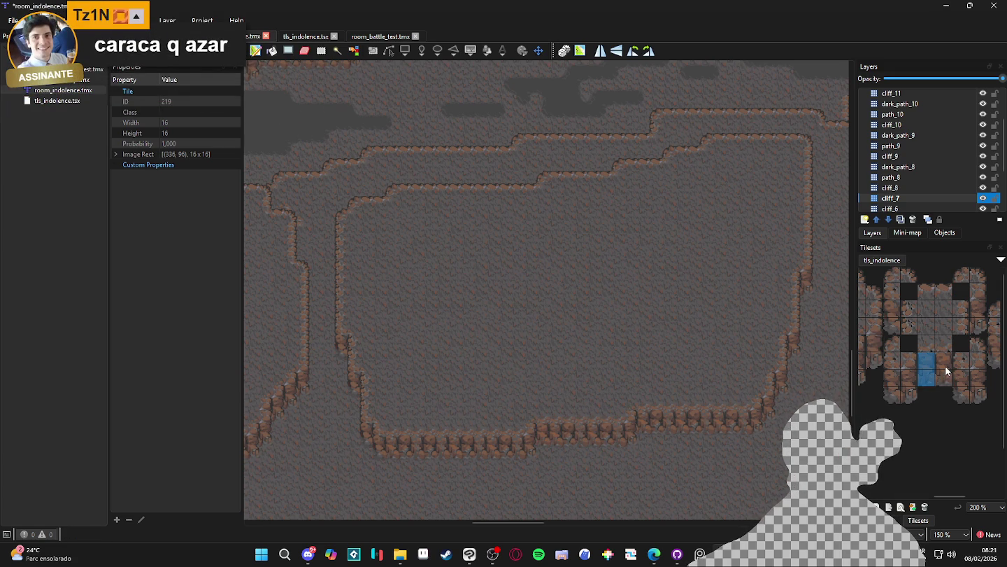
scroll(895, 374, left, 2)
click(918, 349)
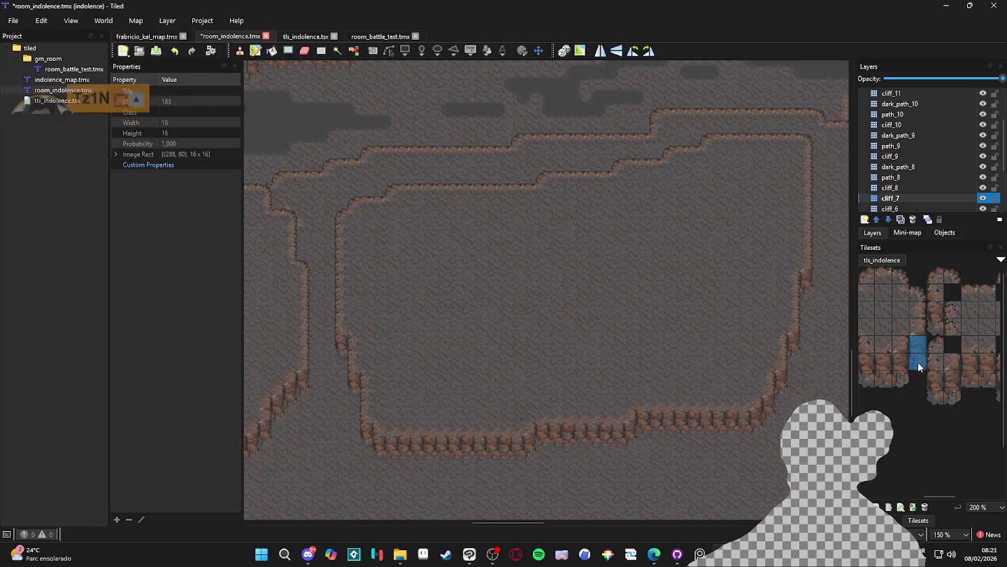
click(532, 451)
click(903, 353)
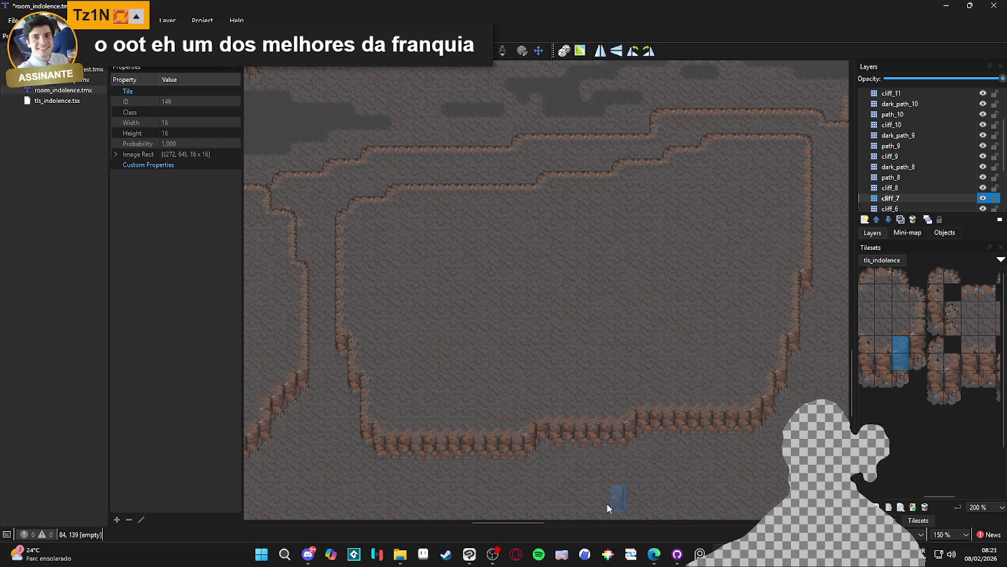
scroll(543, 476, down, 1)
Step: Return to the Stamp Brush and bring the lower cliff terrace into view
key(s)
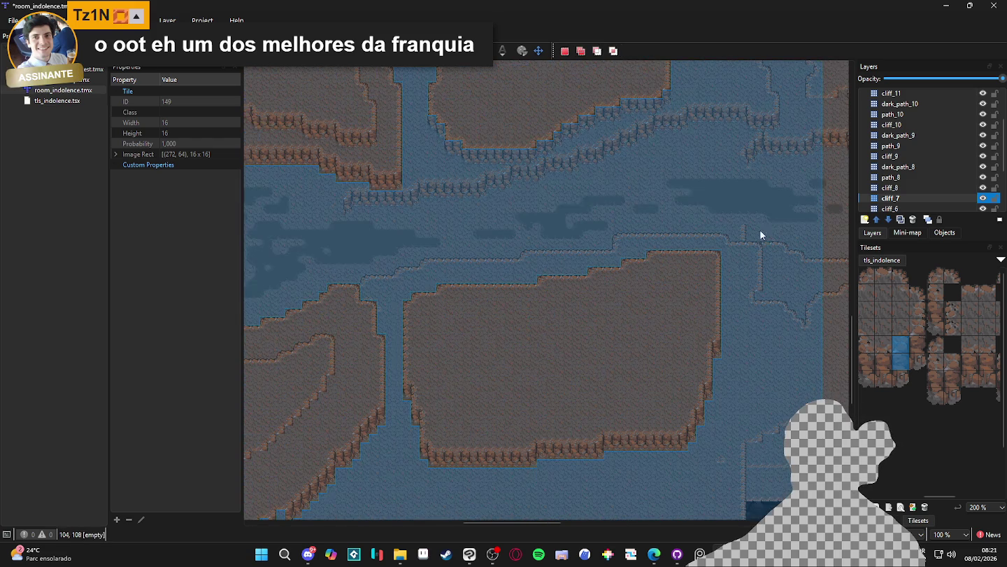
key(b)
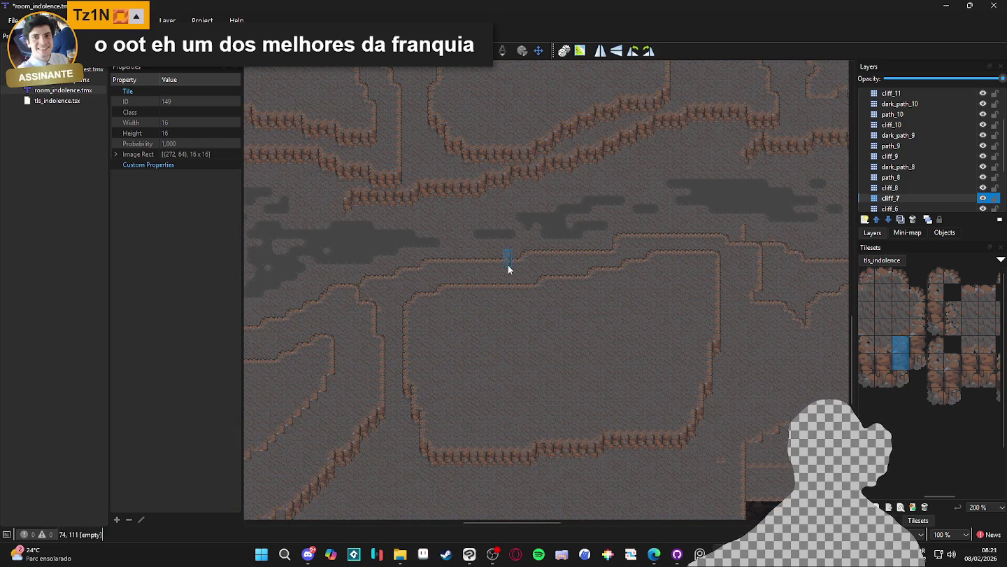
scroll(522, 385, down, 1)
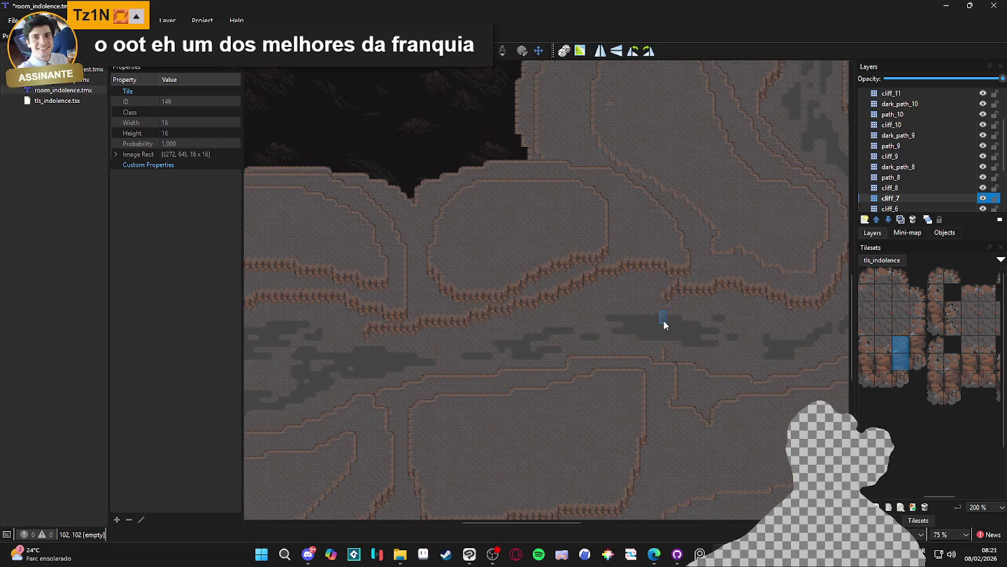
scroll(676, 331, down, 2)
scroll(624, 375, up, 2)
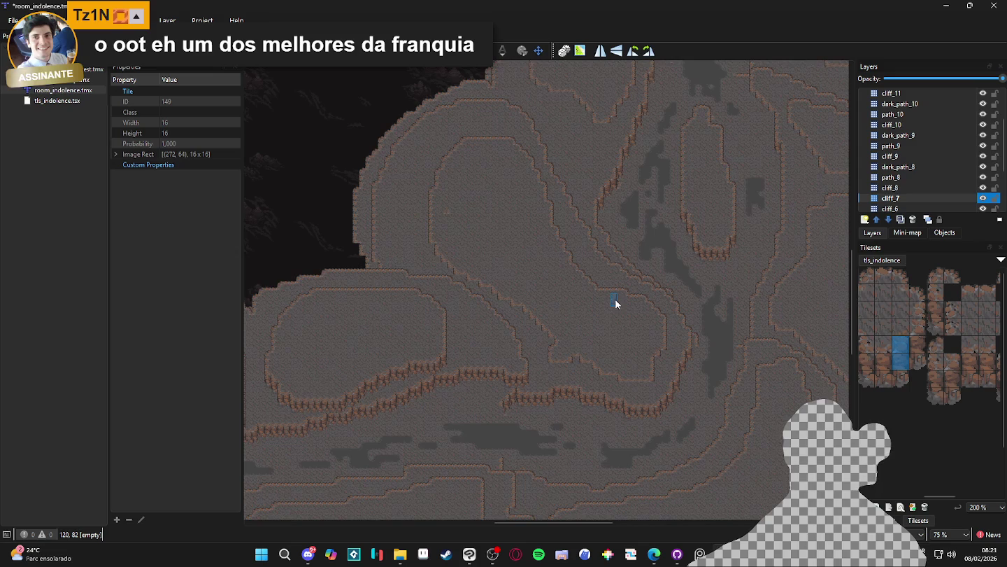
scroll(602, 384, up, 2)
scroll(508, 420, up, 2)
scroll(507, 420, left, 2)
scroll(479, 308, right, 1)
drag(479, 308, 544, 232)
scroll(545, 232, down, 5)
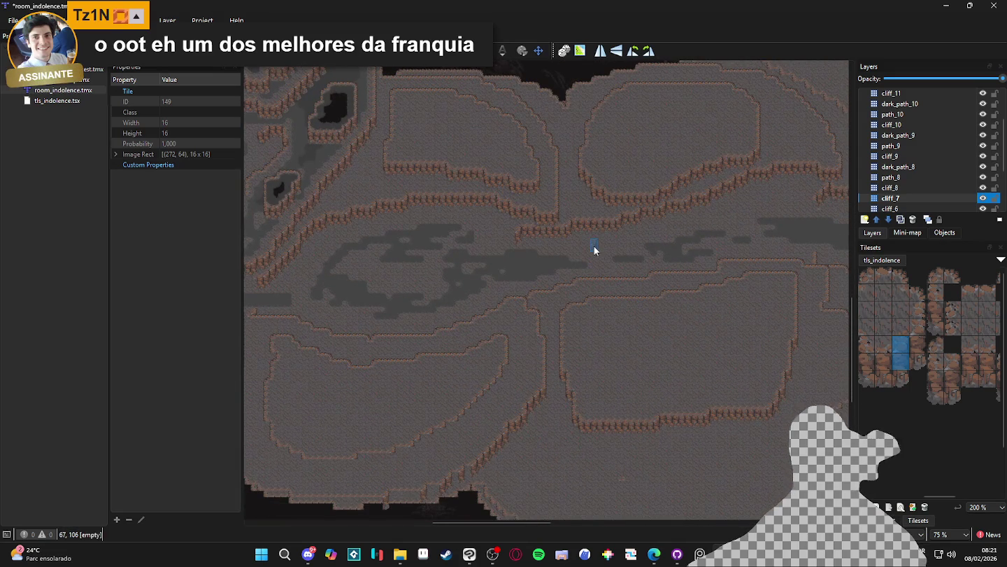
drag(486, 302, 572, 235)
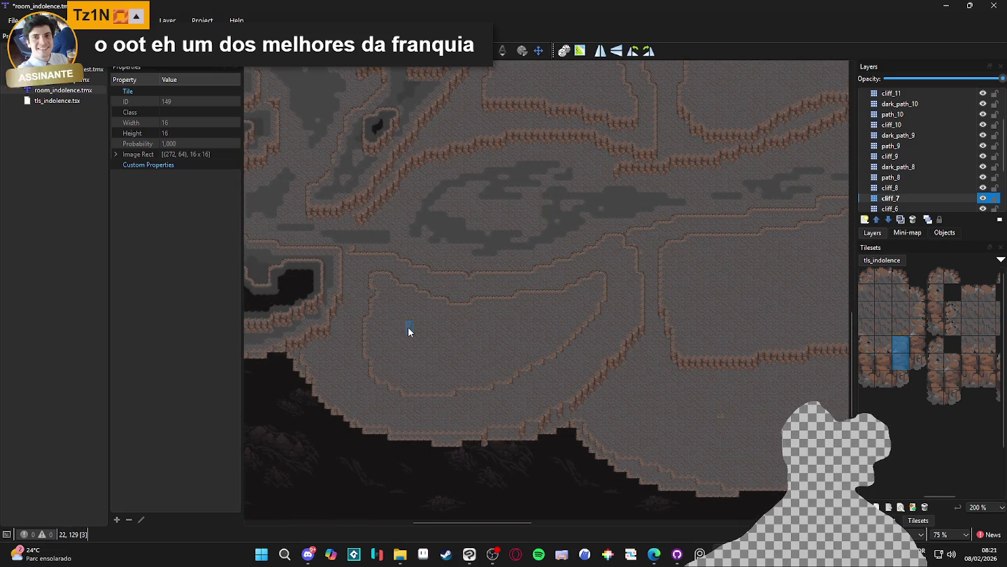
Step: Zoom in on the lower terrace and make cliff_8 the working layer
scroll(539, 342, up, 1)
scroll(673, 275, up, 1)
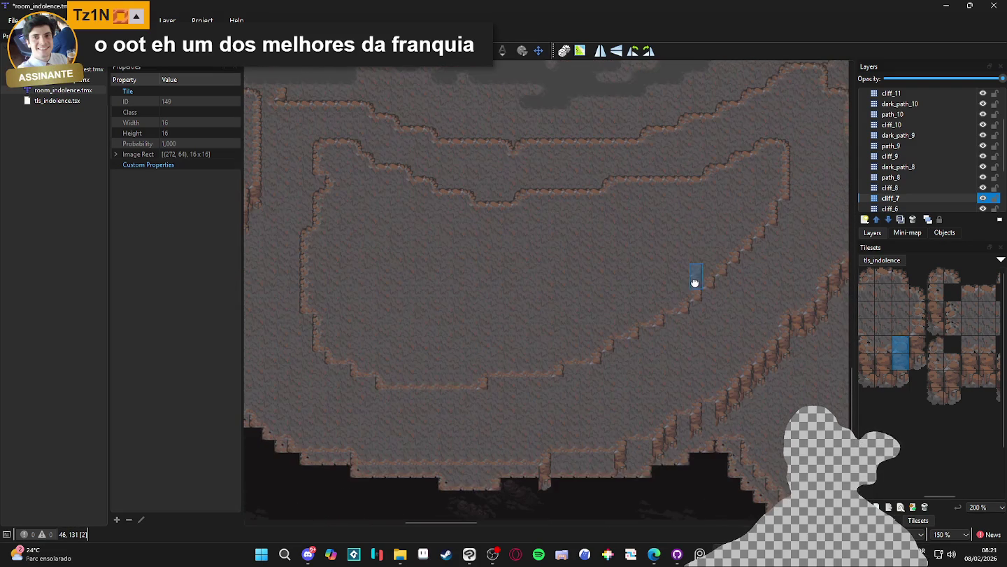
click(982, 199)
click(983, 187)
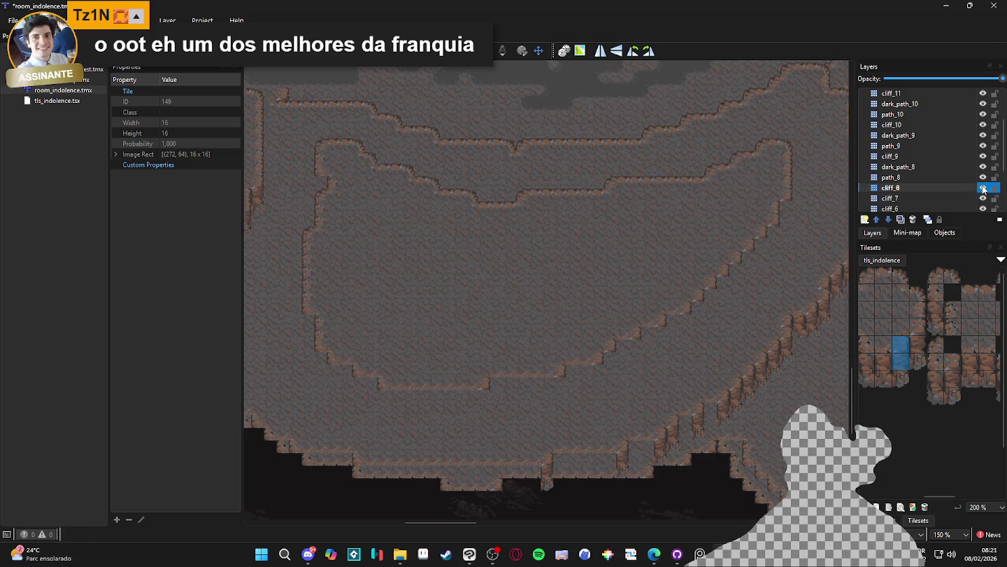
scroll(764, 249, right, 2)
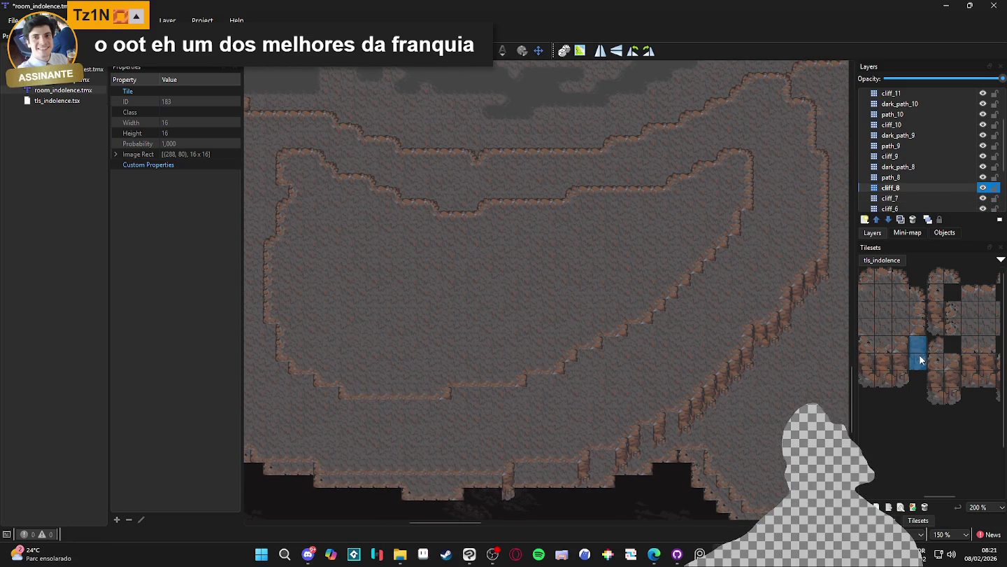
Step: Stamp two-tile vertical cliff pieces along the lower terrace's curved edge to close gaps
click(750, 225)
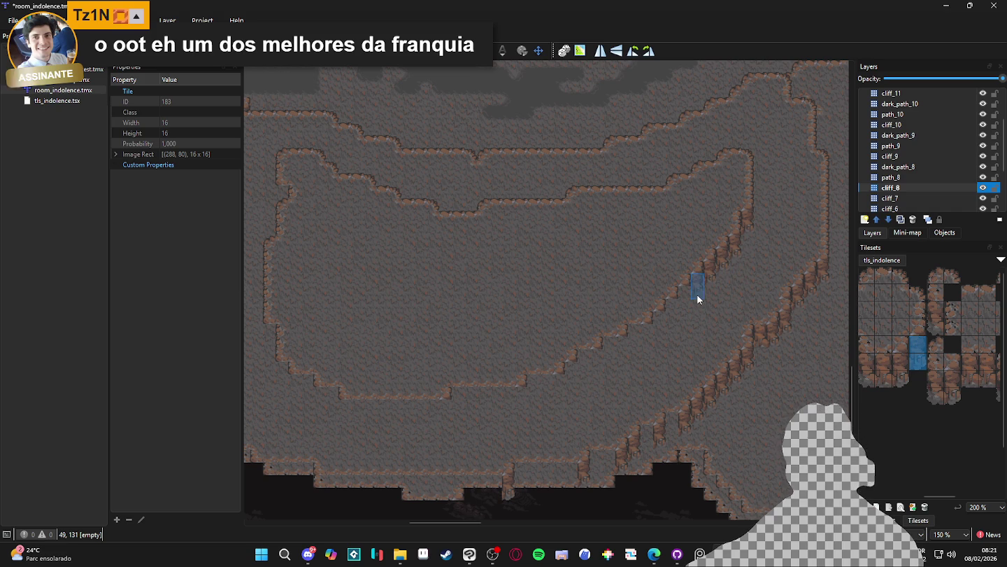
scroll(598, 333, left, 4)
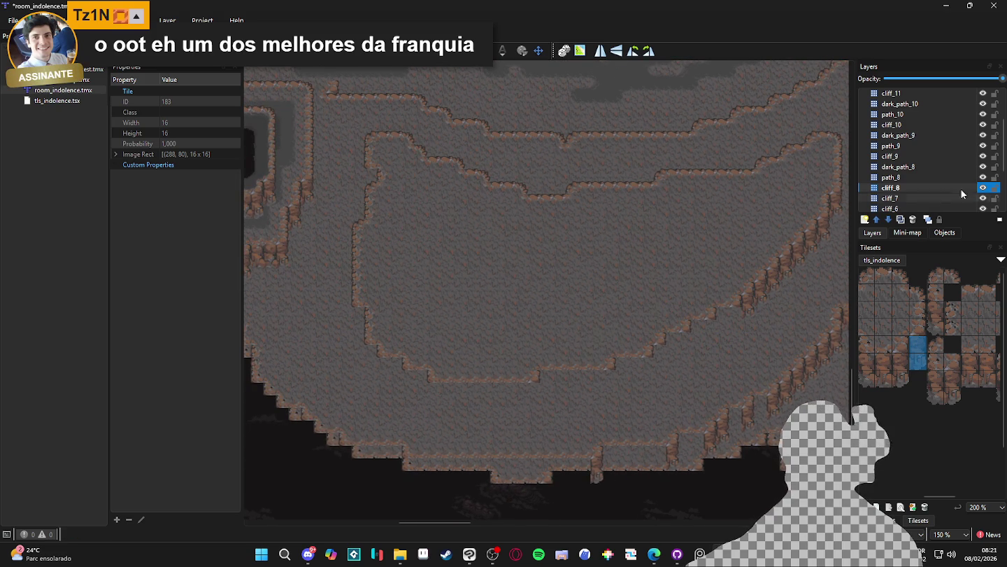
scroll(620, 321, right, 1)
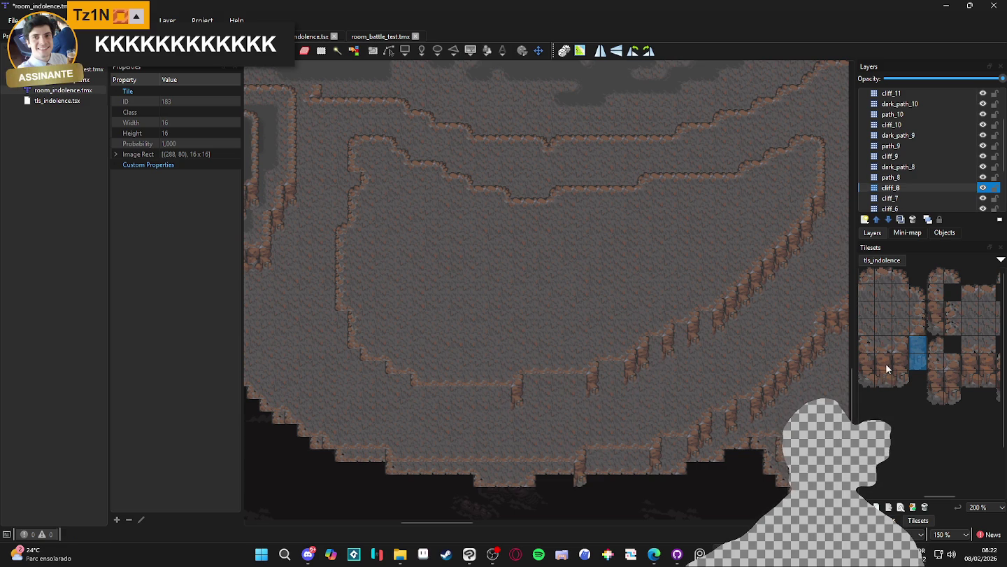
scroll(900, 348, left, 2)
drag(900, 342, 898, 363)
click(422, 406)
click(397, 397)
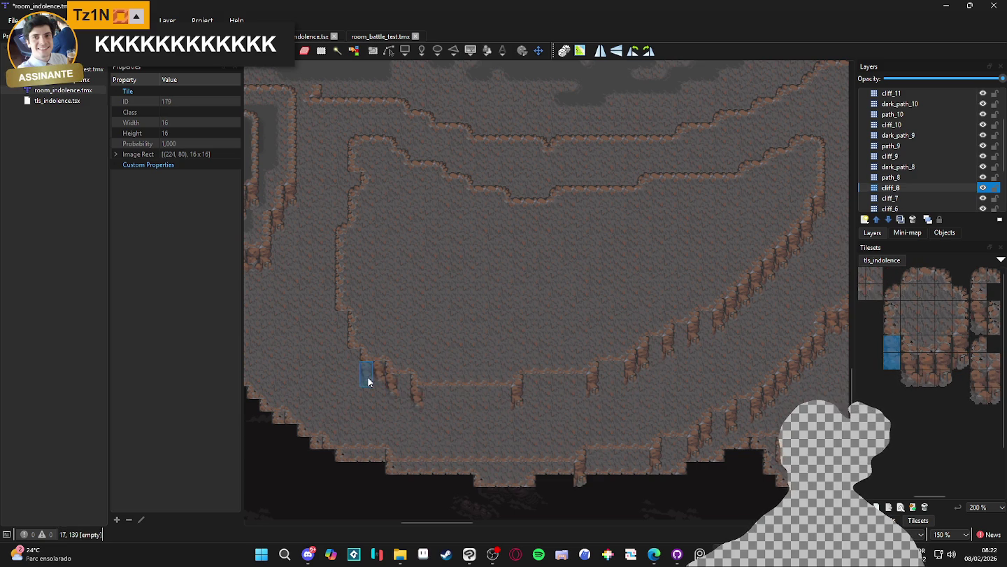
click(354, 360)
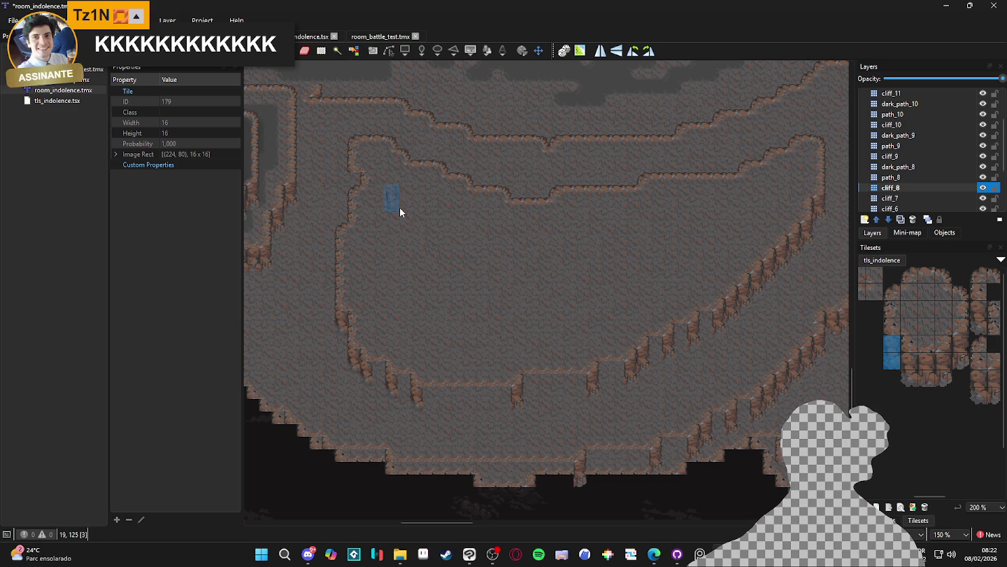
drag(921, 363, 928, 377)
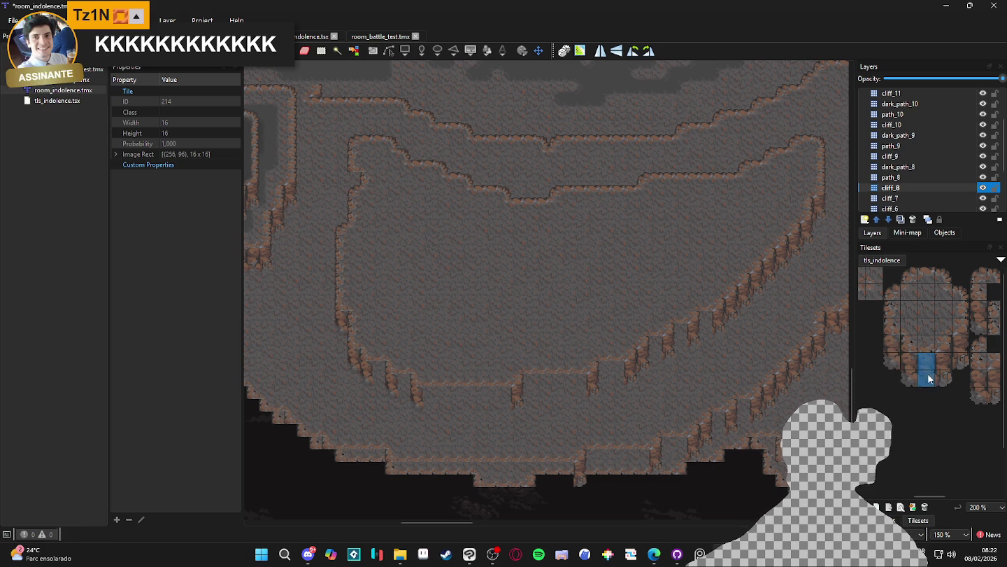
click(404, 389)
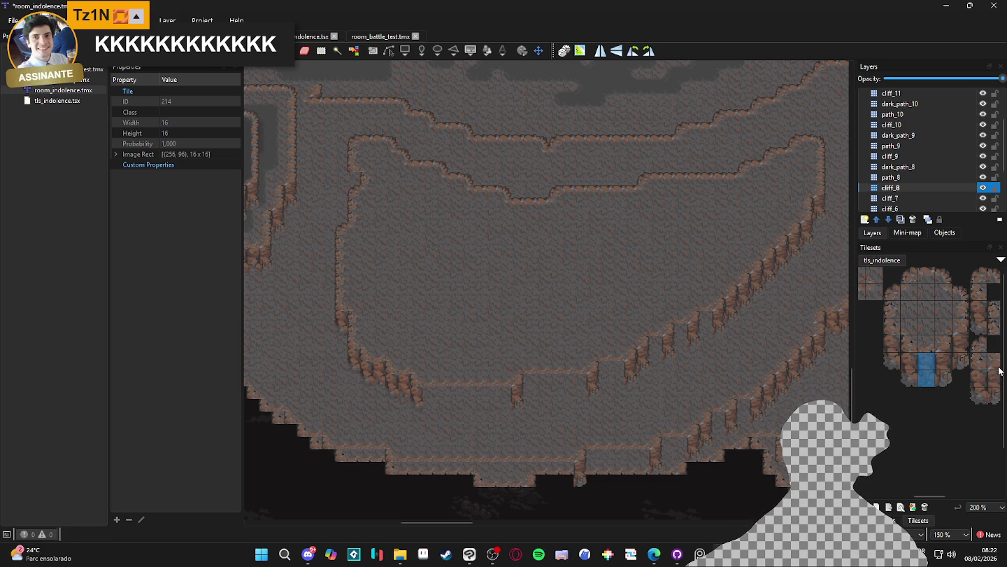
Step: Stamp a one-by-two cliff column at two spots along the terrace's bottom edge
scroll(942, 369, right, 3)
drag(914, 325, 948, 344)
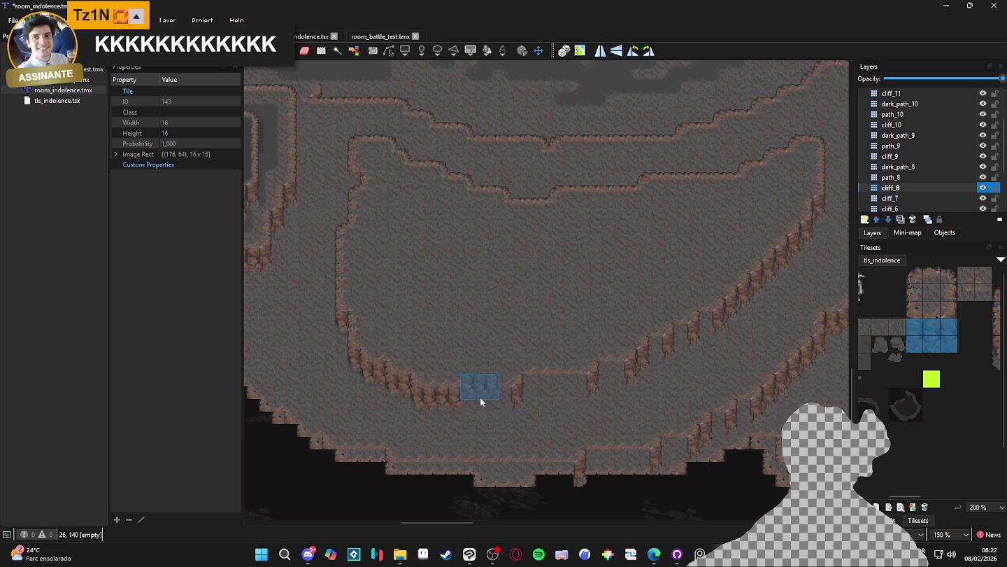
mouse_move(938, 326)
mouse_down()
mouse_move(935, 343)
mouse_move(948, 343)
mouse_move(915, 326)
mouse_up()
scroll(595, 404, right, 1)
click(526, 403)
click(587, 386)
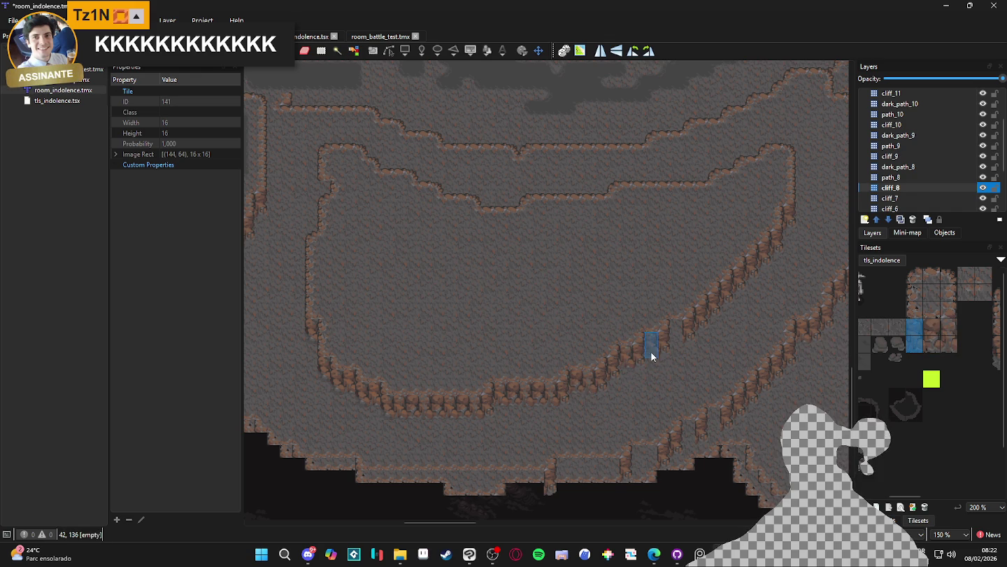
scroll(710, 349, down, 2)
mouse_move(741, 363)
mouse_down()
mouse_move(682, 381)
mouse_move(626, 350)
mouse_move(591, 348)
mouse_up()
Step: Pan and zoom across the cave's central and dark path areas
drag(669, 356, 606, 344)
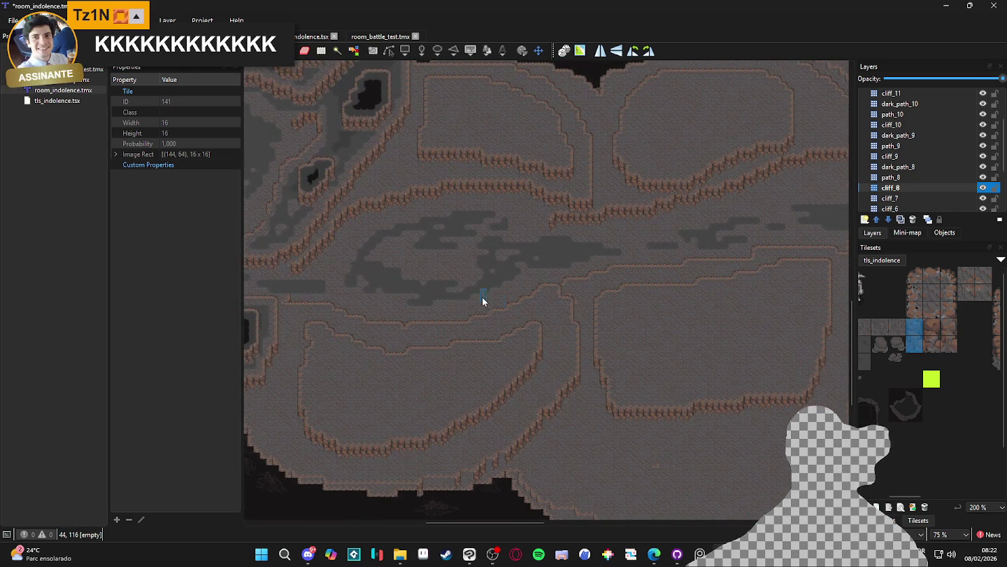
scroll(497, 306, up, 2)
scroll(514, 349, left, 2)
drag(399, 374, 413, 354)
scroll(414, 355, down, 1)
scroll(445, 347, up, 2)
scroll(443, 347, left, 2)
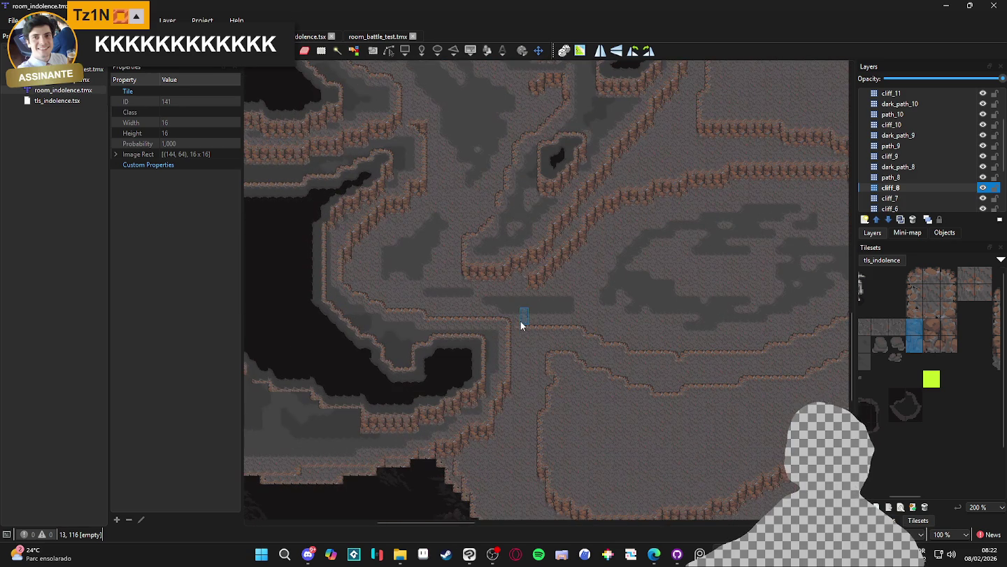
drag(608, 356, 578, 375)
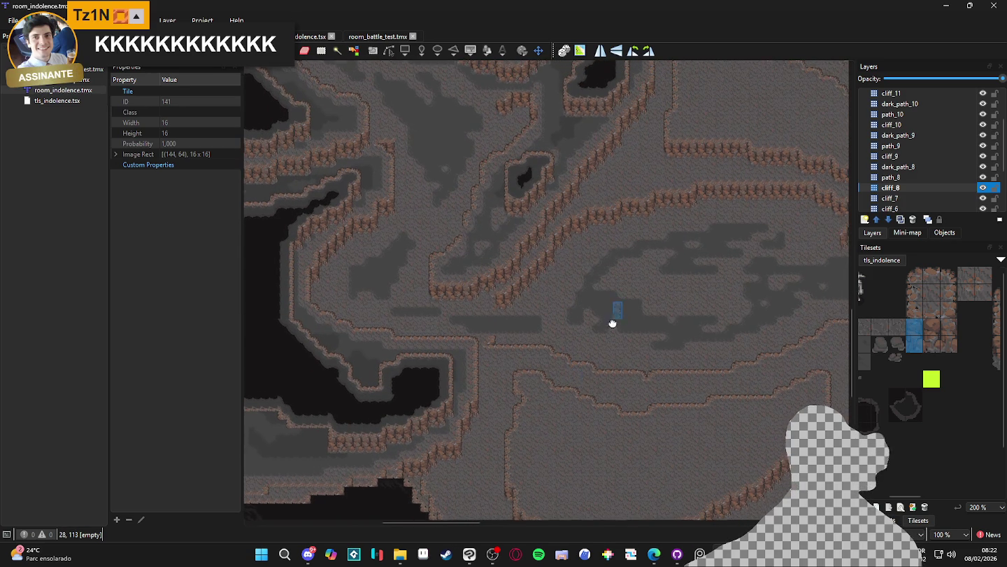
drag(619, 319, 606, 382)
scroll(580, 328, up, 2)
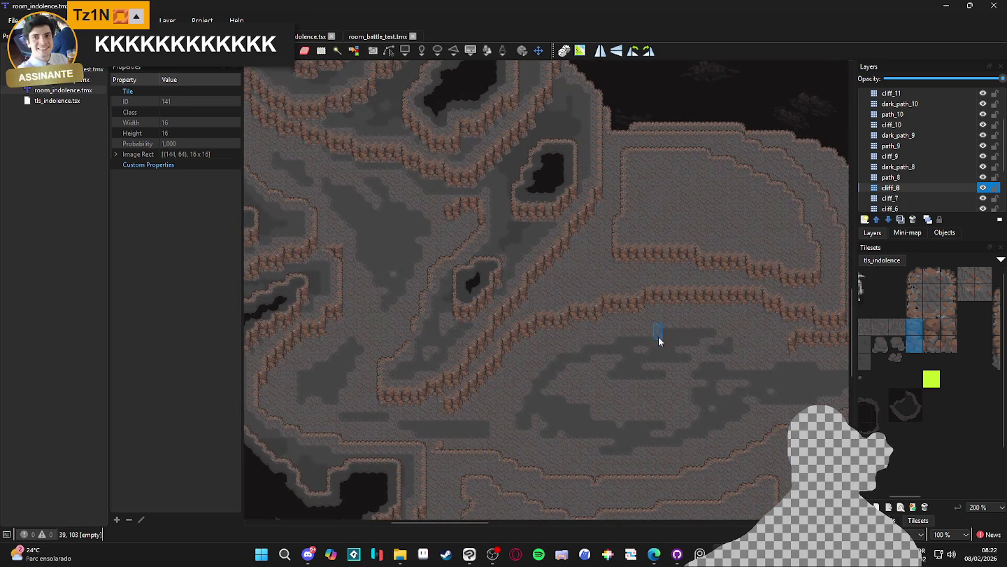
scroll(619, 355, right, 5)
scroll(450, 342, down, 10)
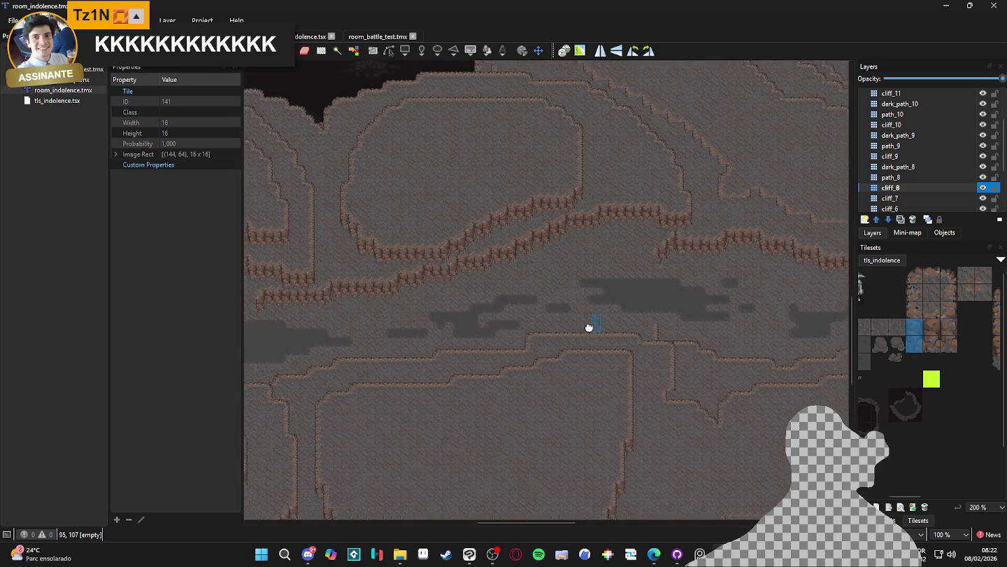
scroll(540, 228, up, 8)
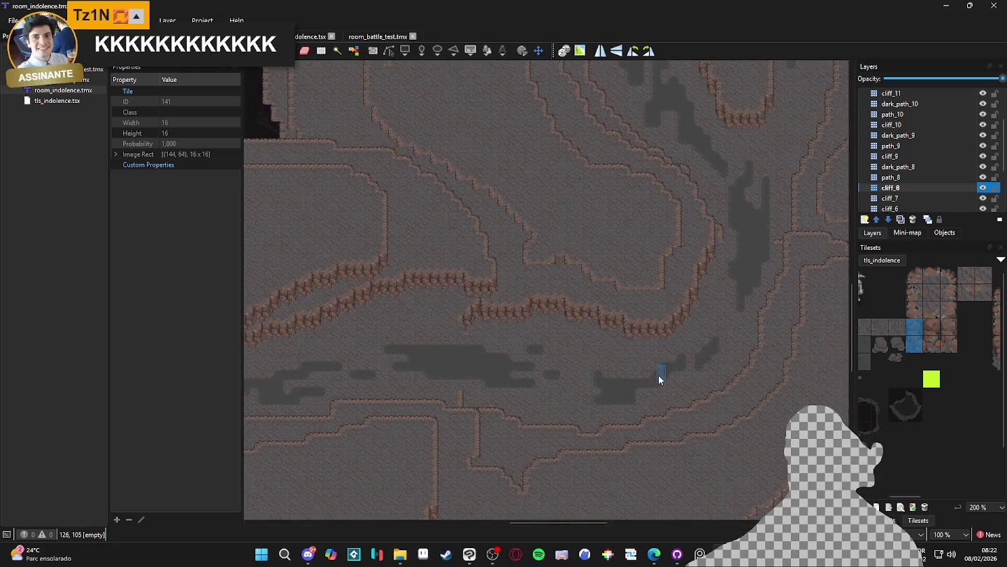
Step: Switch to the cliff_6 layer and pick two-tile cliff column tile 179
key(ctrl+Page_Down)
key(ctrl+Page_Down)
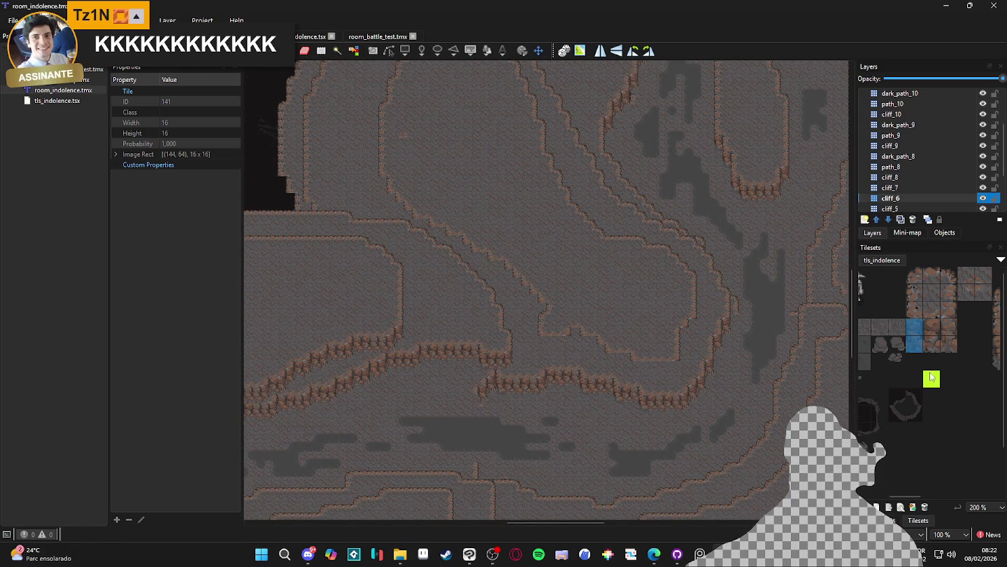
scroll(886, 336, right, 2)
ctrl+scroll(513, 343, up, 1)
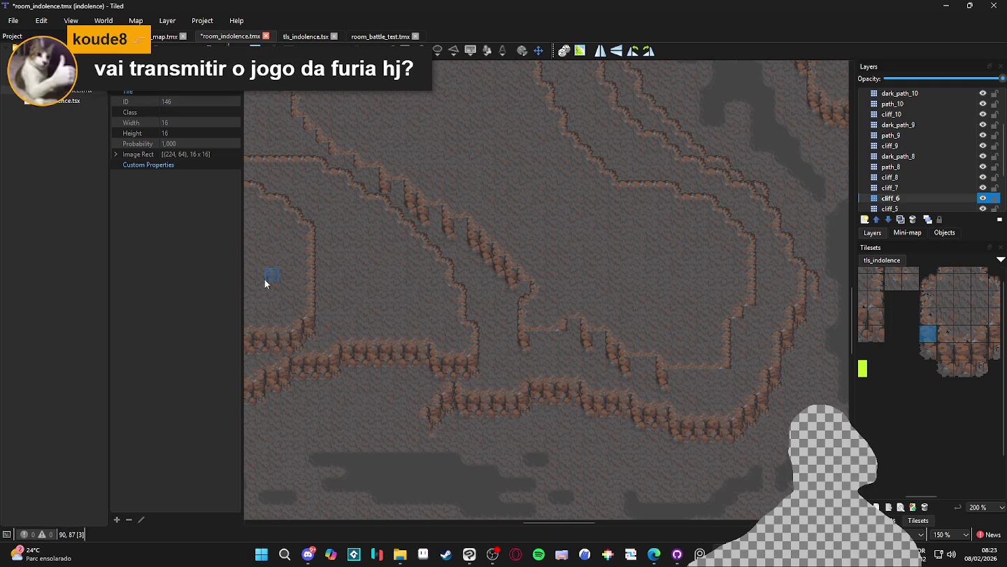
scroll(259, 282, up, 3)
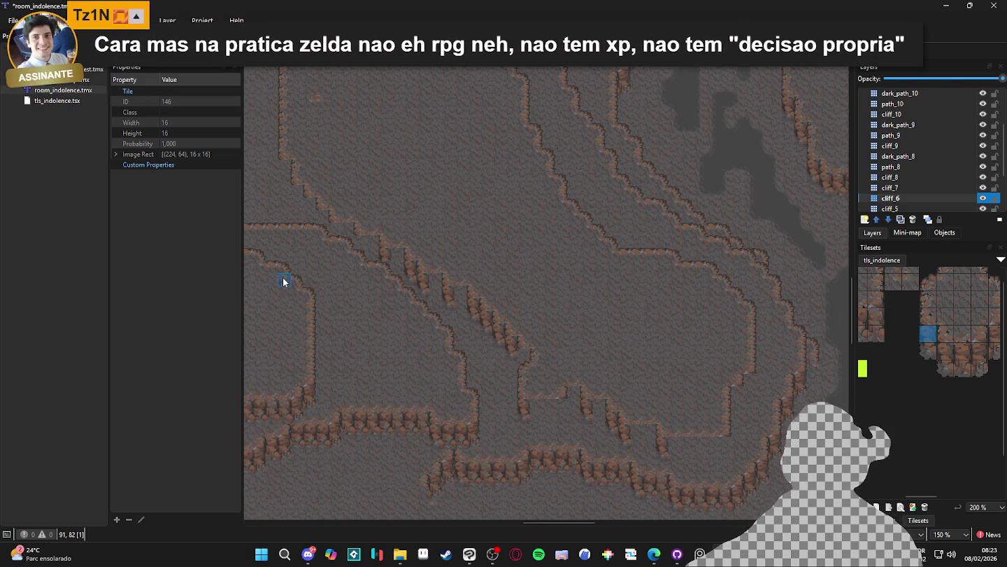
drag(383, 248, 425, 275)
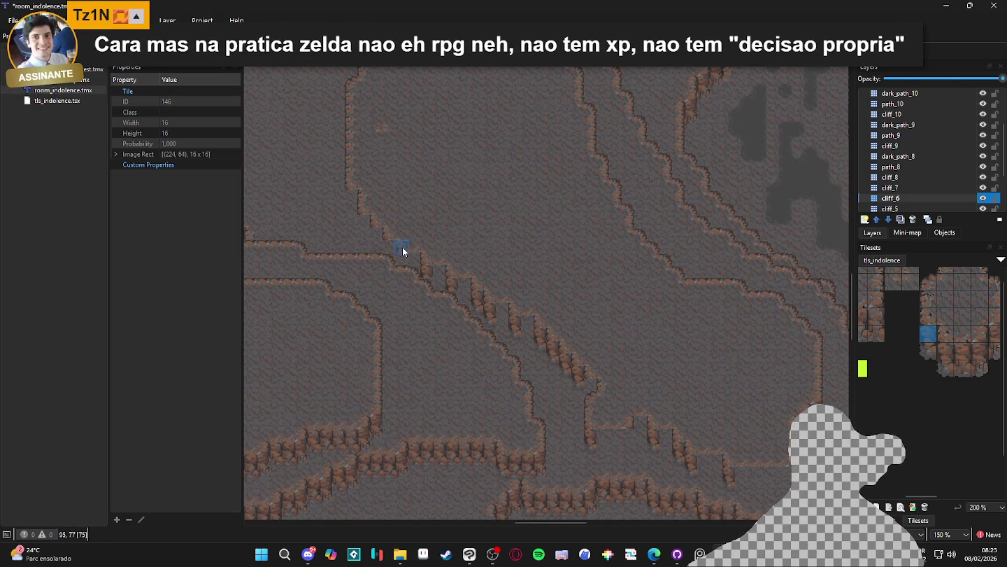
drag(928, 333, 929, 350)
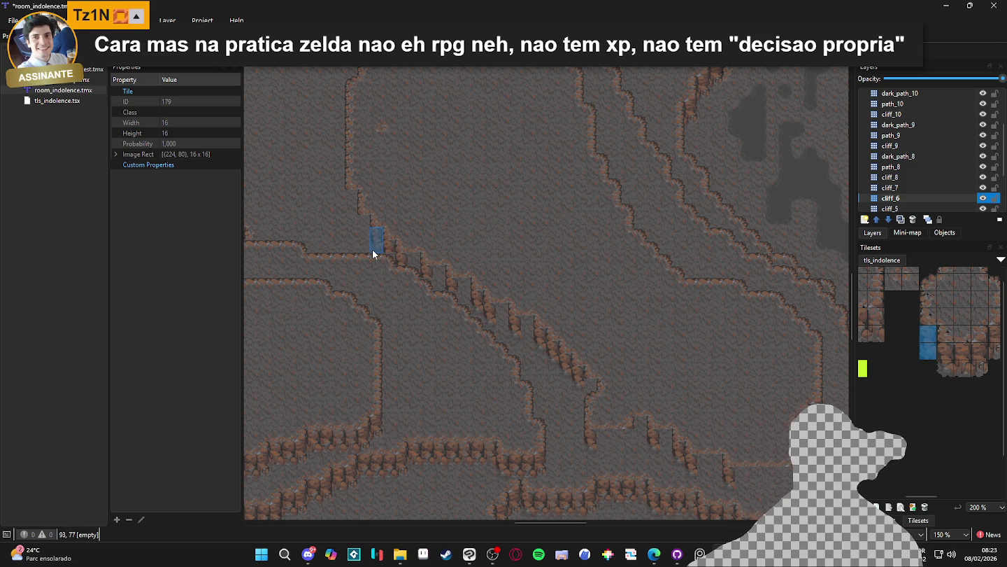
ctrl+scroll(407, 259, down, 1)
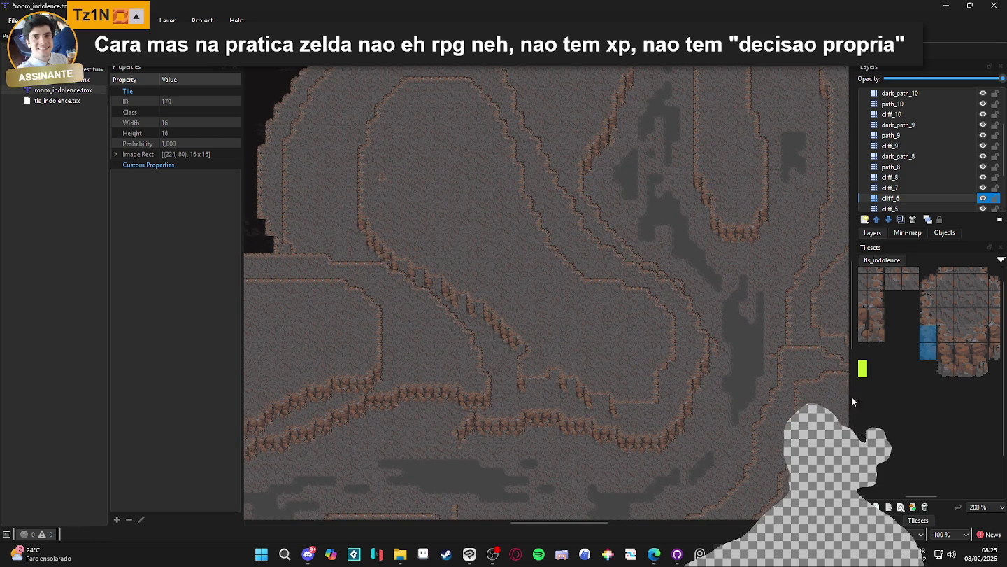
Step: Pick a two-tile cliff column from tls_indolence as the stamp
scroll(719, 349, down, 1)
ctrl+scroll(649, 354, up, 1)
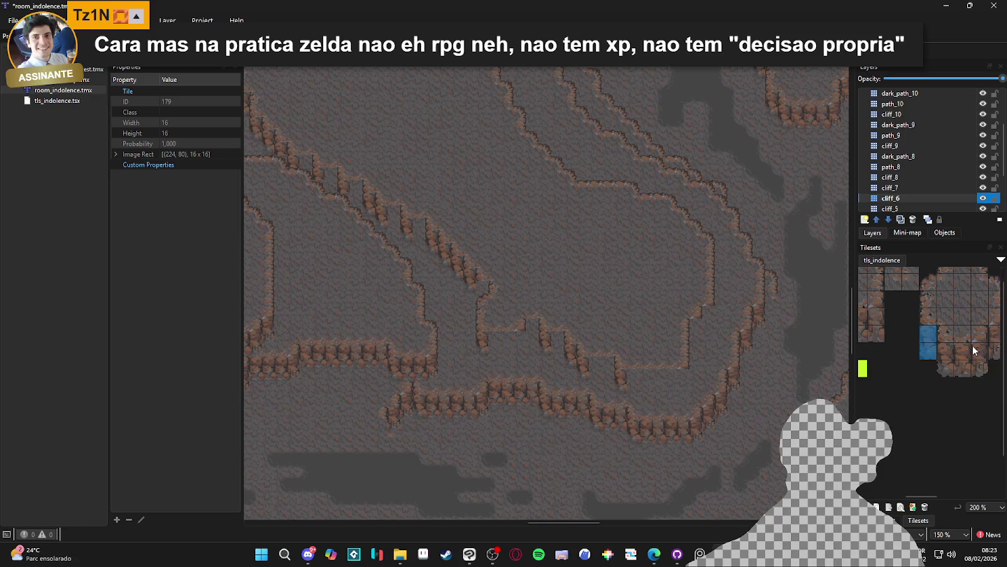
scroll(930, 329, right, 1)
click(970, 336)
drag(970, 342, 970, 352)
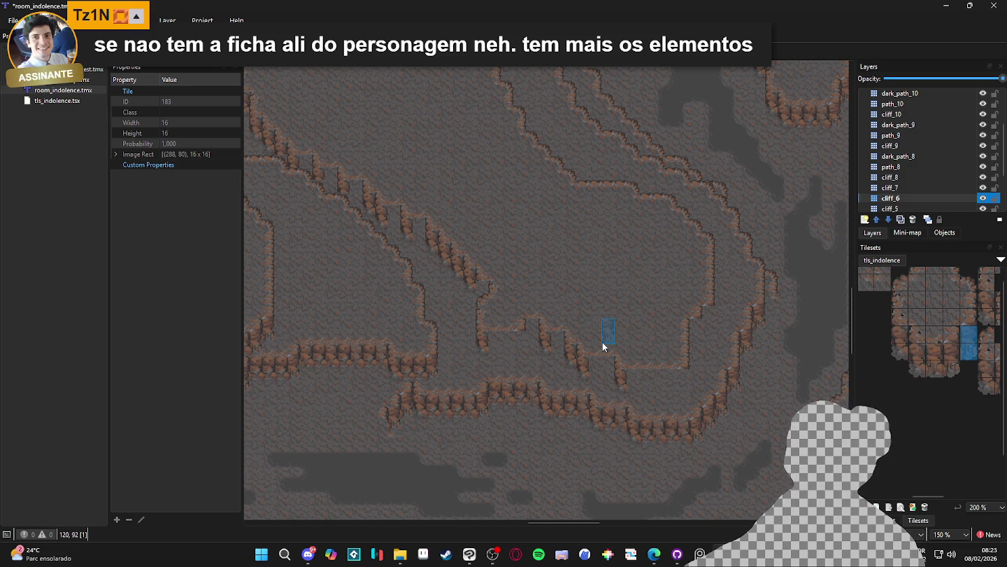
scroll(566, 363, up, 1)
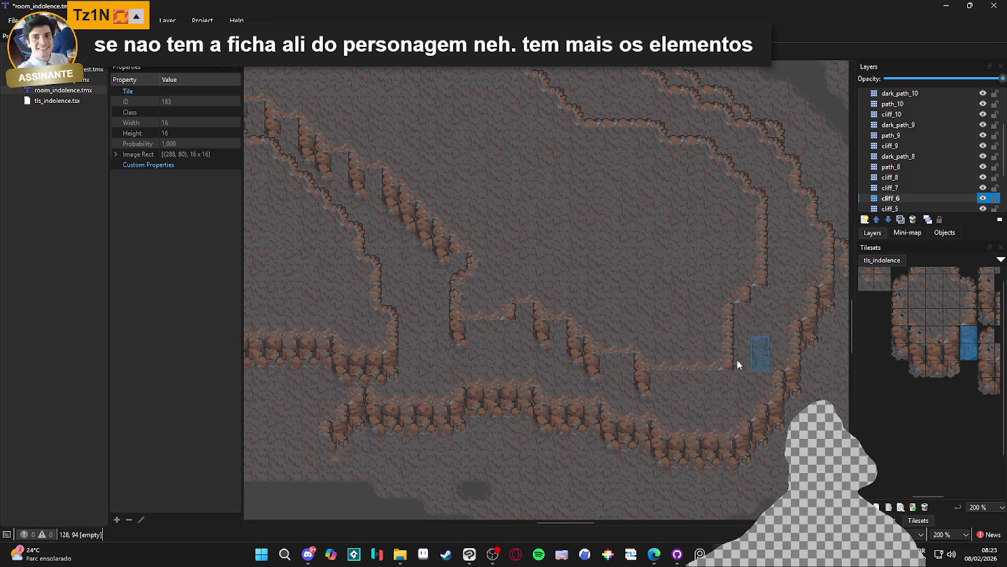
Step: Stamp the cliff column twice along the central ledge's lower edge, then move to cliff_5
click(720, 388)
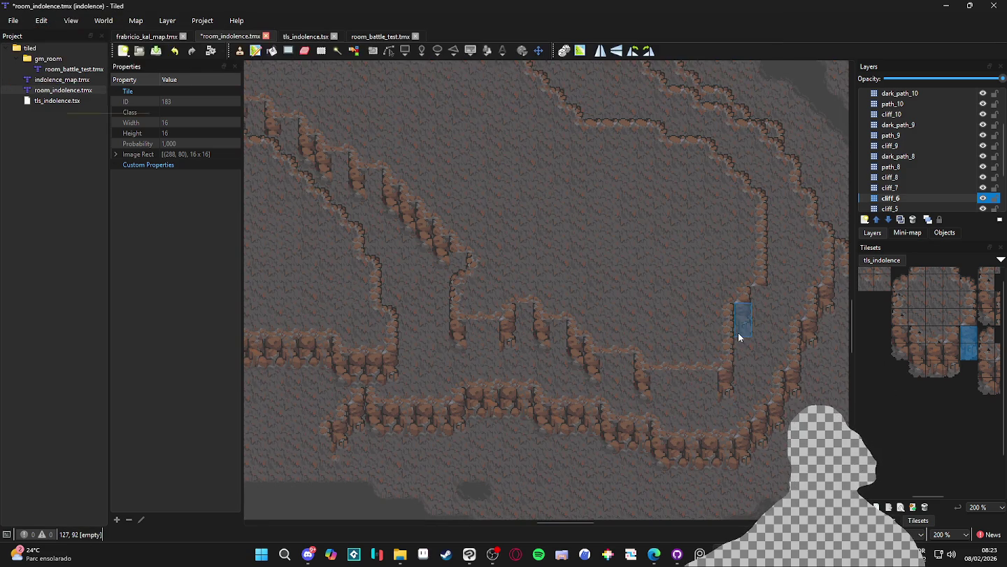
scroll(910, 343, down, 1)
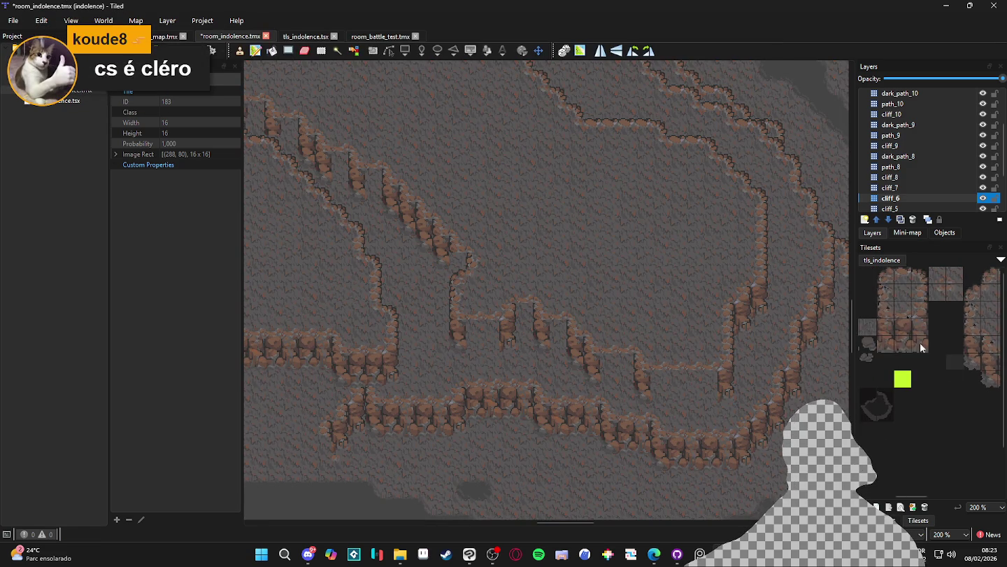
click(640, 381)
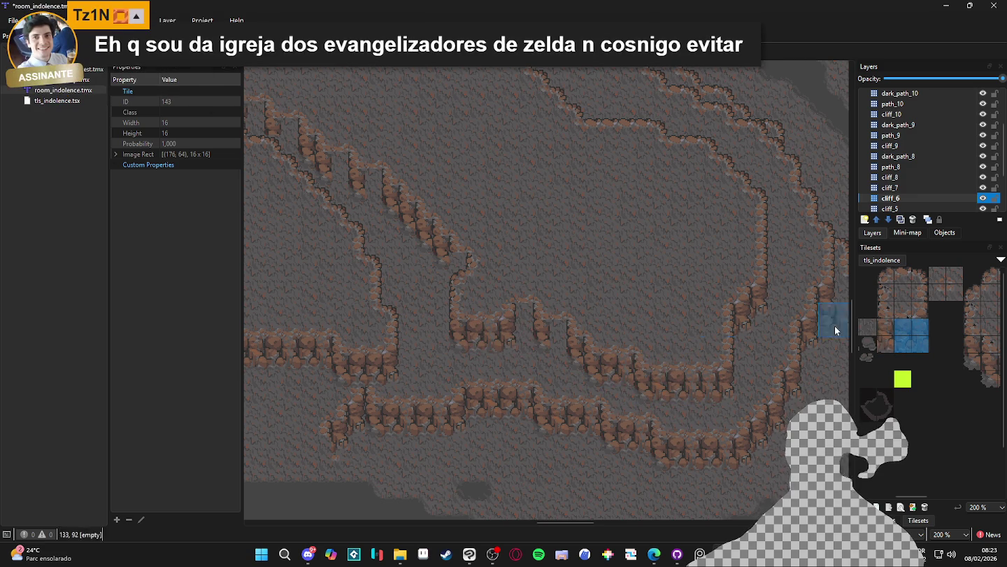
click(886, 327)
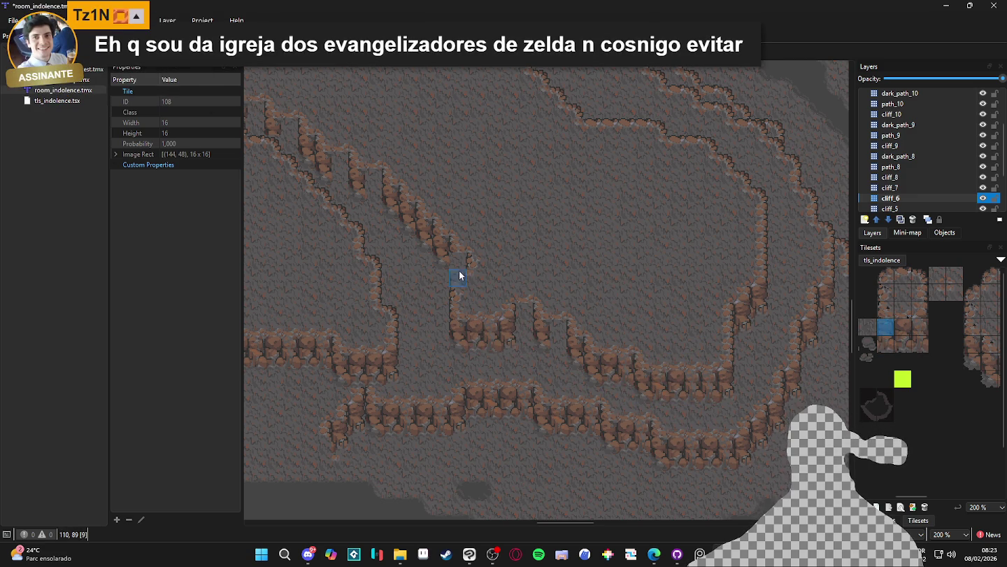
click(913, 209)
Step: Set two-tile cliff column tile 142 as the cliff_5 brush with the diagonal ridge in view
drag(886, 327, 886, 340)
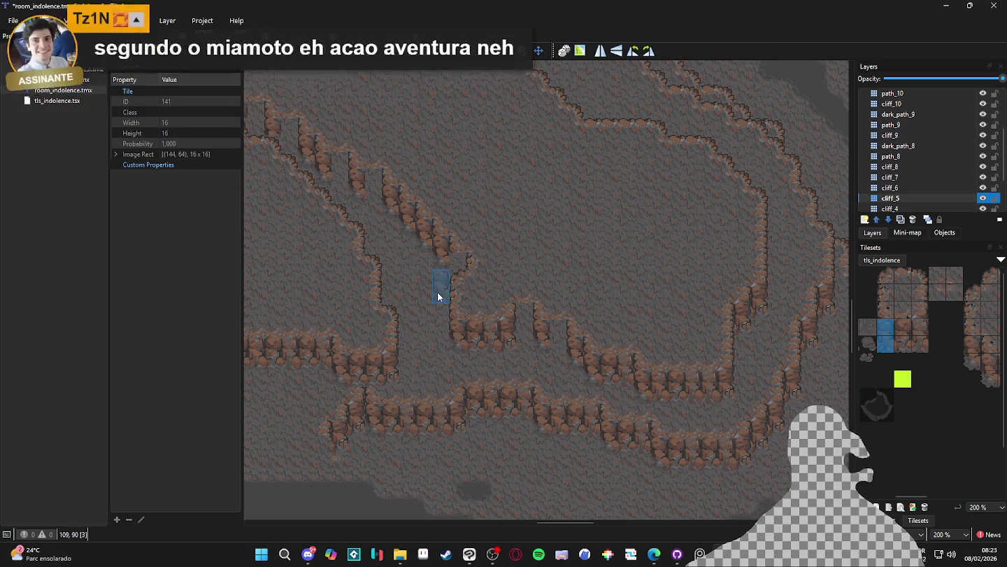
drag(397, 295, 517, 374)
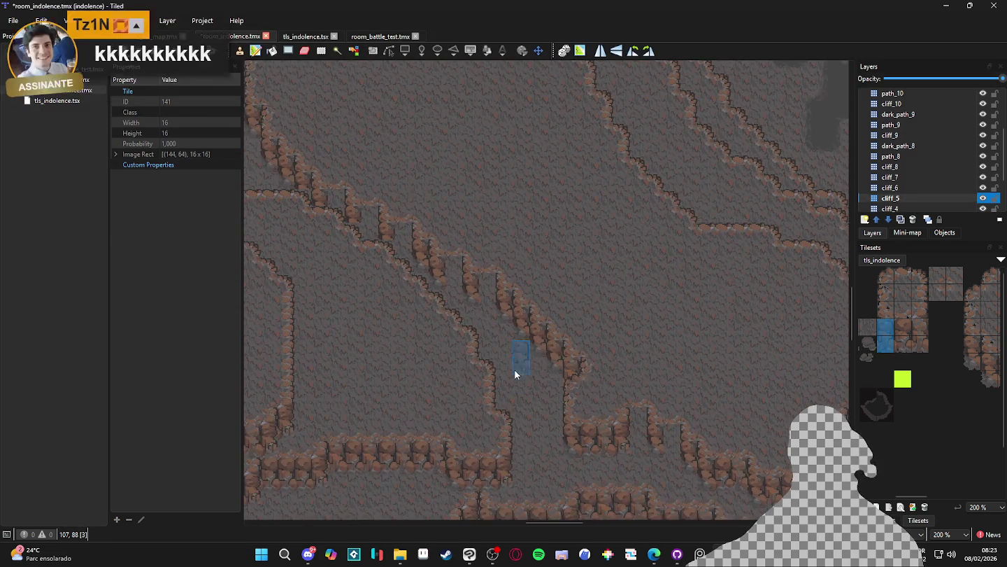
drag(440, 318, 494, 366)
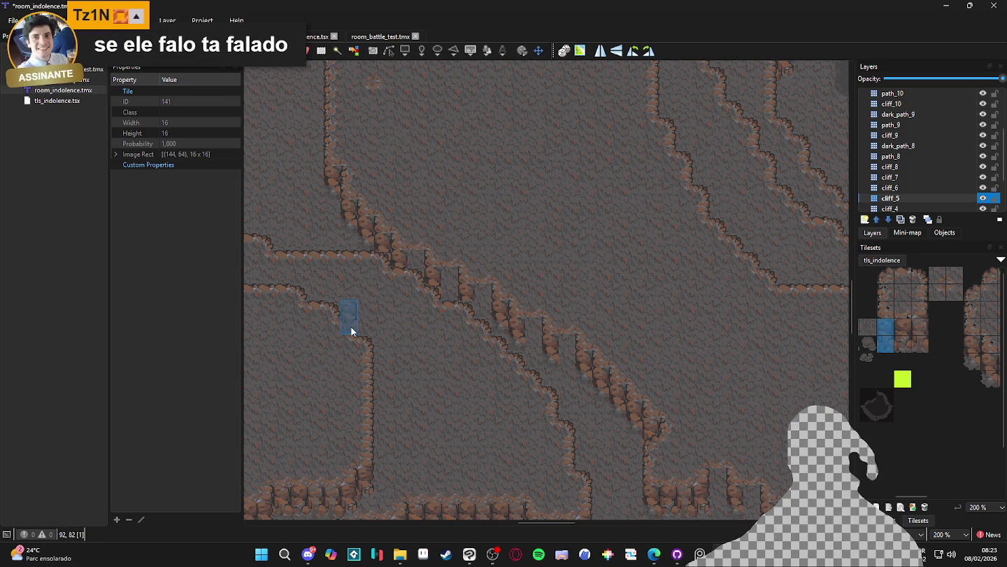
scroll(612, 324, down, 3)
scroll(612, 324, right, 4)
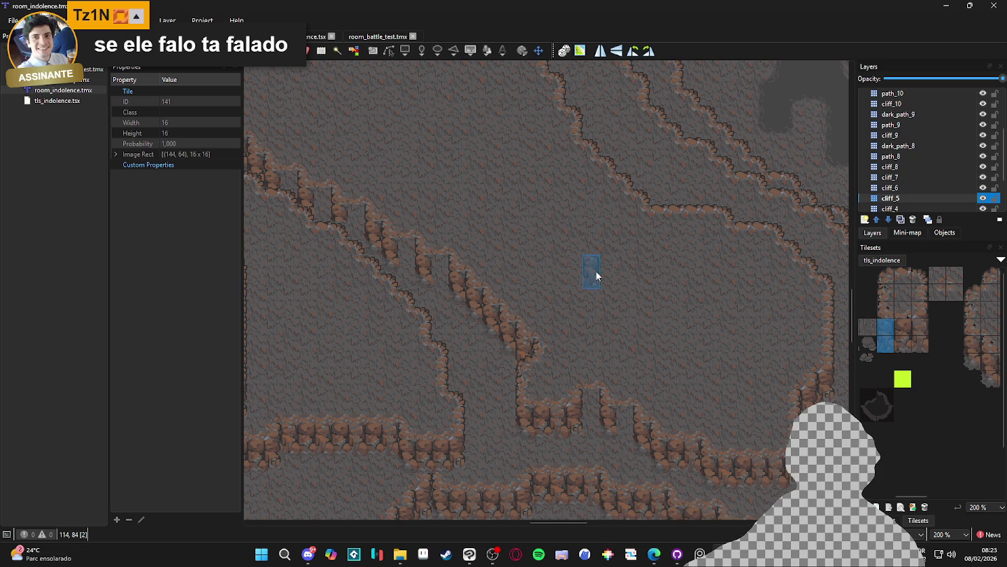
scroll(643, 350, right, 2)
scroll(678, 376, down, 1)
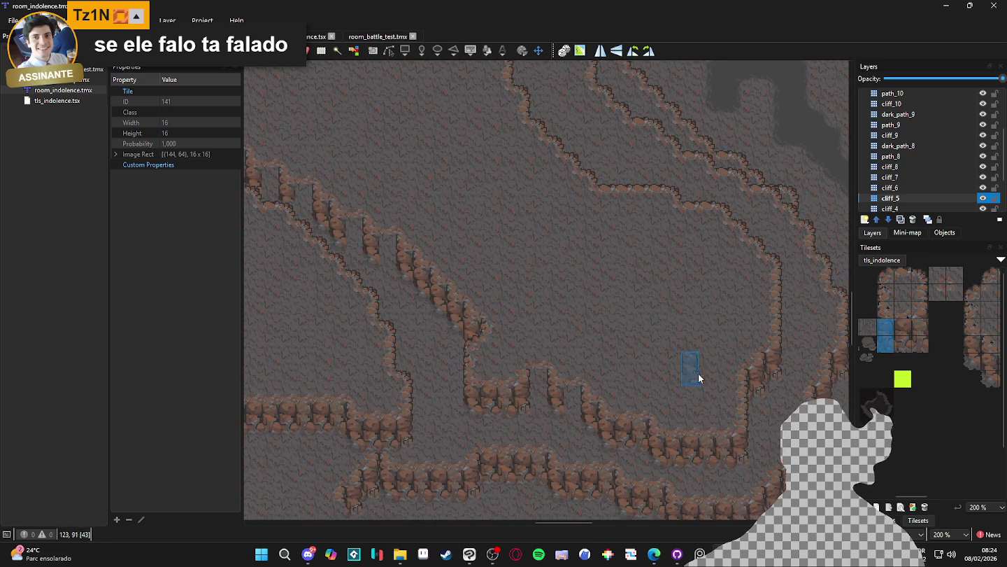
drag(902, 334, 904, 340)
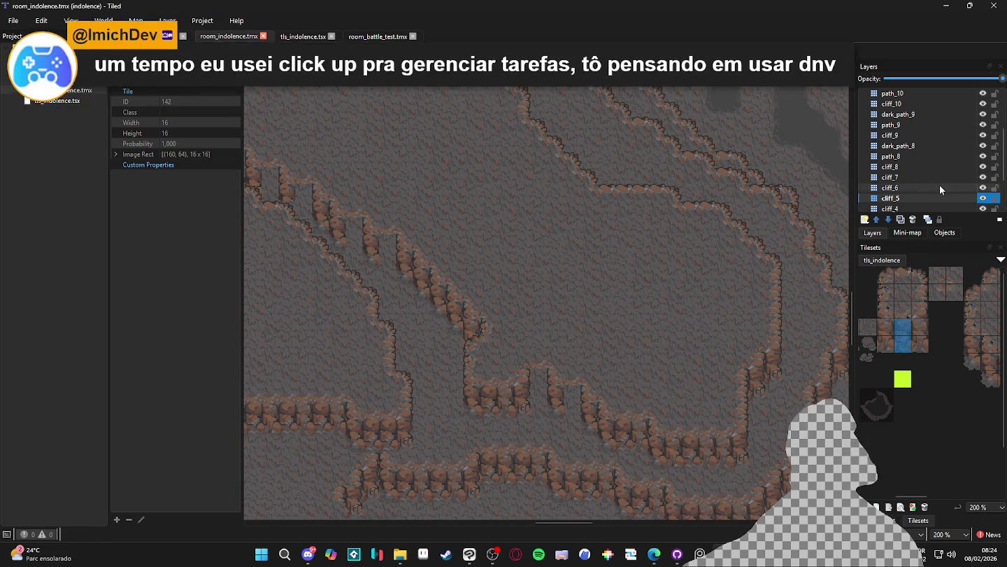
Step: Try cliff tiles on cliff_6, undo both edits, and return to cliff_5
key(ctrl+Page_Up)
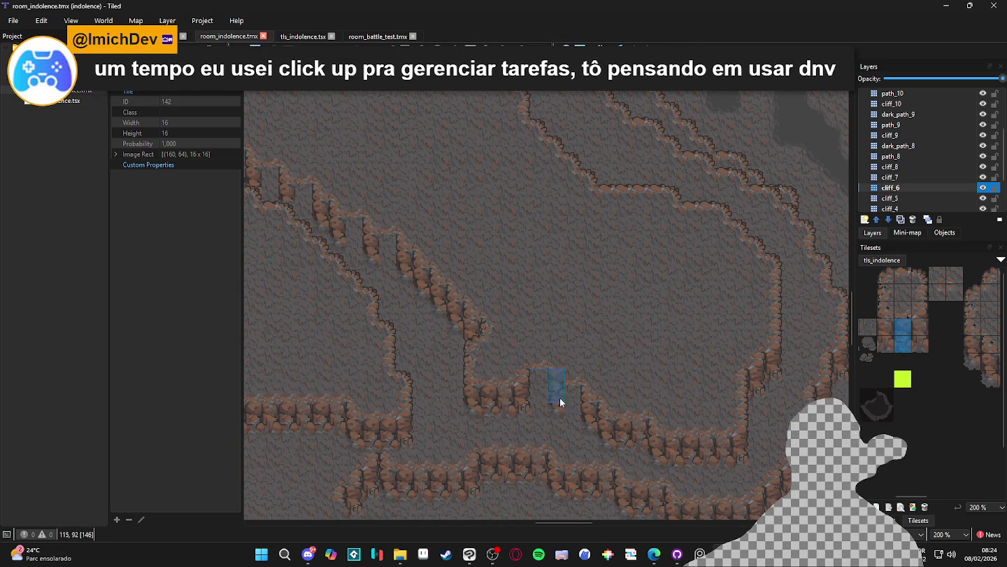
click(551, 411)
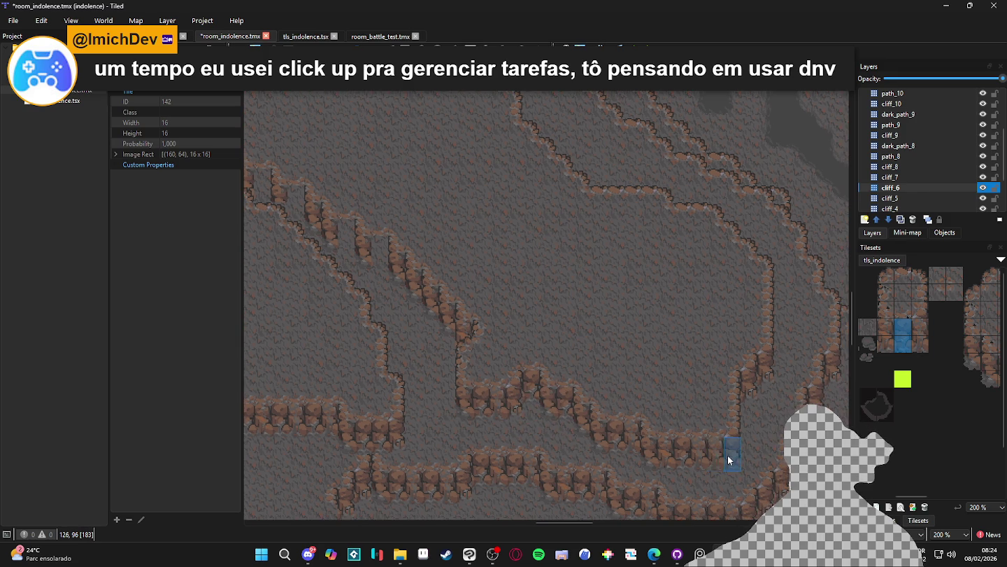
scroll(727, 455, down, 1)
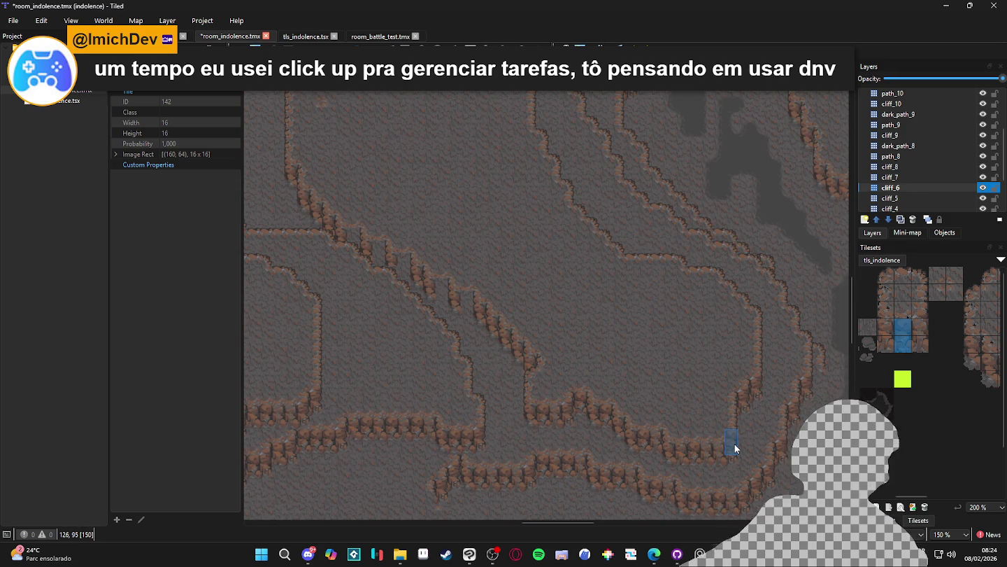
scroll(725, 412, down, 1)
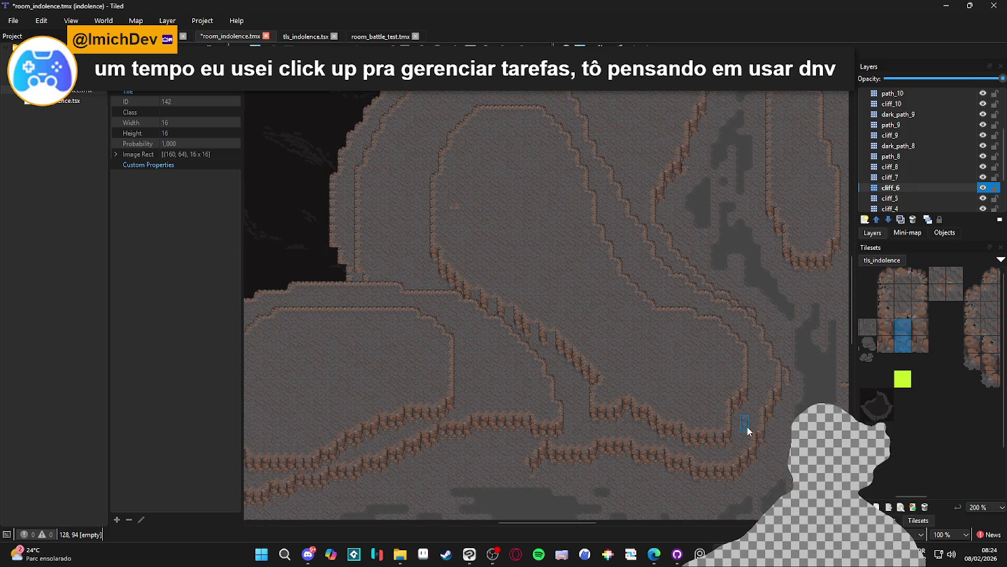
scroll(535, 343, up, 2)
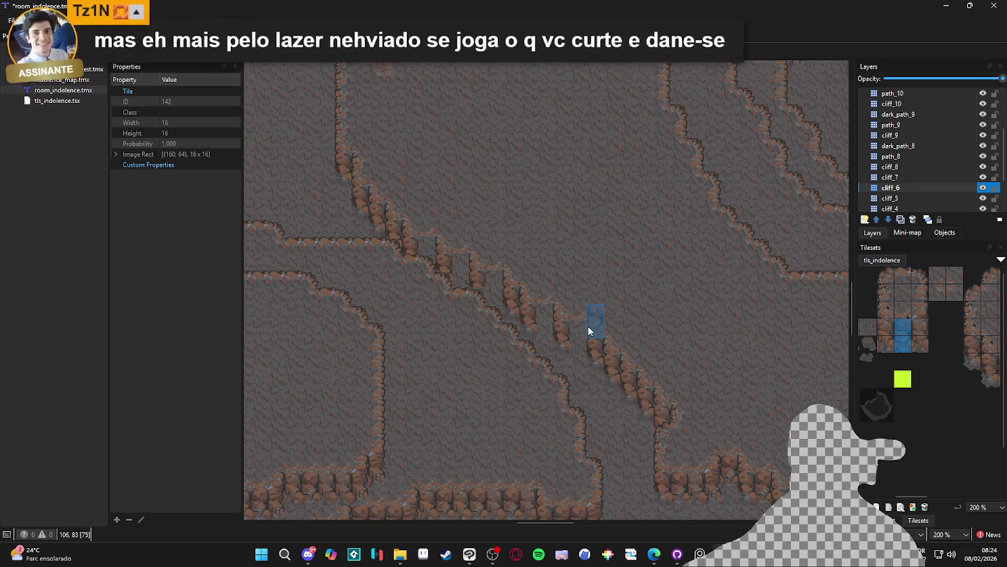
drag(529, 325, 544, 331)
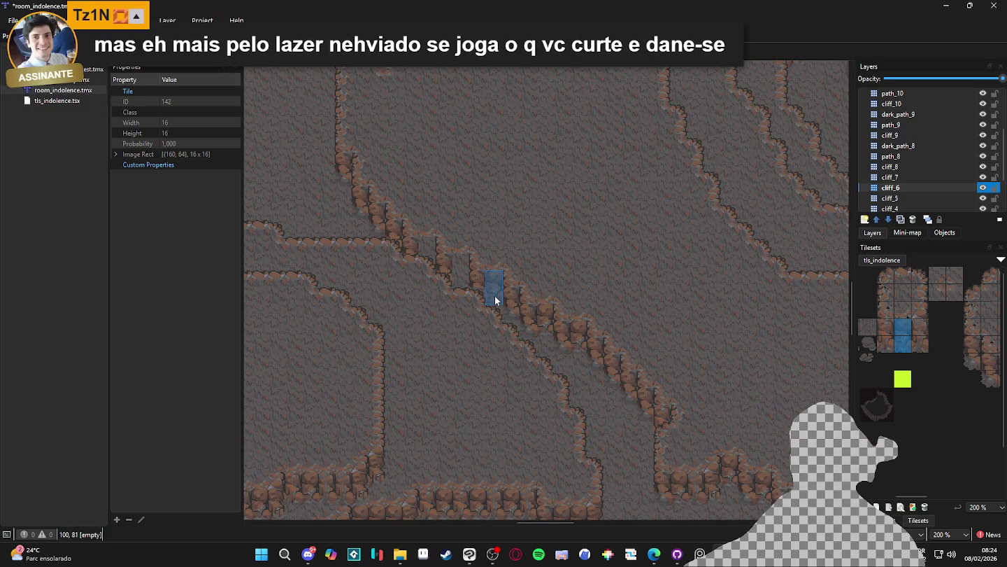
key(ctrl+z)
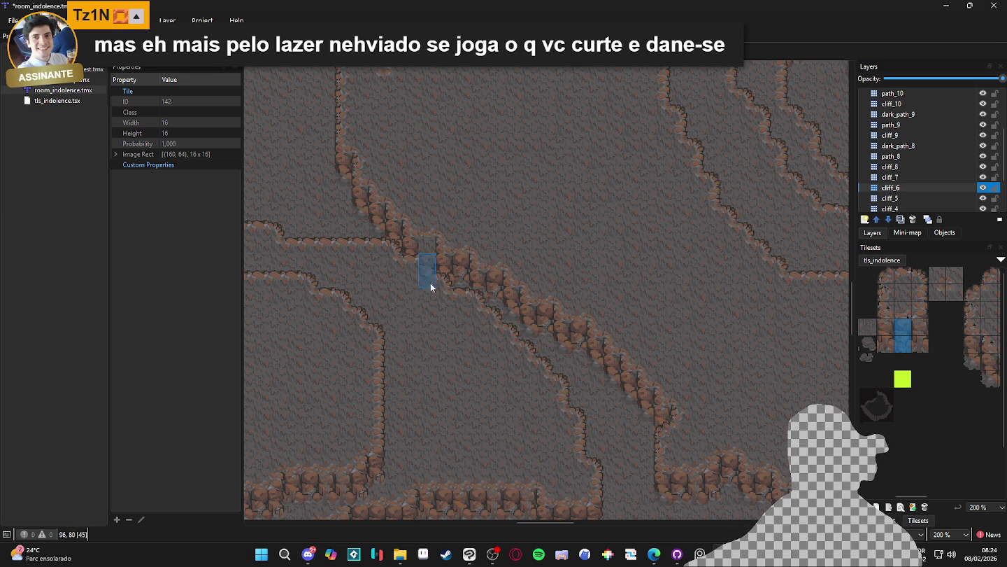
key(ctrl+z)
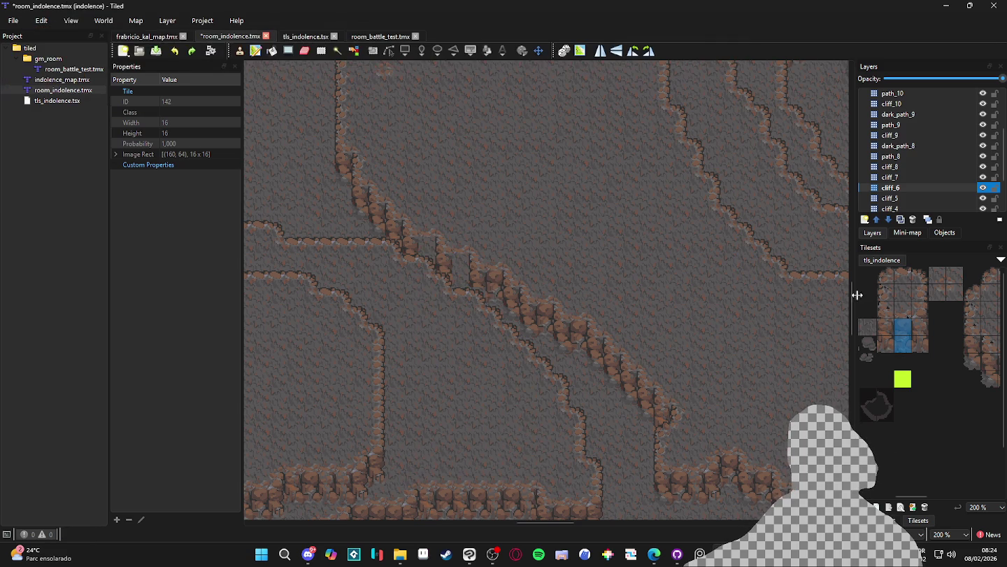
click(931, 197)
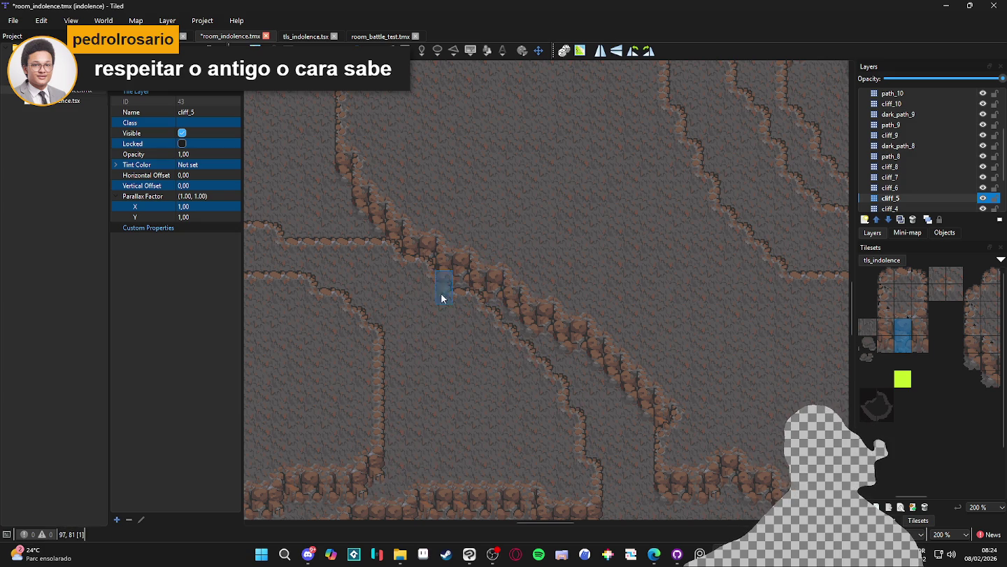
Step: Pick a different cliff tile from the tileset as the stamp for the cliff_5 layer
scroll(623, 392, right, 3)
scroll(622, 392, down, 1)
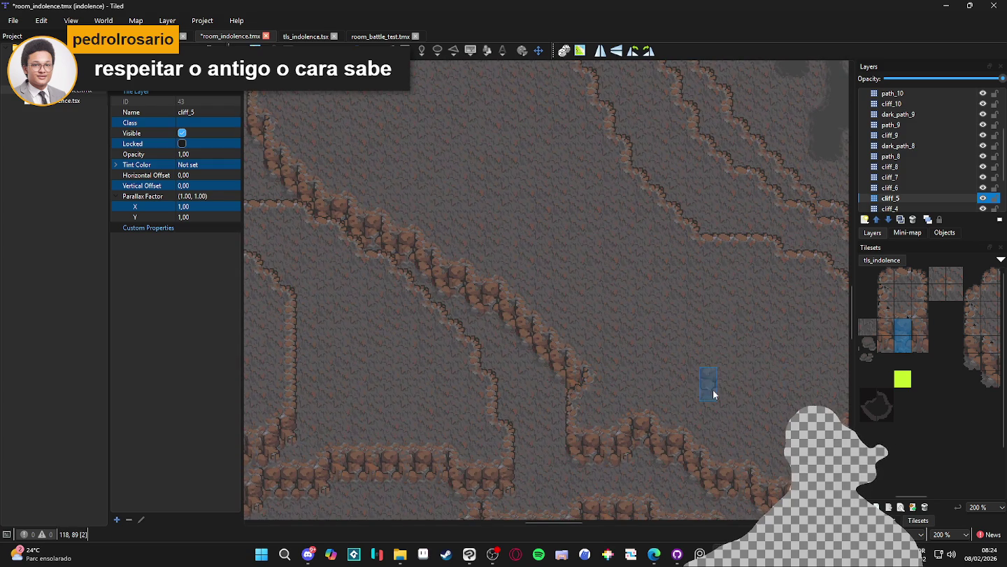
scroll(735, 395, right, 2)
scroll(696, 394, down, 1)
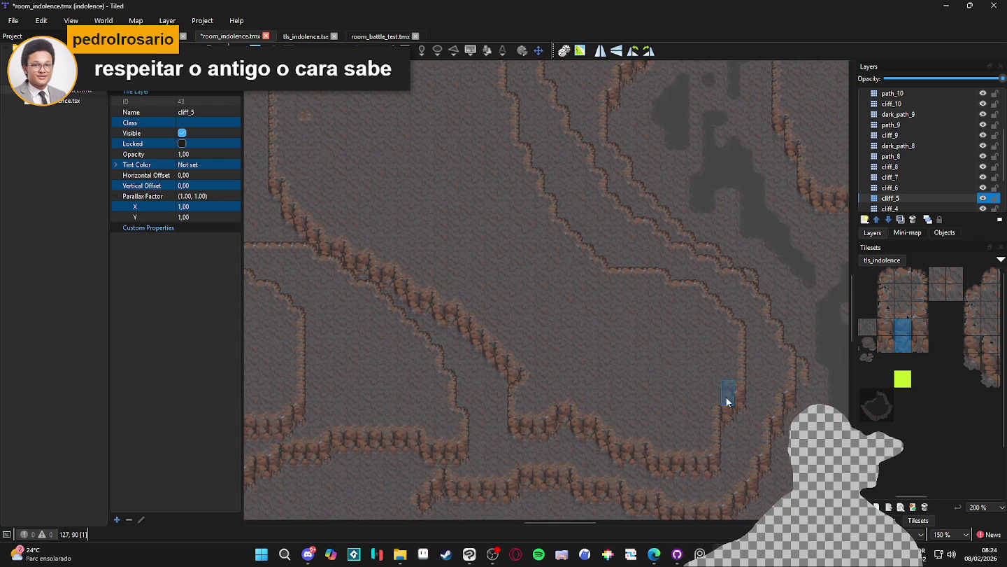
click(922, 328)
Step: Zoom the map view out to 100% and save room_indolence.tmx
scroll(922, 342, right, 2)
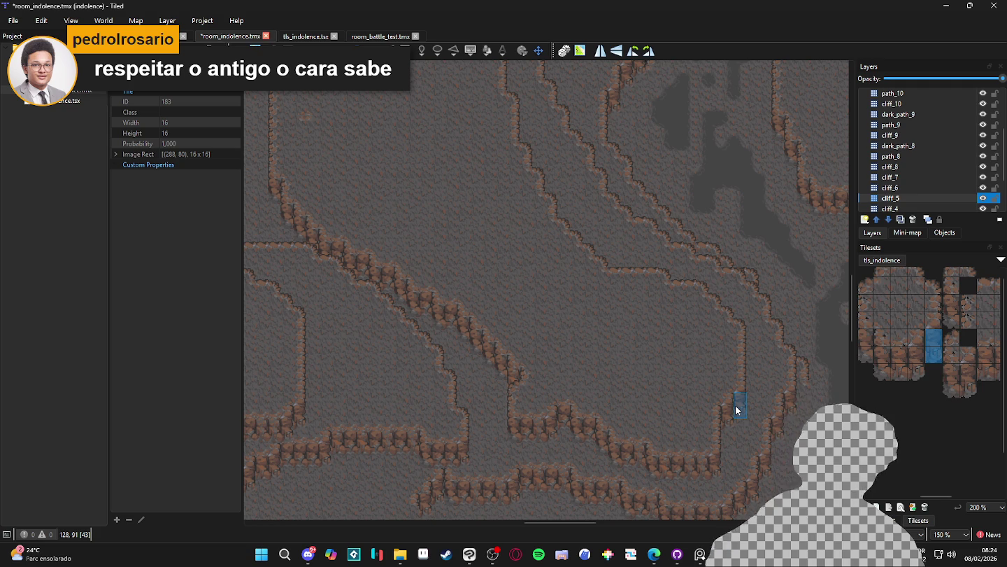
scroll(640, 381, down, 1)
scroll(648, 380, up, 1)
scroll(570, 329, down, 1)
key(ctrl+s)
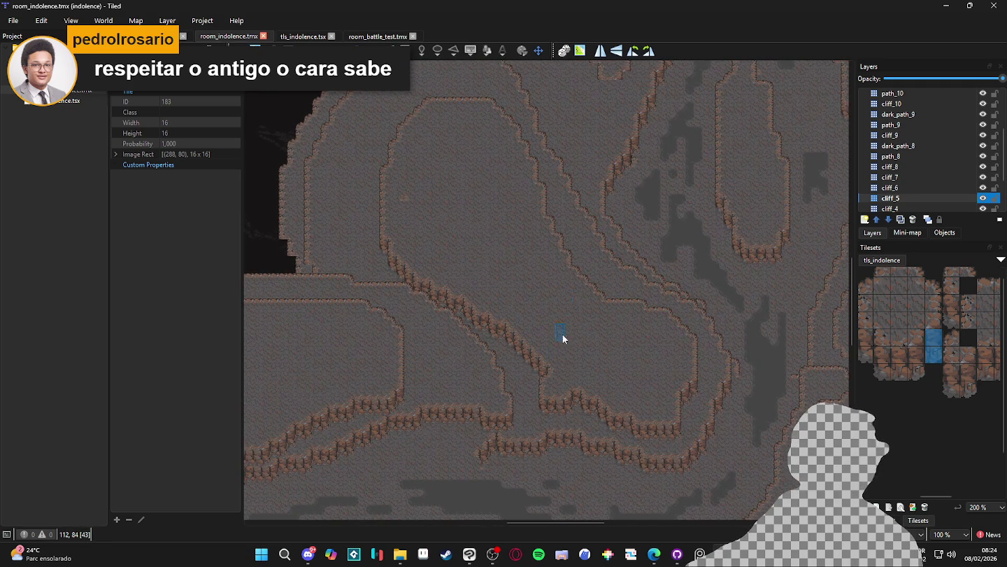
scroll(546, 396, up, 1)
scroll(569, 406, down, 1)
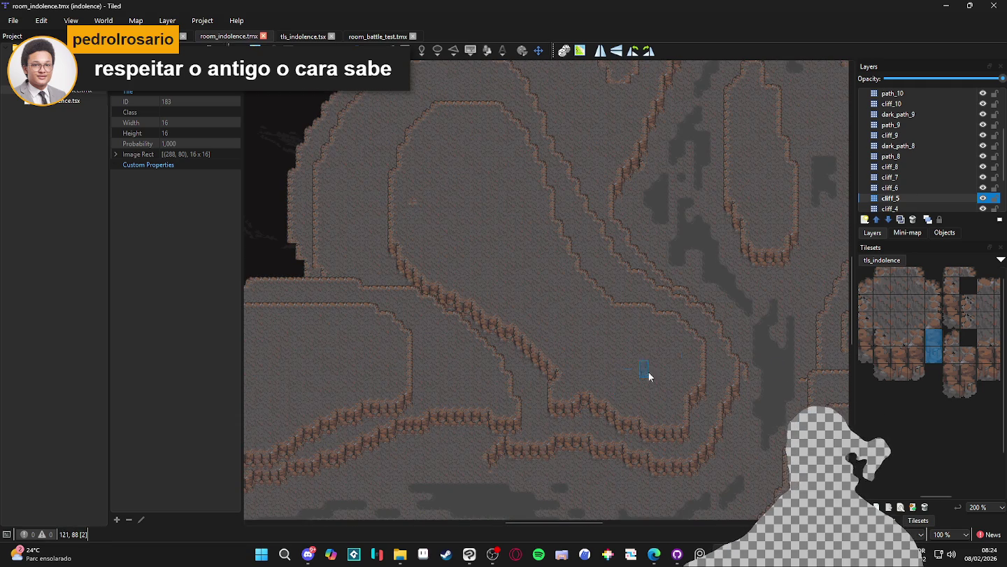
scroll(623, 358, up, 1)
scroll(563, 358, down, 1)
scroll(504, 402, up, 1)
scroll(497, 380, down, 1)
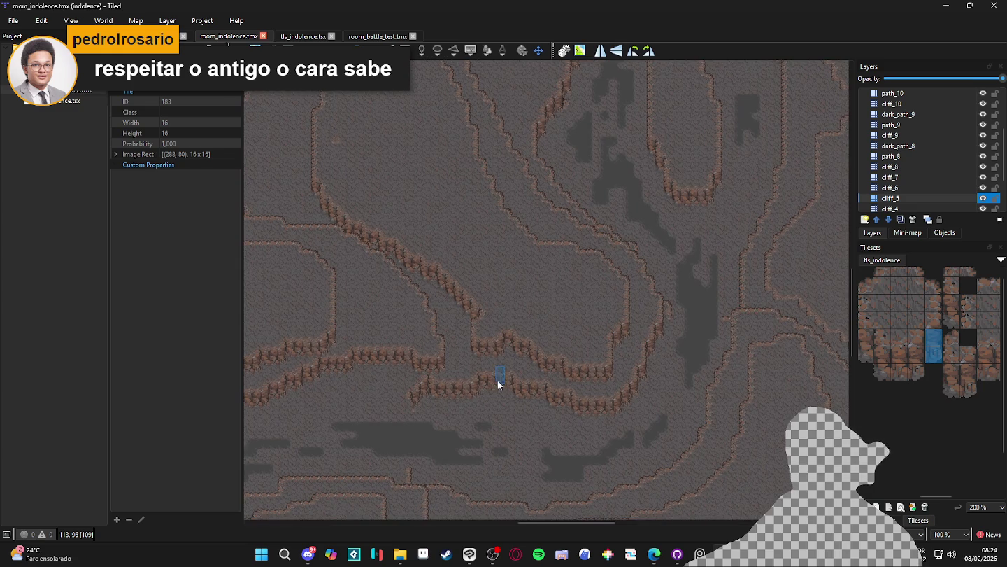
scroll(503, 395, up, 1)
scroll(562, 347, down, 1)
scroll(701, 344, up, 1)
scroll(696, 346, down, 1)
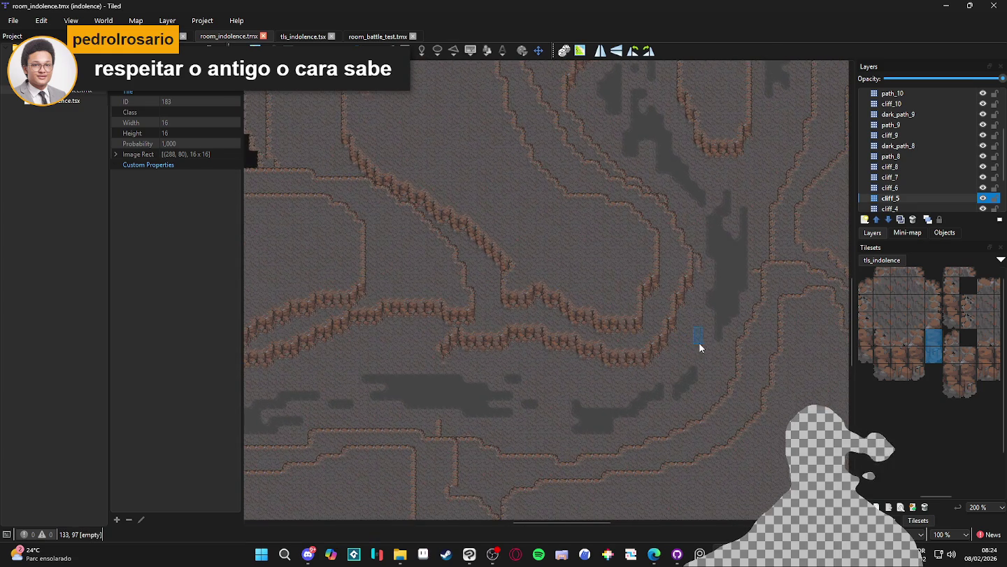
scroll(675, 307, up, 1)
scroll(451, 399, down, 1)
scroll(581, 293, up, 1)
scroll(545, 371, down, 1)
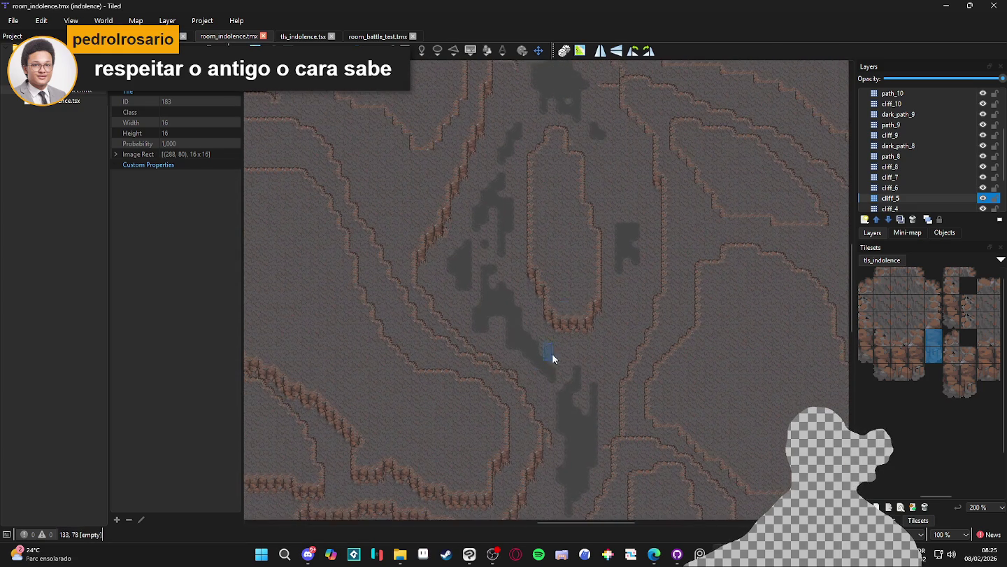
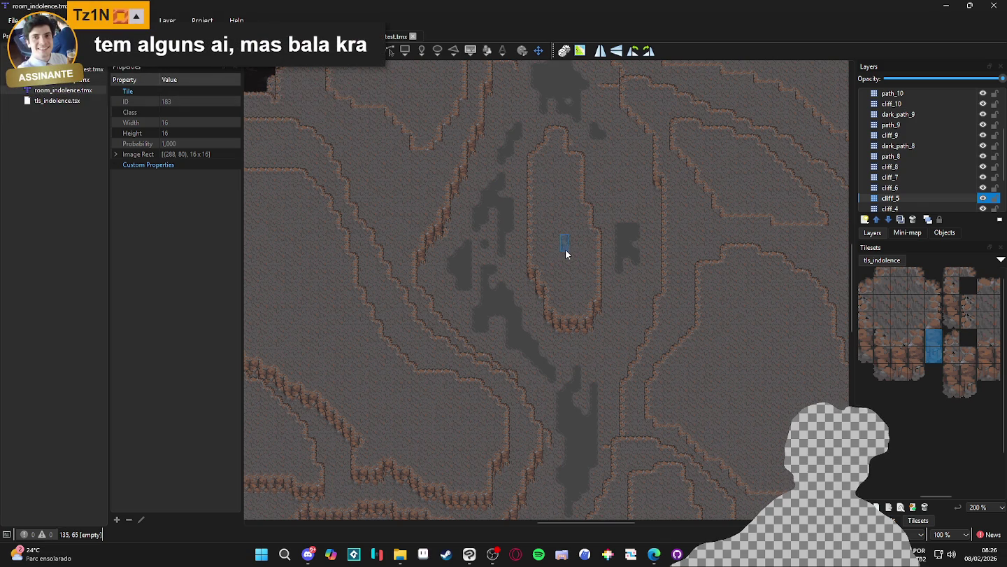
Step: Hide the cliff_4 layer and show it again to check its cliffs
click(909, 198)
click(930, 209)
click(983, 198)
click(983, 199)
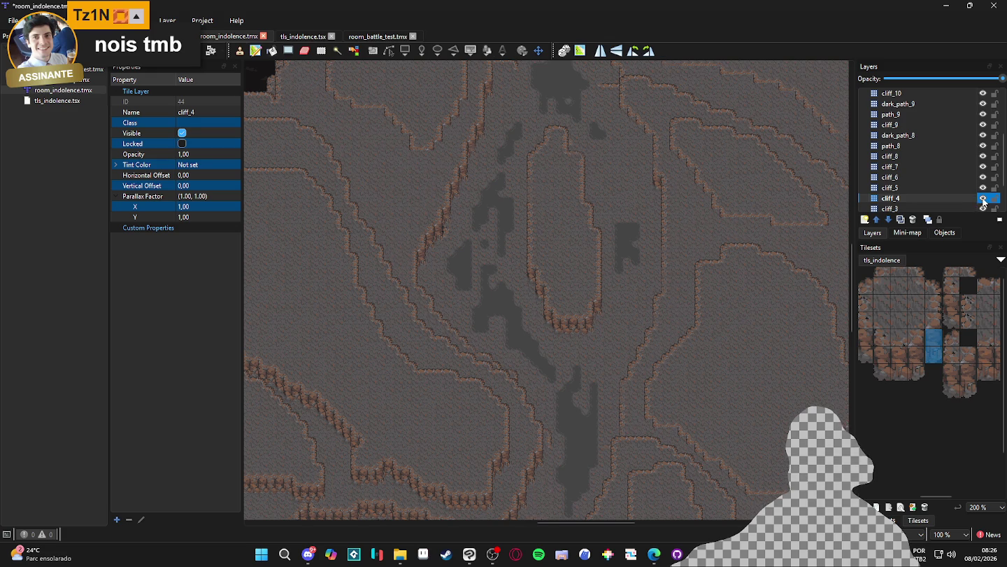
Step: Make cliff_6 the working layer and pick a cliff tile from tls_indolence
scroll(559, 275, down, 1)
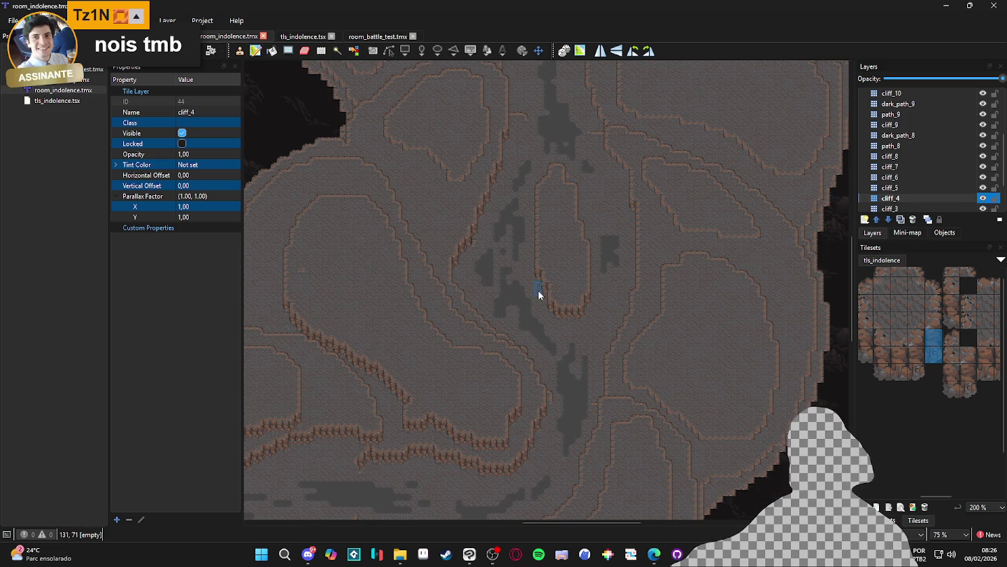
scroll(490, 238, down, 2)
scroll(550, 273, down, 1)
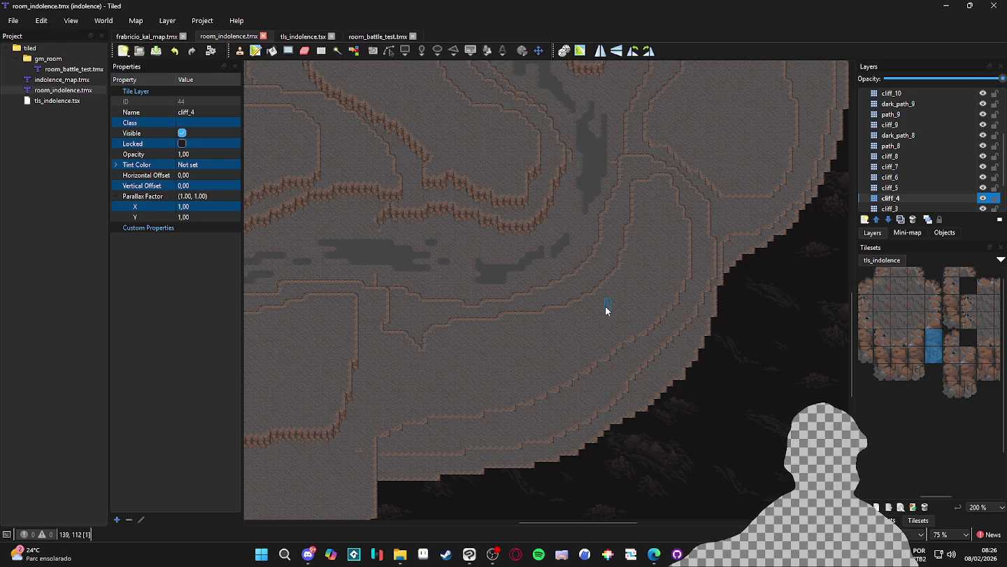
key(ctrl+Page_Up)
key(ctrl+Page_Up)
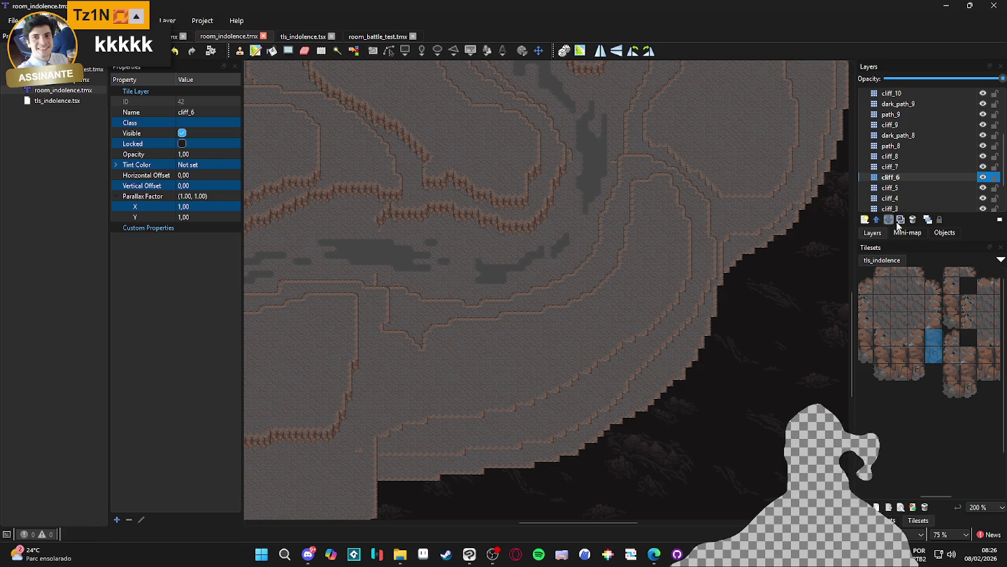
click(935, 340)
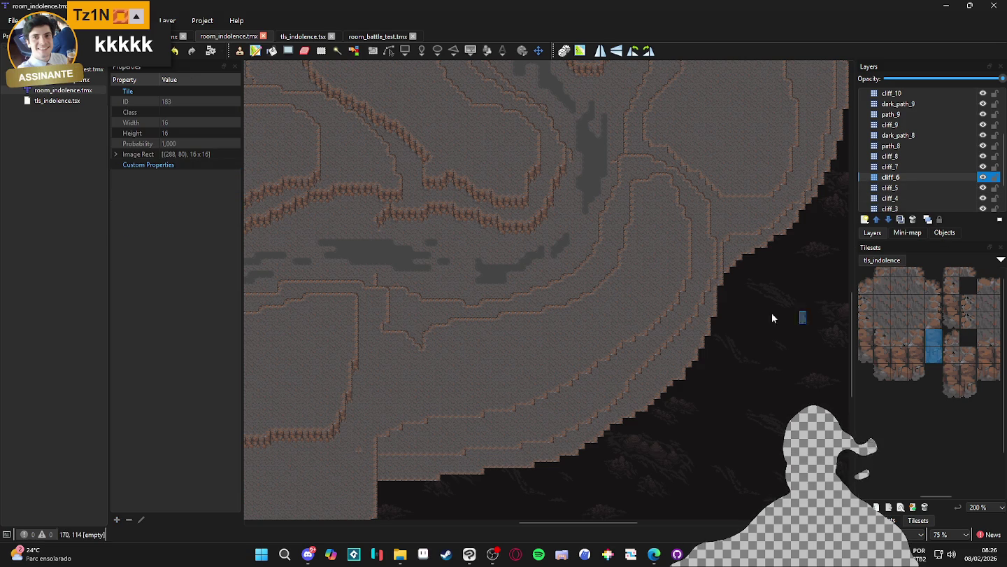
Step: Paint cliff tiles along the lower diagonal cliff edge and onto the ledge
scroll(698, 314, up, 2)
click(699, 315)
mouse_move(692, 336)
mouse_down()
mouse_move(655, 388)
mouse_move(589, 437)
mouse_up()
scroll(592, 400, down, 3)
mouse_move(586, 366)
mouse_down()
mouse_move(560, 368)
mouse_move(514, 411)
mouse_up()
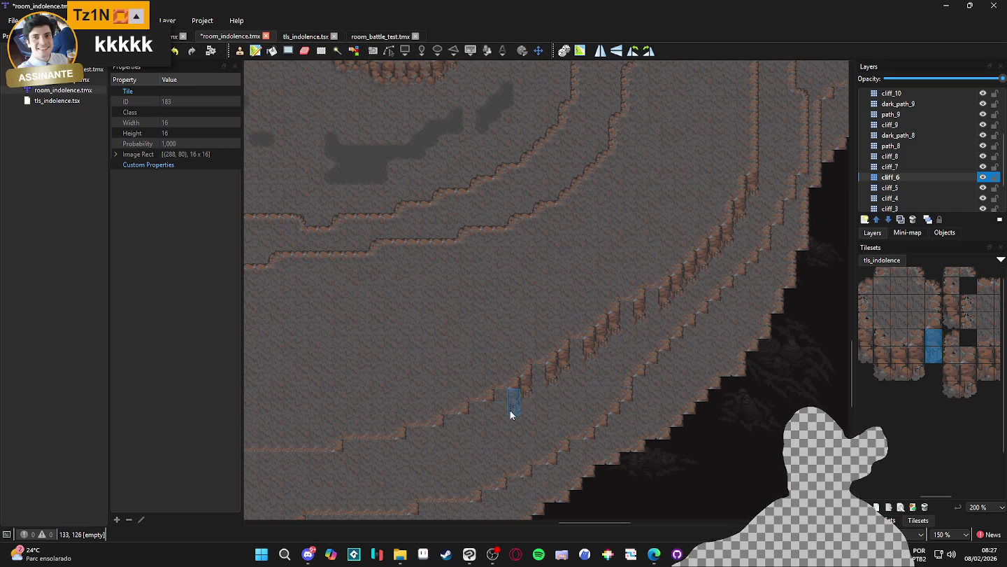
drag(436, 445, 530, 401)
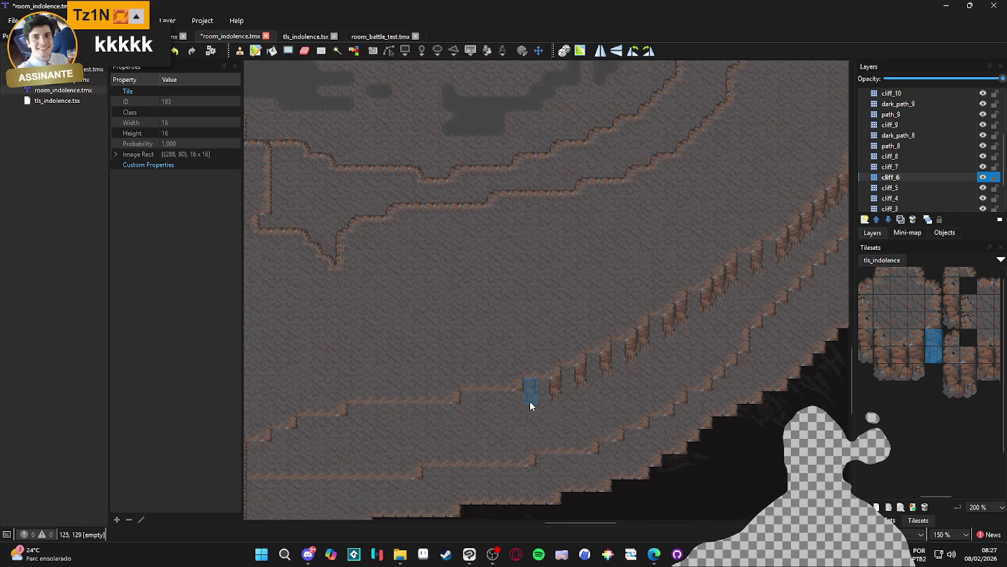
drag(450, 427, 584, 427)
click(498, 428)
click(473, 441)
Step: Stamp a 3x2 cliff block three times along the ledge and a 2x2 block below
scroll(887, 349, down, 3)
drag(910, 326, 942, 344)
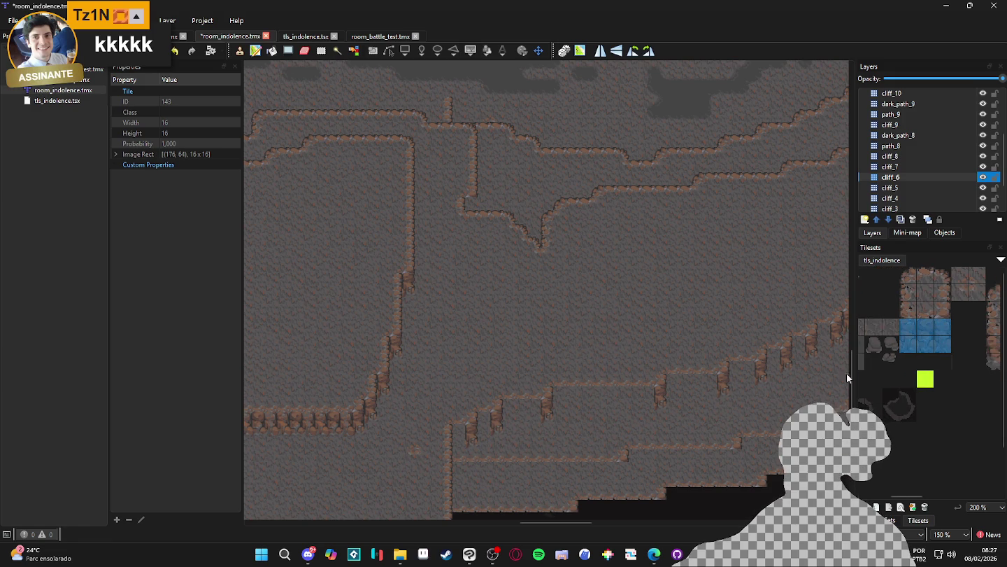
click(598, 403)
click(639, 403)
click(697, 393)
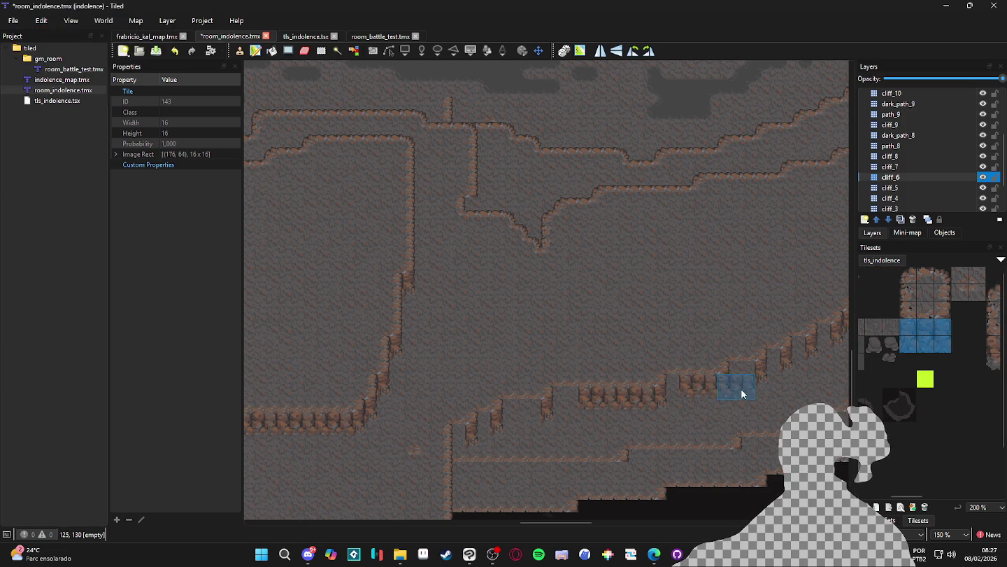
drag(912, 322, 921, 348)
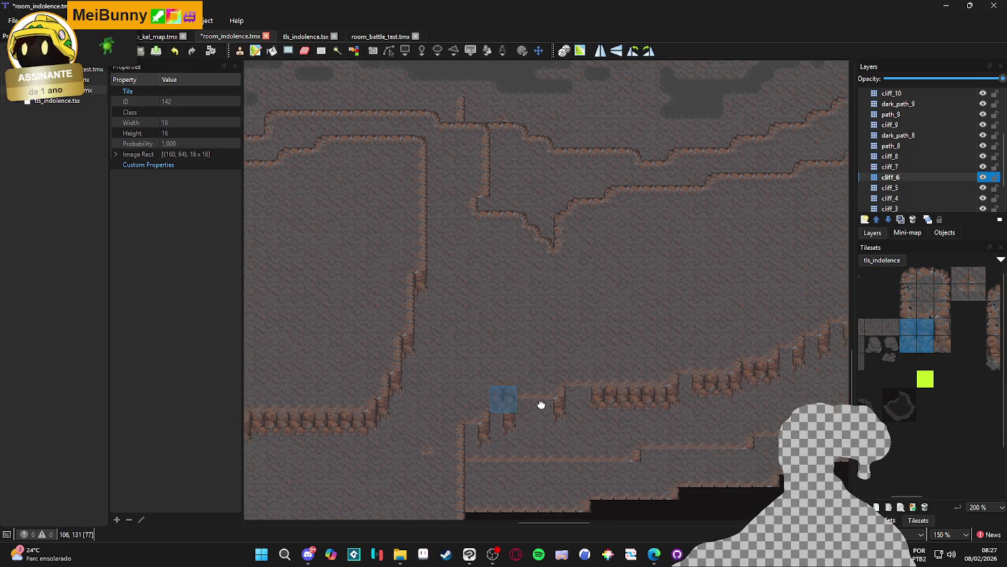
drag(508, 408, 582, 401)
mouse_move(924, 323)
mouse_down()
mouse_move(941, 347)
mouse_move(911, 353)
mouse_move(937, 328)
mouse_move(938, 350)
mouse_move(909, 371)
mouse_move(890, 368)
mouse_up()
click(592, 409)
Step: Fill the lower ledge with single cliff edge tiles
click(954, 362)
drag(559, 425, 534, 433)
click(631, 387)
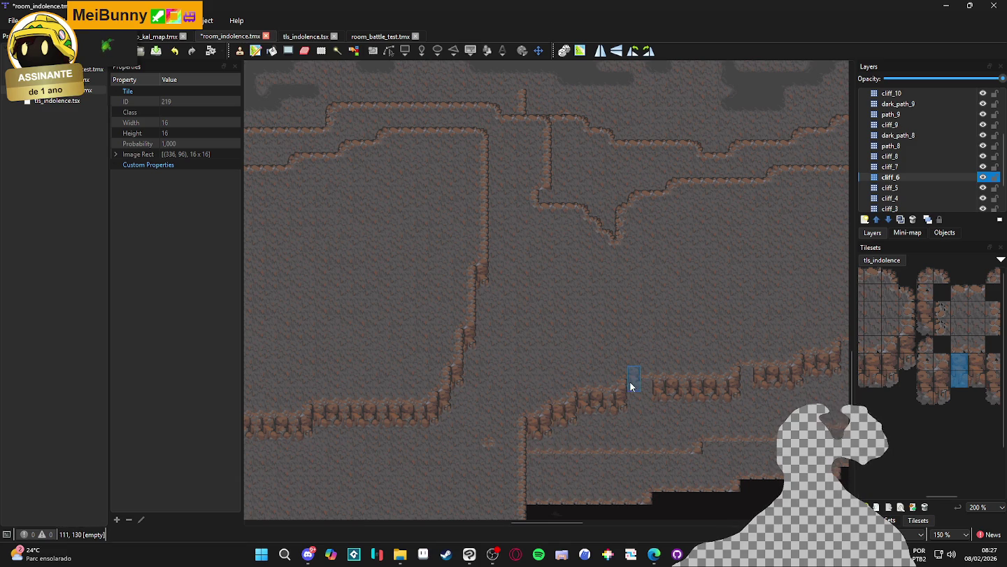
click(873, 370)
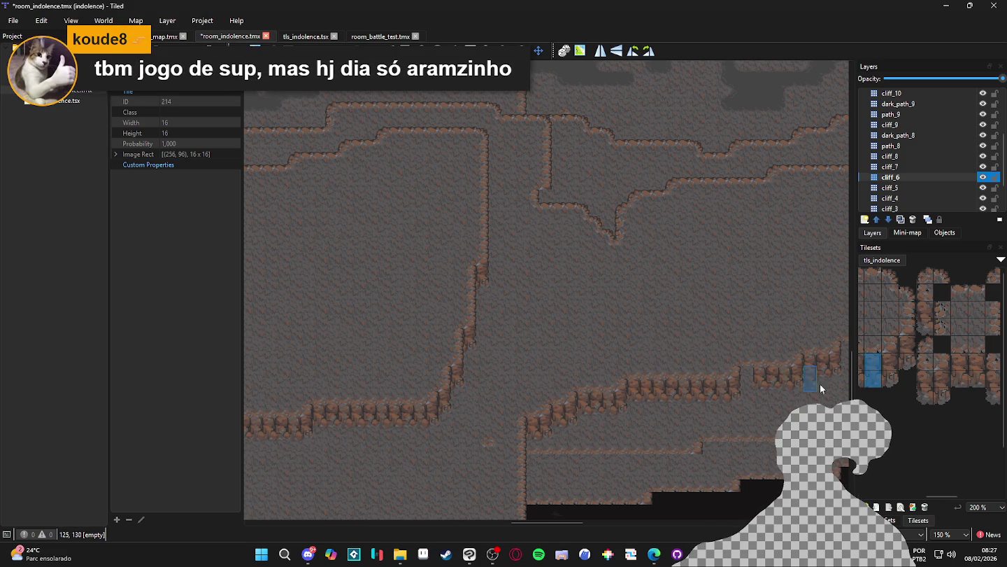
mouse_move(908, 370)
mouse_down()
mouse_move(942, 372)
mouse_move(904, 375)
mouse_move(925, 391)
mouse_up()
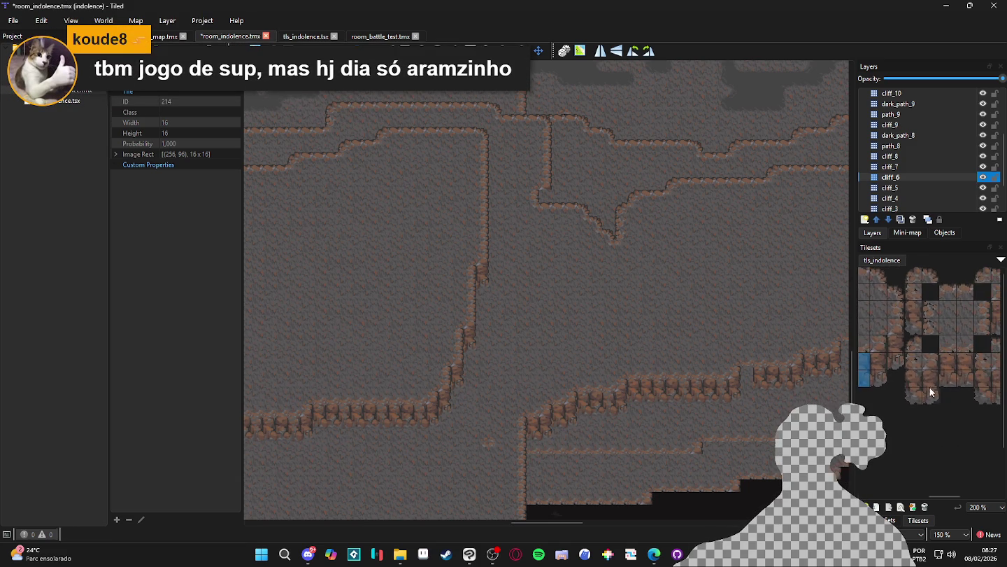
click(947, 368)
drag(741, 393, 553, 413)
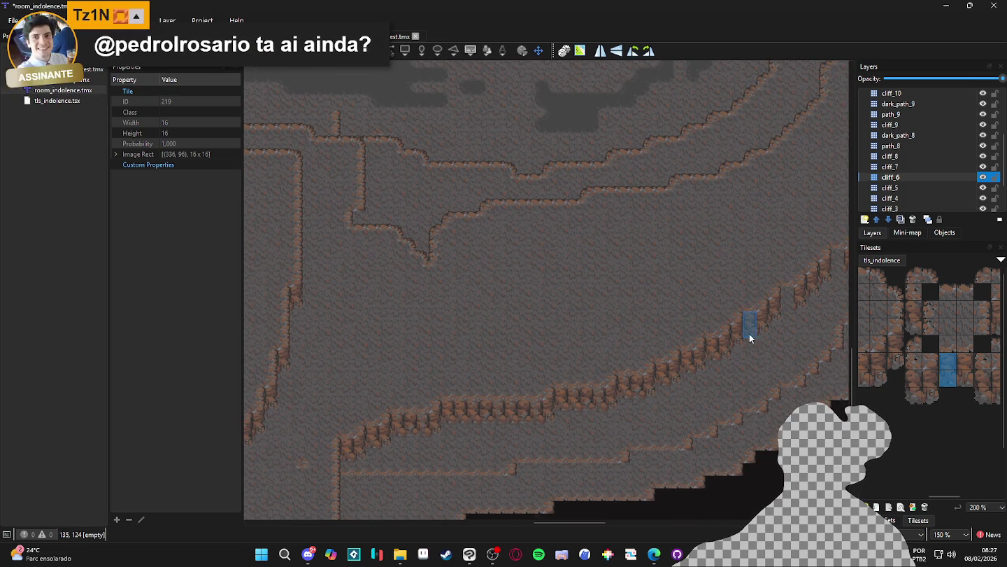
drag(788, 305, 713, 351)
Step: Check the cliff tile alignment with the tile grid shown, then select cliff_5
key(ctrl+g)
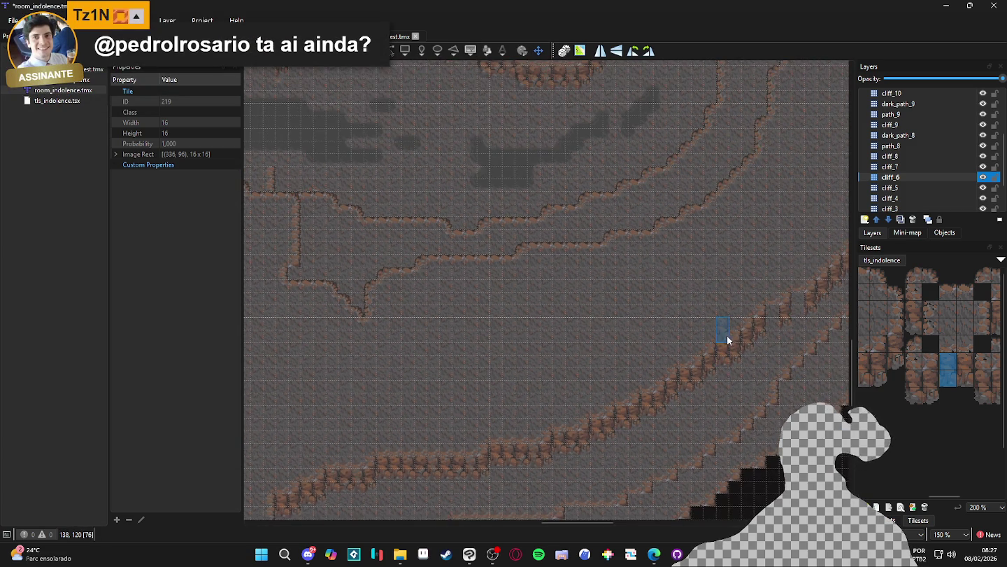
scroll(727, 335, down, 2)
scroll(748, 329, up, 2)
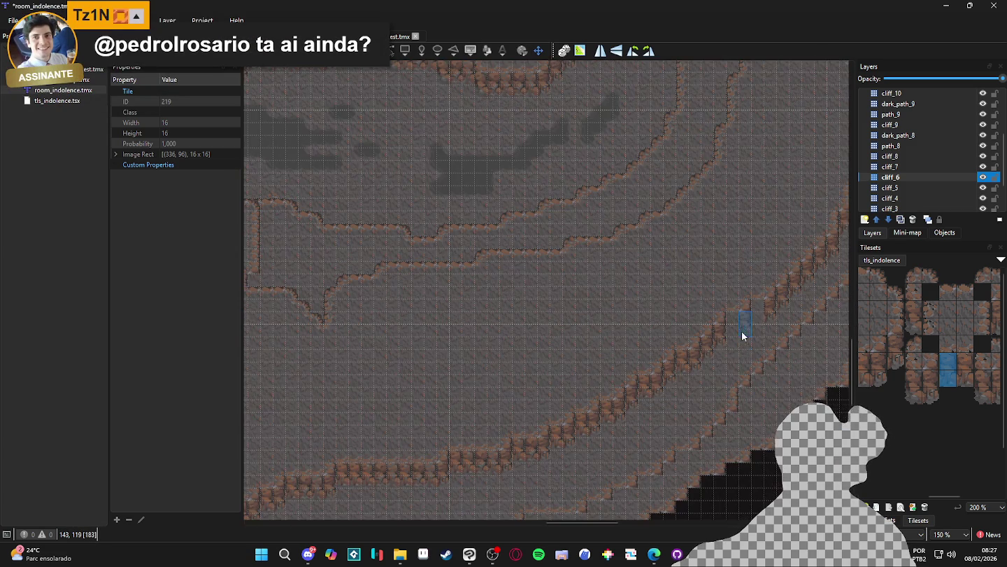
scroll(642, 365, down, 2)
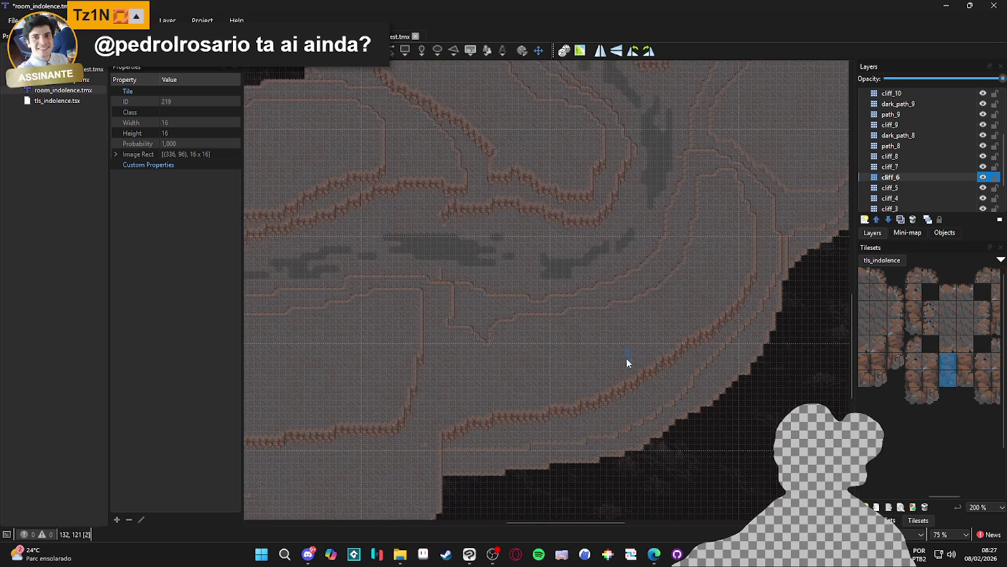
key(ctrl+g)
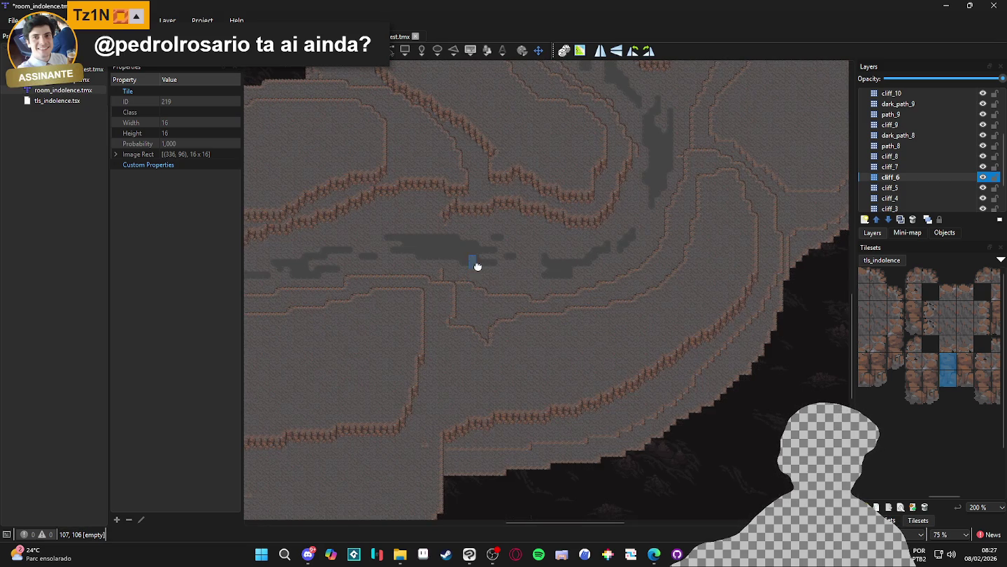
drag(475, 265, 506, 279)
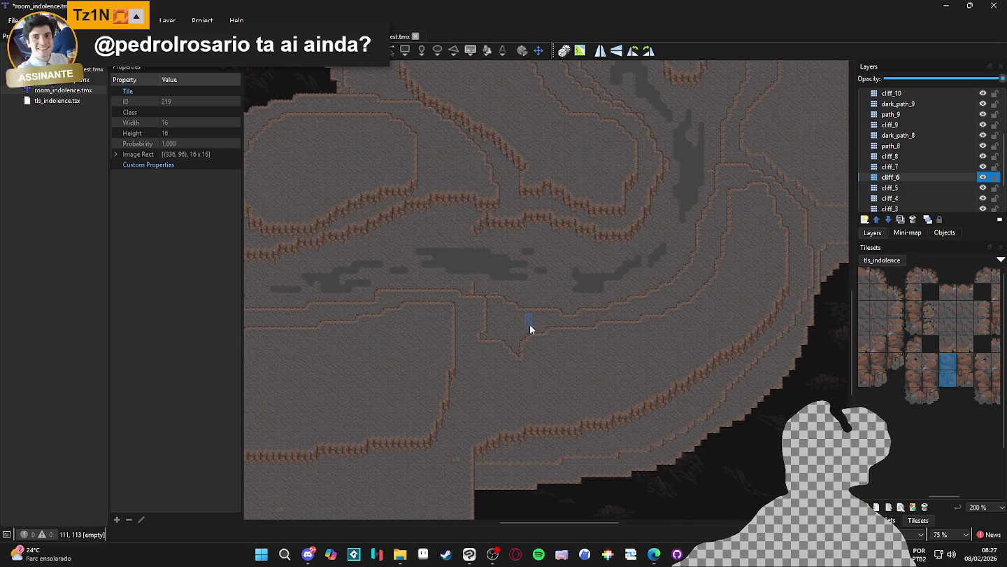
click(962, 188)
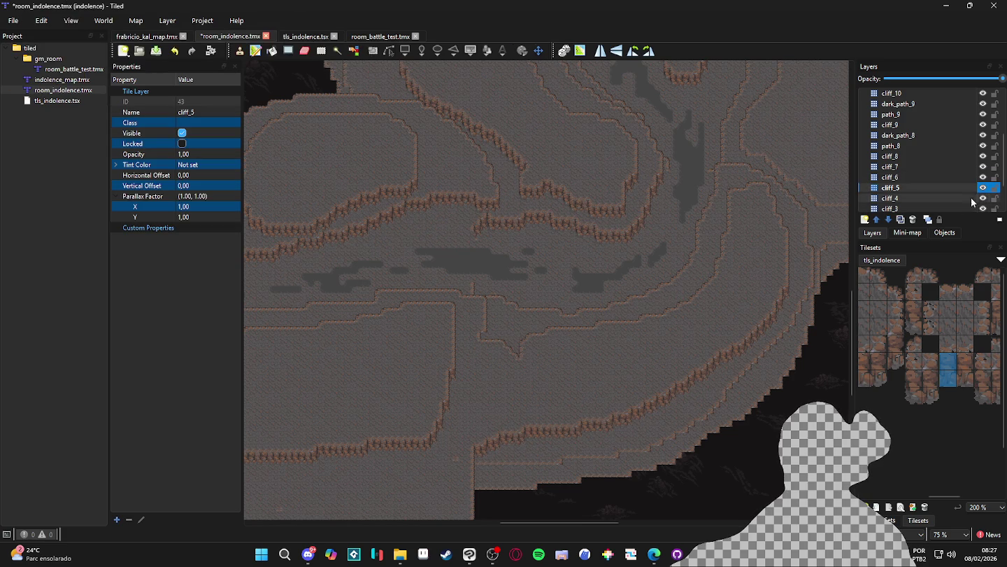
Step: Stamp a two-tile vertical cliff piece on cliff_5 joining the vertical cliff to the ledge
drag(967, 378, 921, 376)
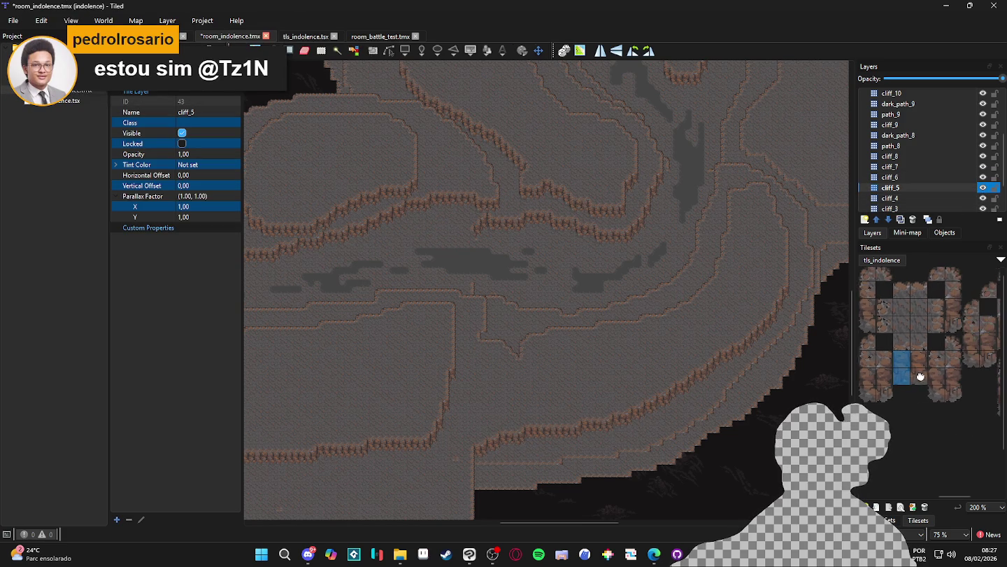
drag(958, 330, 955, 309)
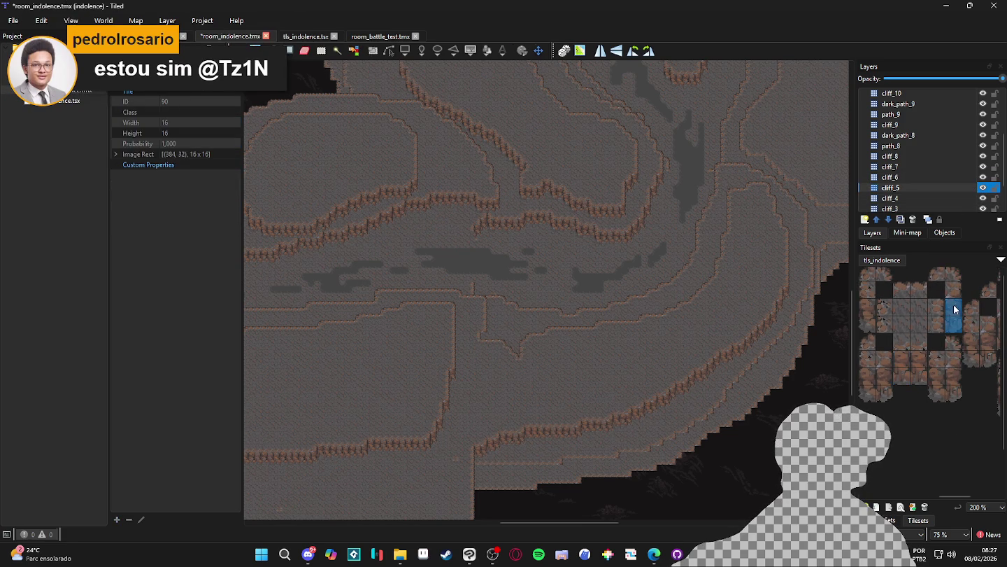
scroll(476, 341, up, 3)
click(494, 342)
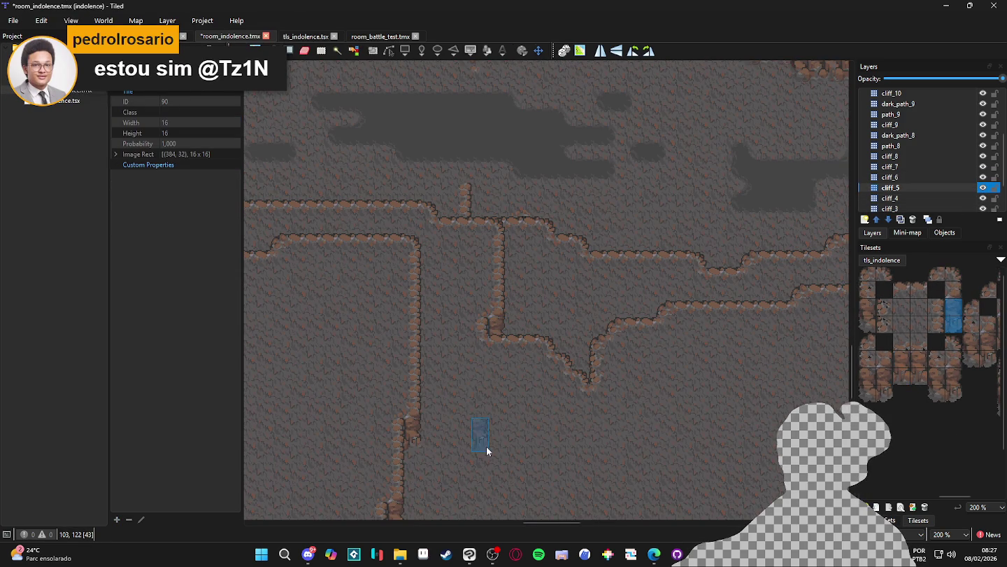
Step: Look over the nearby cliffs and save the map
scroll(513, 427, down, 2)
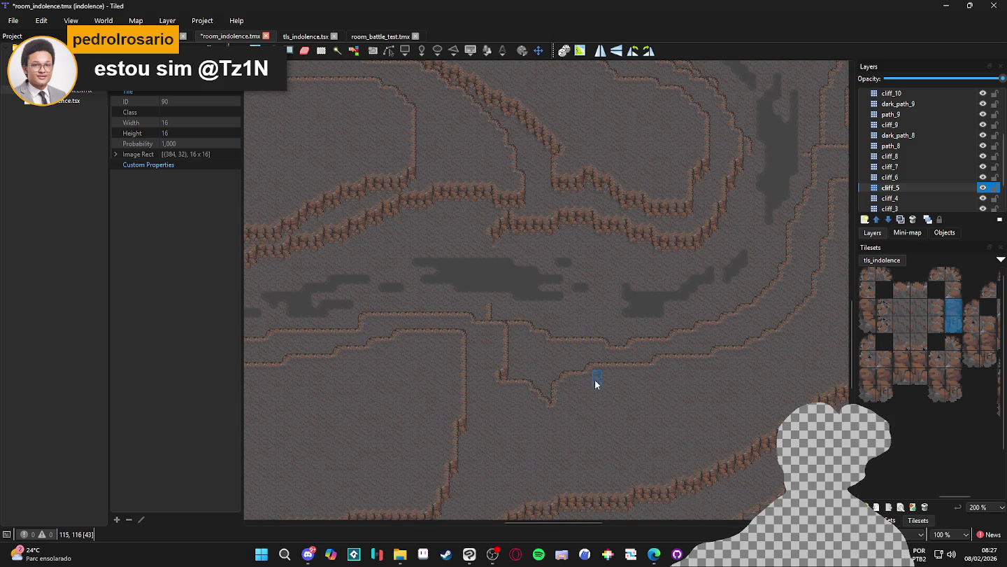
drag(646, 370, 545, 378)
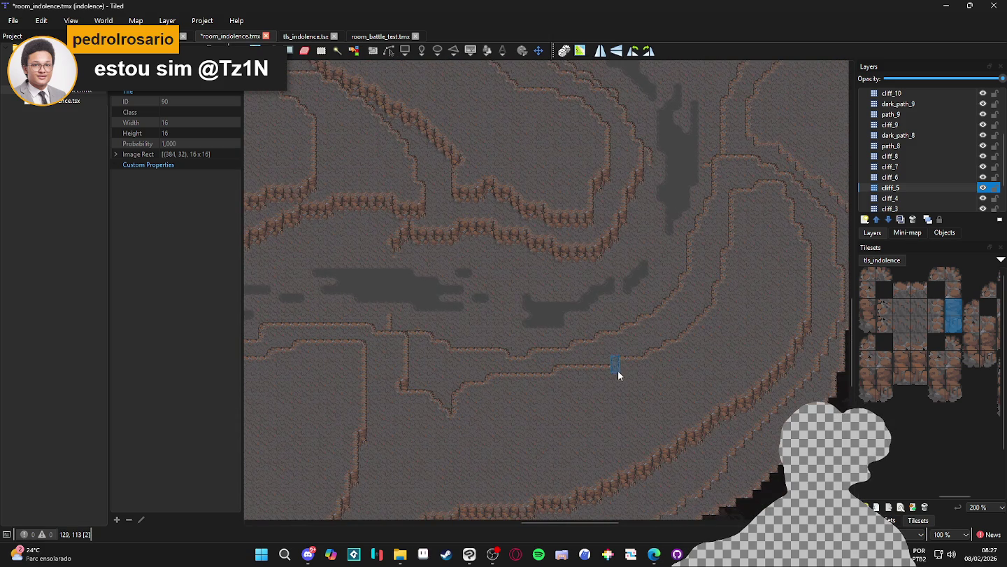
mouse_move(498, 350)
mouse_down()
mouse_move(506, 369)
mouse_move(458, 326)
mouse_move(525, 395)
mouse_up()
key(ctrl+s)
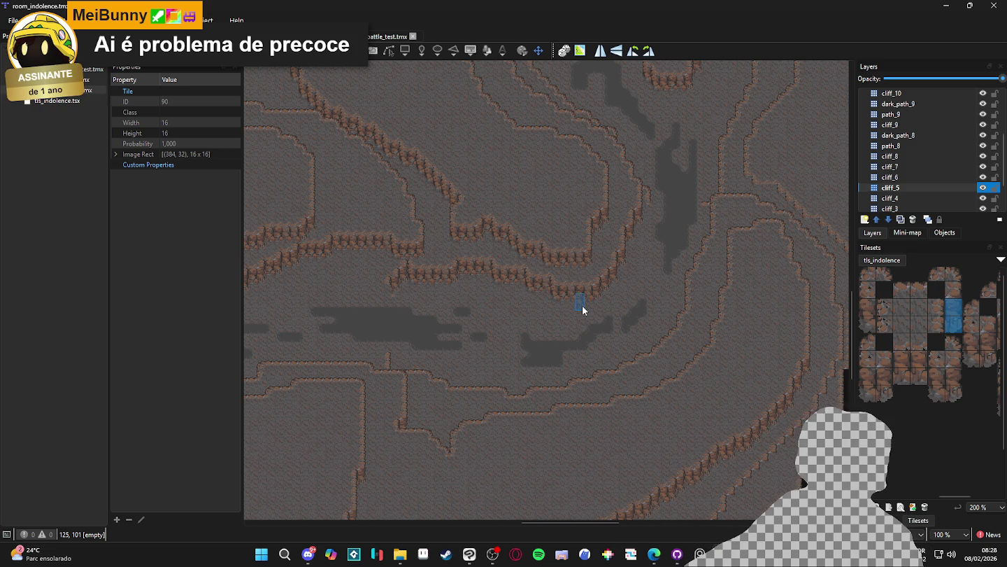
ctrl+scroll(586, 308, down, 1)
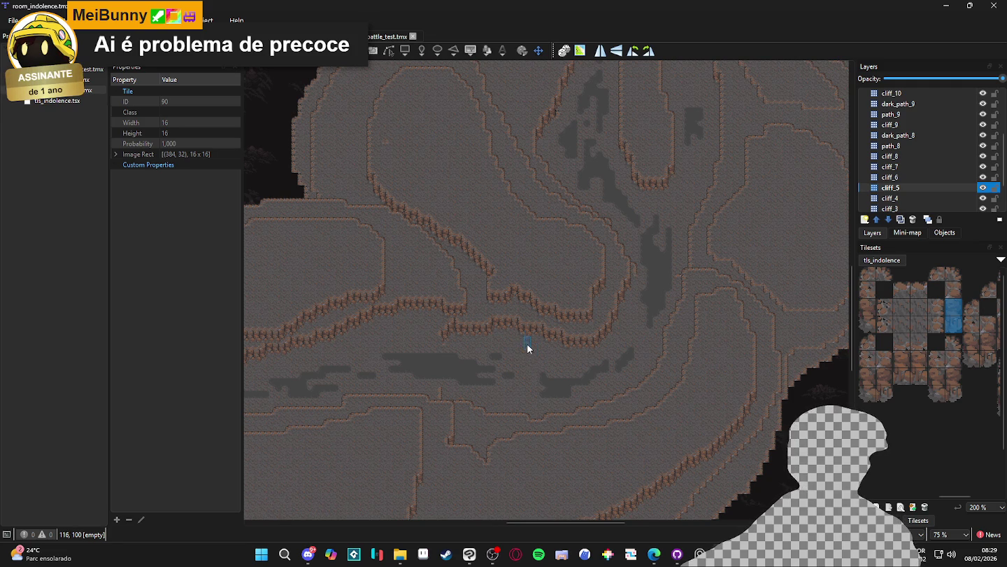
ctrl+scroll(538, 363, down, 1)
scroll(564, 396, up, 4)
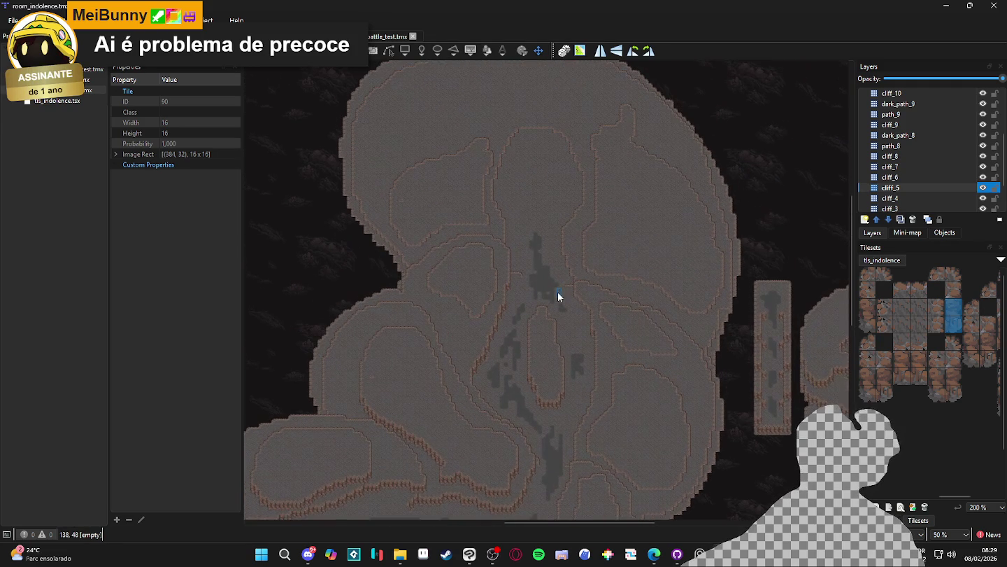
mouse_move(532, 253)
mouse_down()
mouse_move(598, 137)
mouse_move(493, 213)
mouse_move(753, 143)
mouse_move(645, 351)
mouse_up()
scroll(622, 340, up, 2)
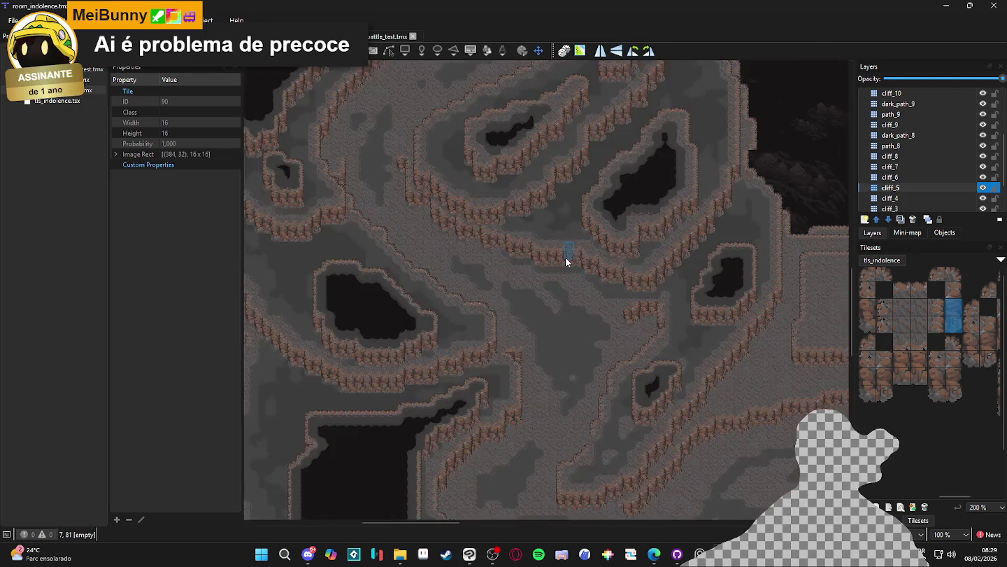
mouse_move(613, 134)
mouse_down()
mouse_move(724, 367)
mouse_move(665, 281)
mouse_move(680, 224)
mouse_move(676, 305)
mouse_up()
scroll(676, 306, up, 1)
scroll(629, 257, down, 8)
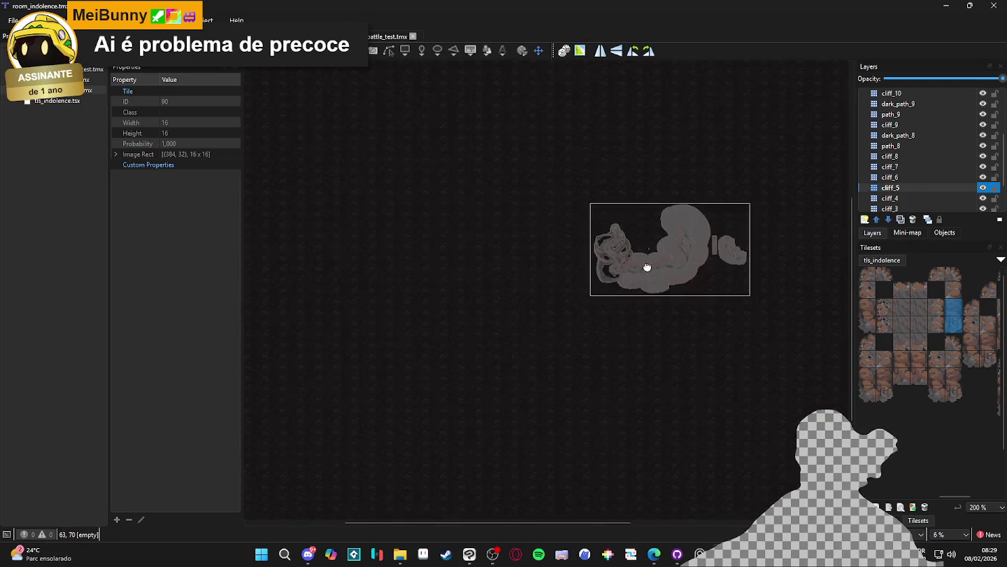
scroll(538, 288, up, 6)
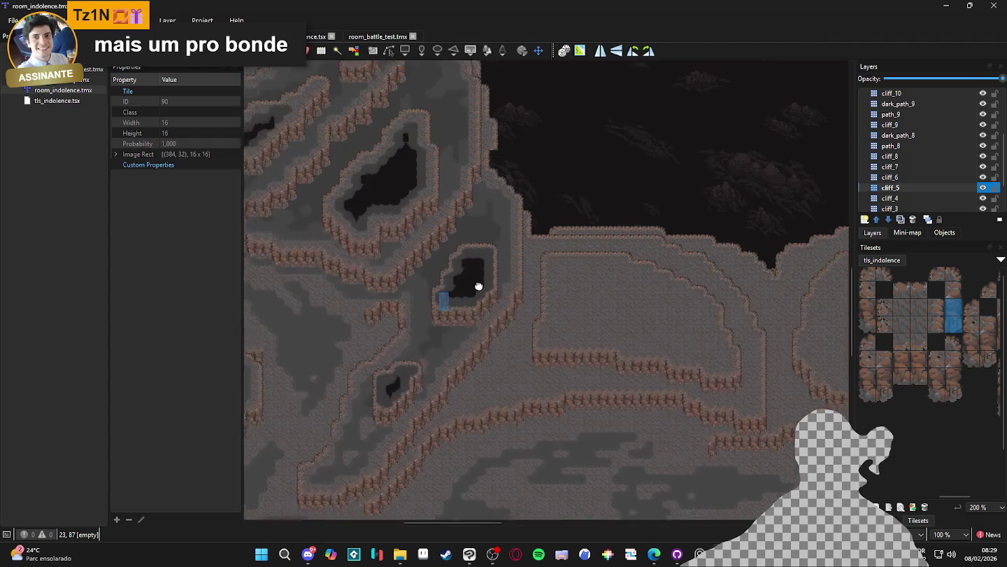
scroll(619, 239, down, 3)
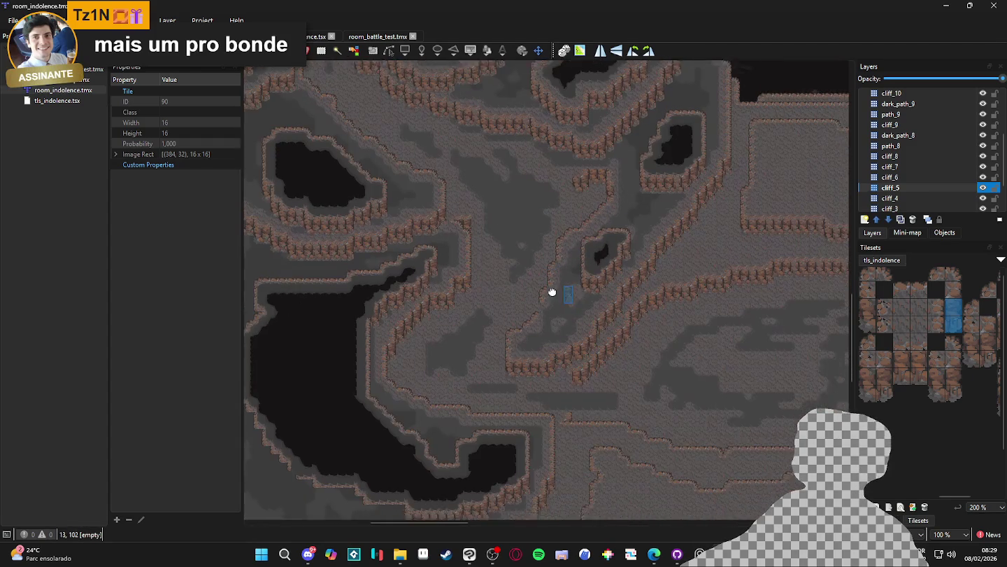
scroll(568, 308, down, 1)
scroll(552, 311, up, 2)
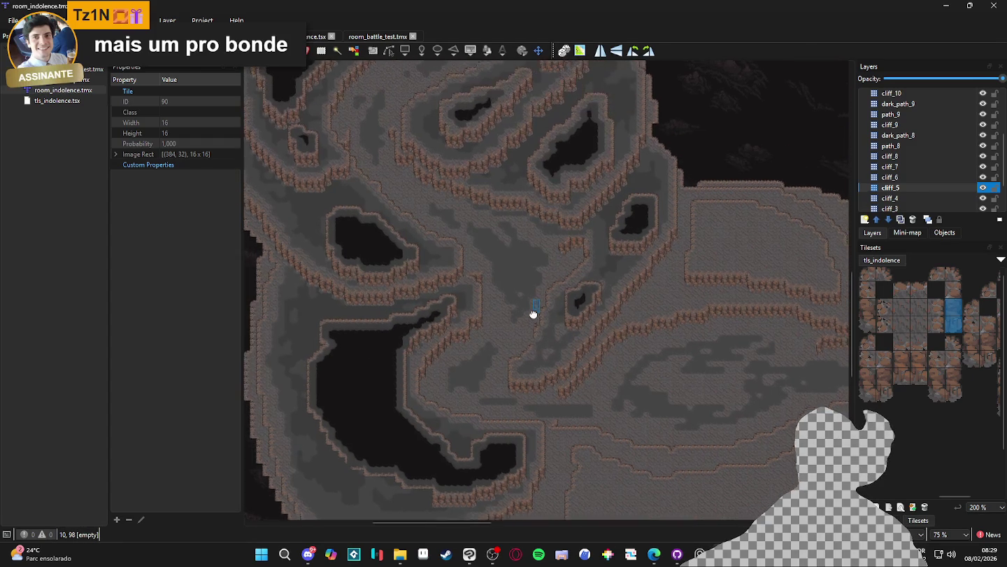
scroll(568, 307, up, 2)
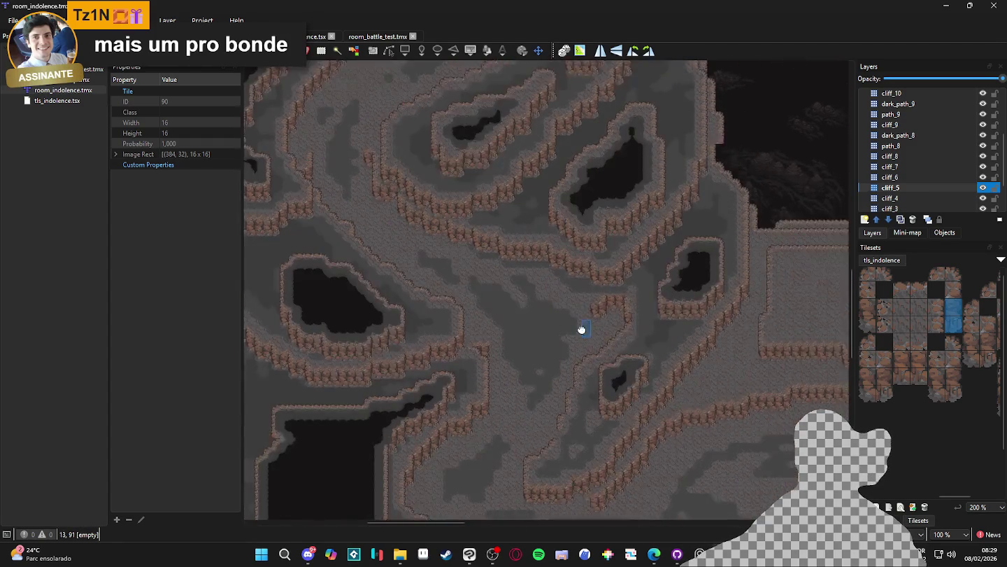
scroll(595, 289, up, 5)
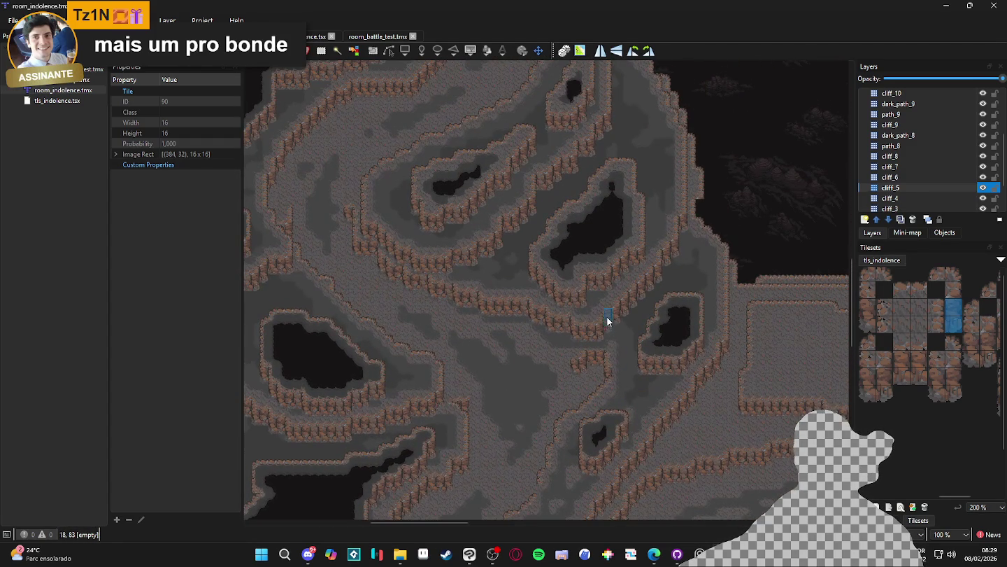
scroll(596, 336, down, 2)
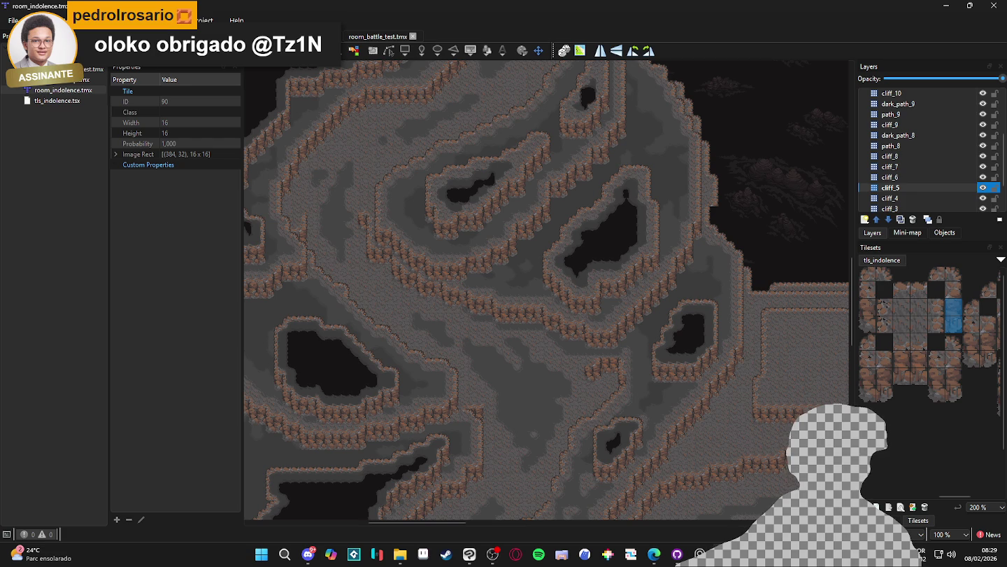
scroll(522, 341, down, 2)
scroll(533, 295, up, 1)
scroll(622, 320, up, 1)
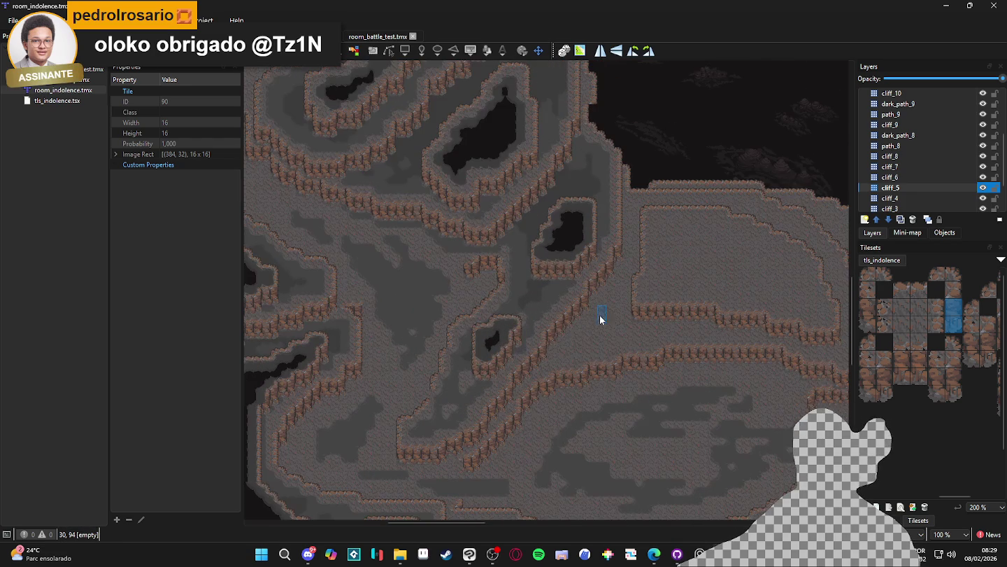
click(922, 167)
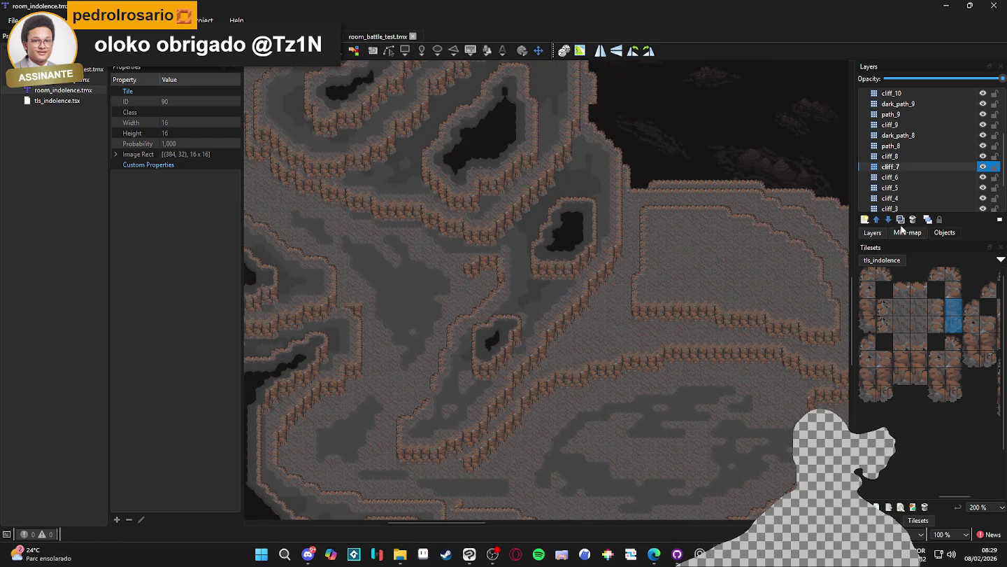
click(927, 146)
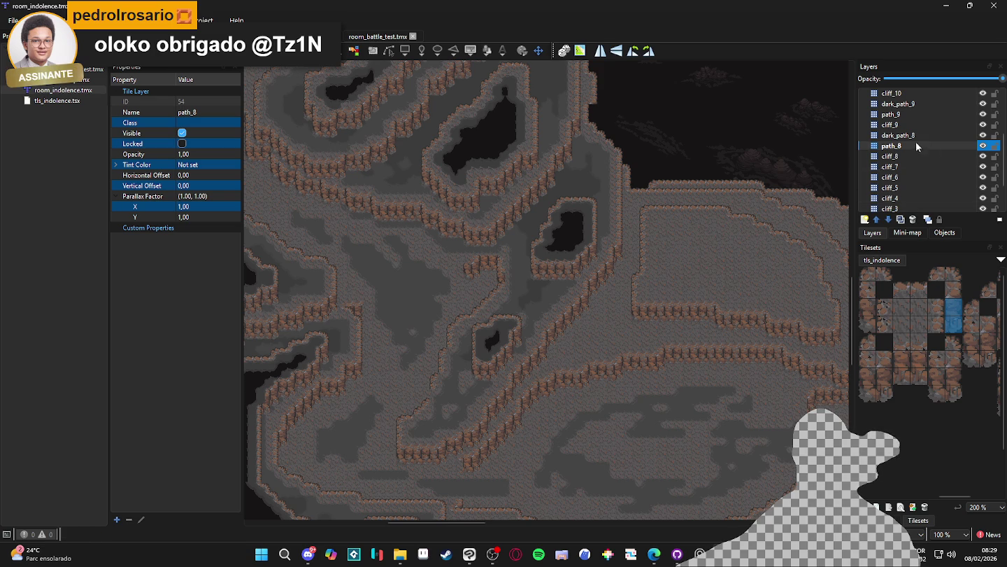
scroll(568, 315, down, 1)
click(984, 146)
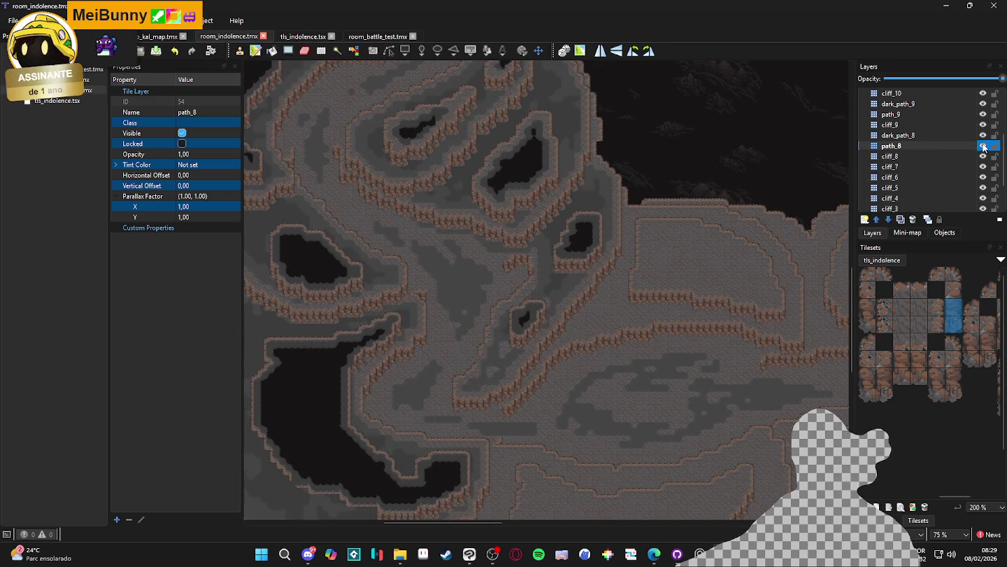
click(985, 146)
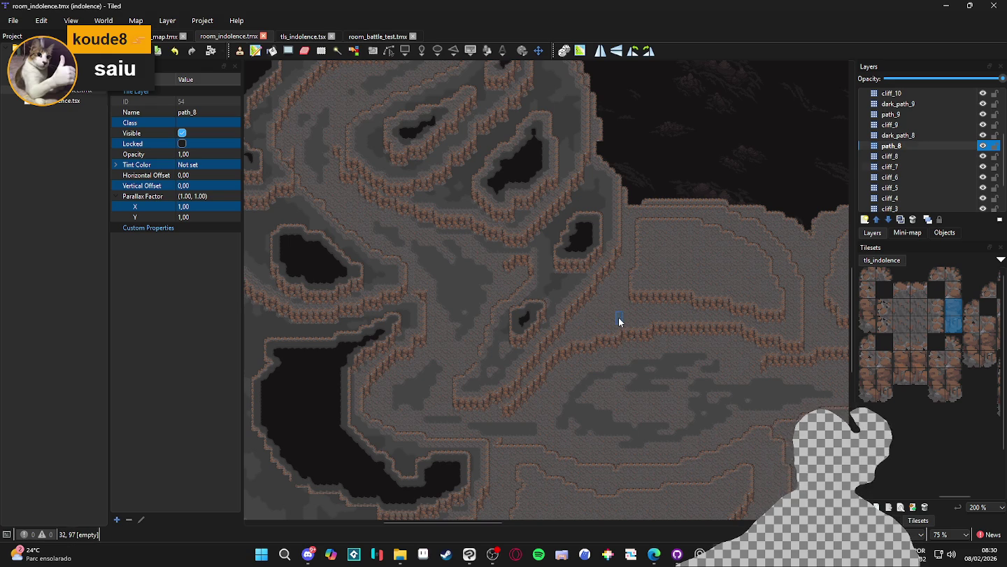
key(ctrl+Page_Down)
key(ctrl+Page_Down)
scroll(623, 314, up, 2)
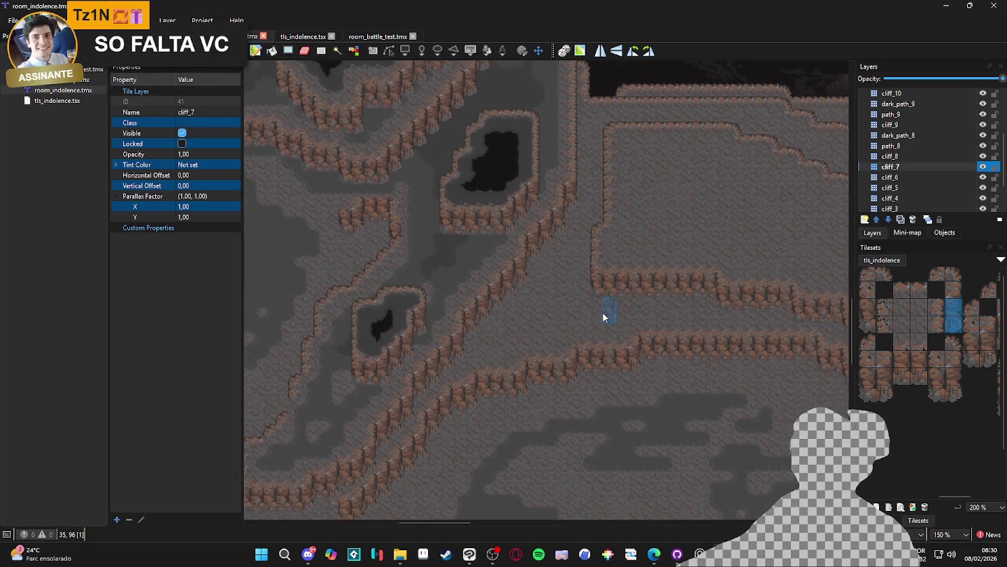
scroll(608, 309, up, 1)
scroll(607, 309, down, 1)
drag(608, 309, 556, 334)
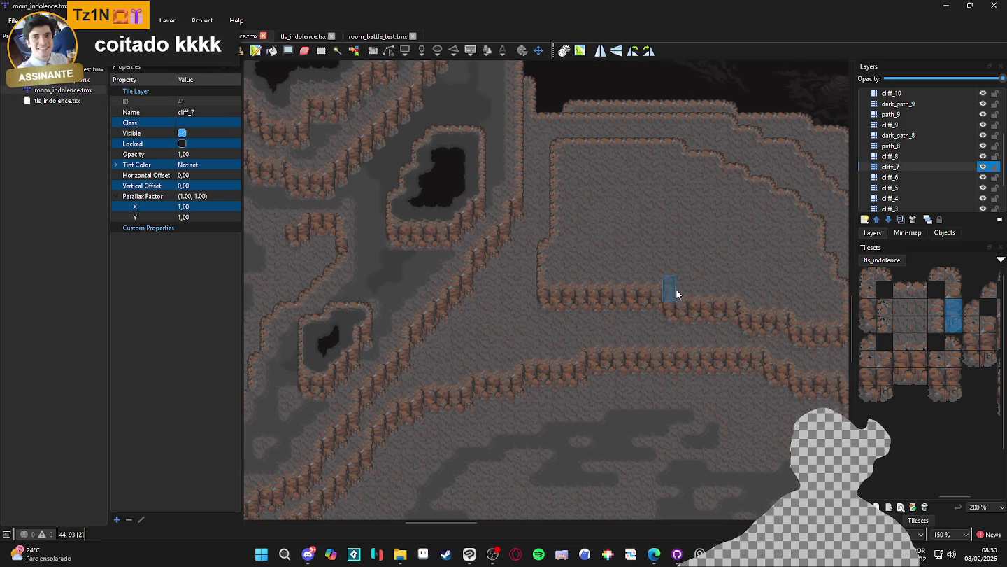
click(982, 168)
click(982, 168)
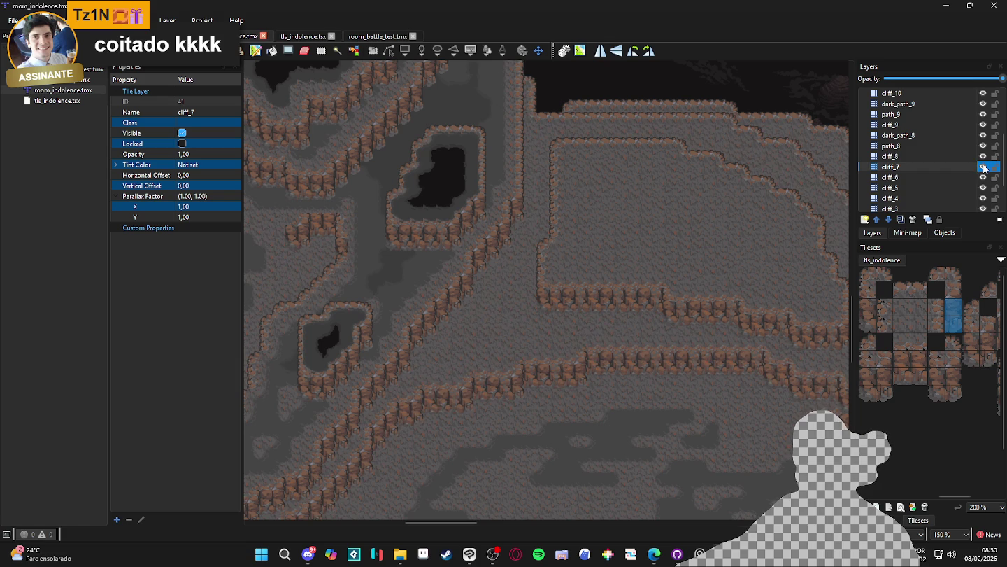
click(865, 220)
Step: Add a new tile layer named path_7 above cliff_7 and bring up the terrain sets
click(887, 230)
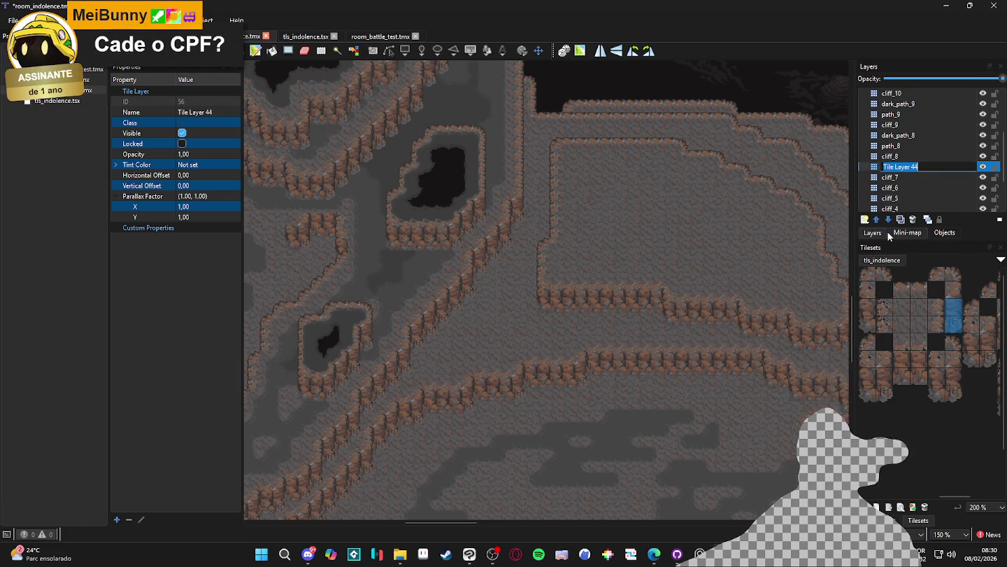
text(path_7)
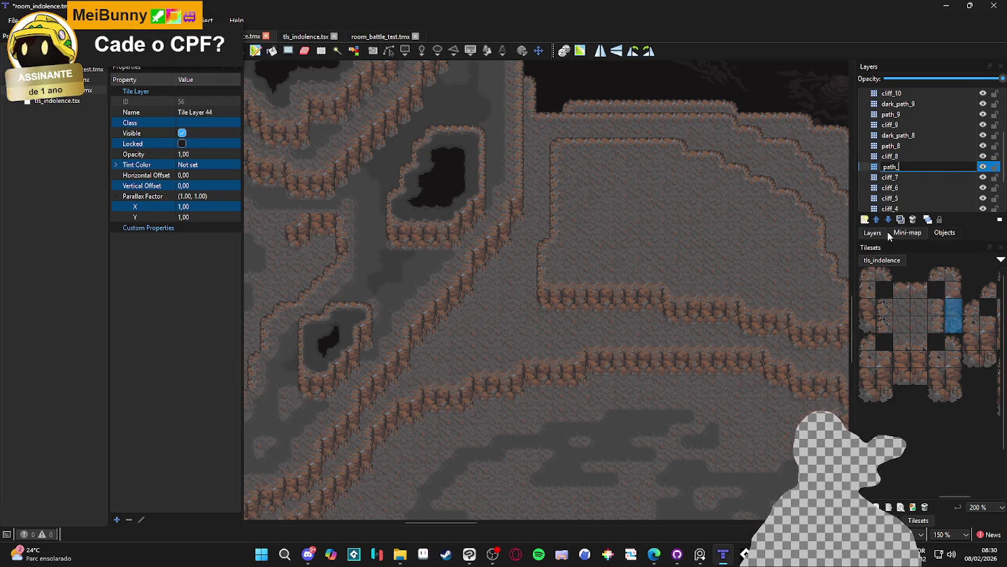
key(Return)
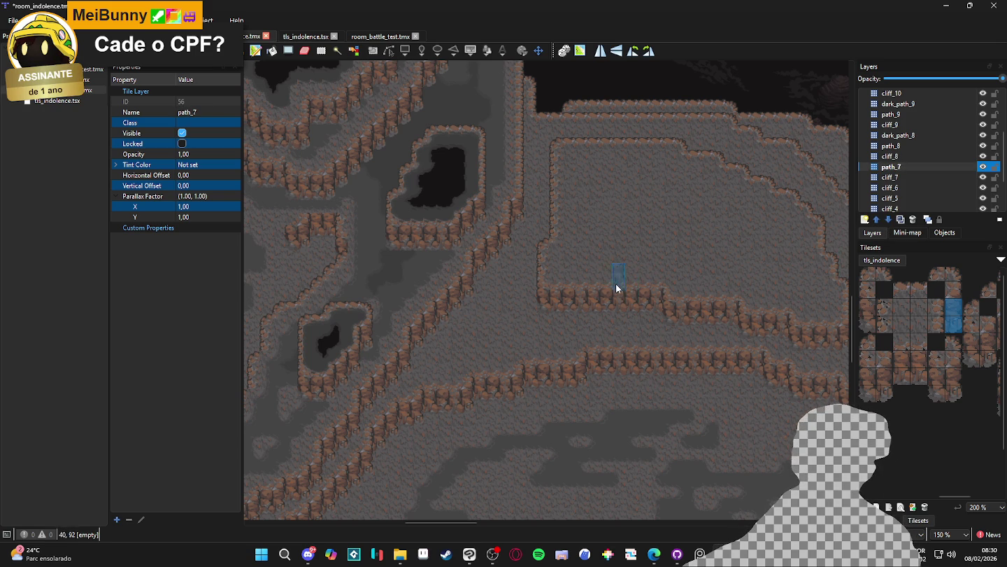
scroll(934, 345, right, 2)
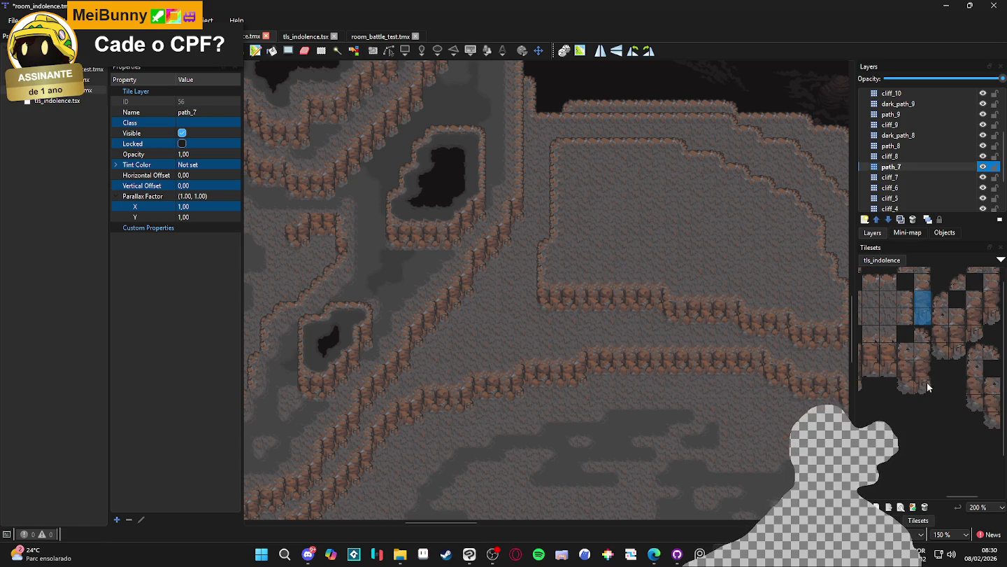
click(910, 522)
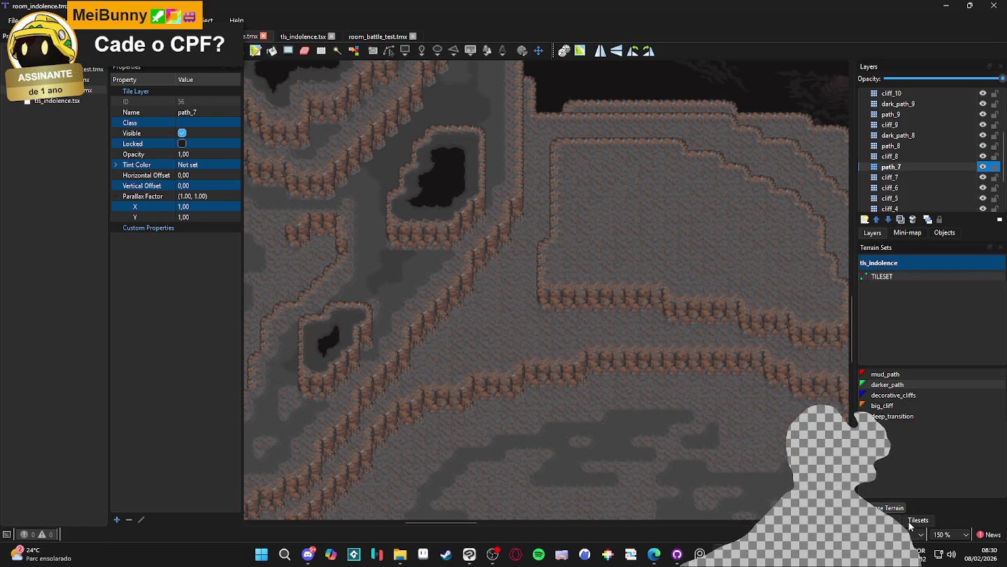
Step: Choose the mud_path terrain from the tls_indolence terrain sets
click(900, 417)
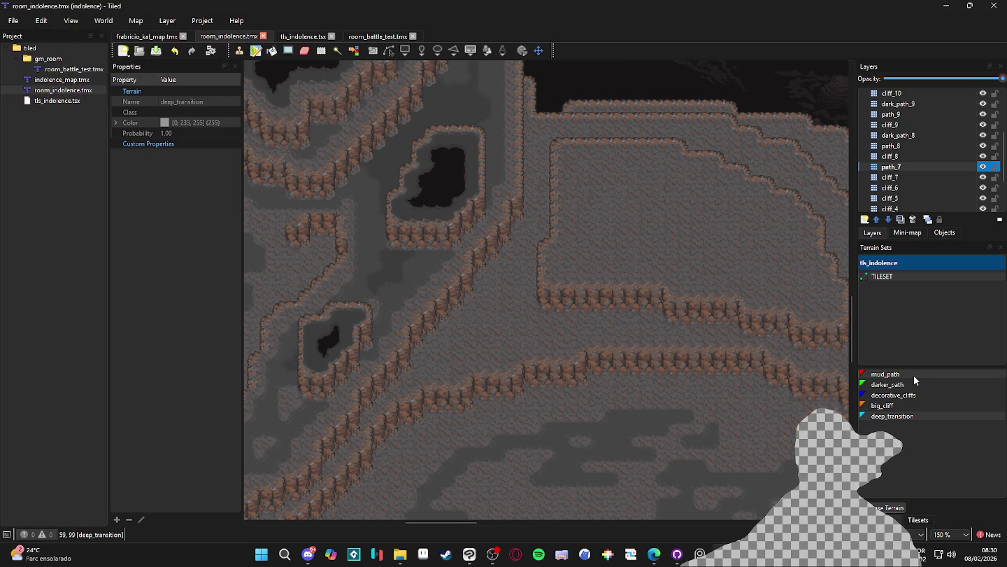
click(914, 374)
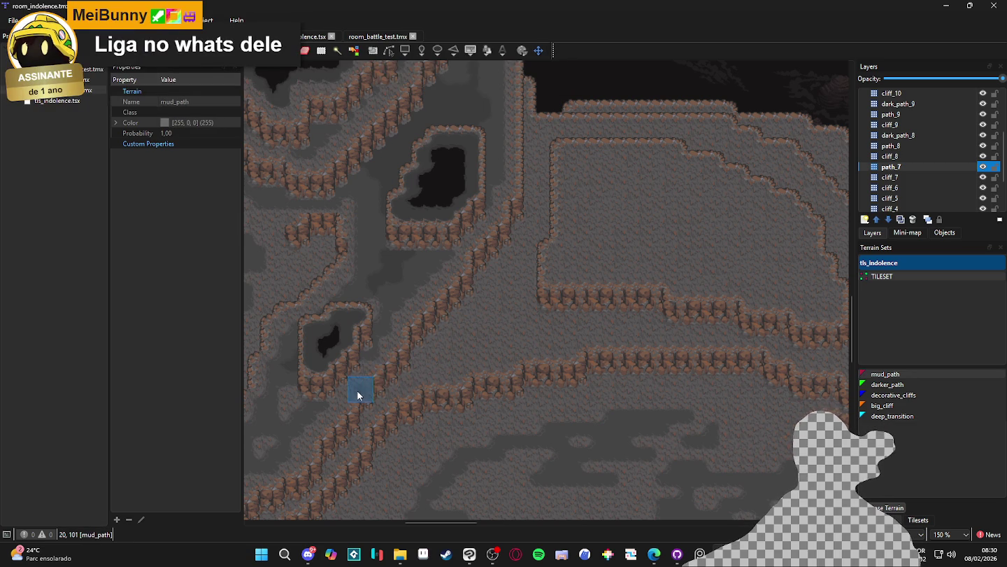
Step: Paint mud_path strips below the platform, along the row and up the corridor
scroll(357, 388, right, 1)
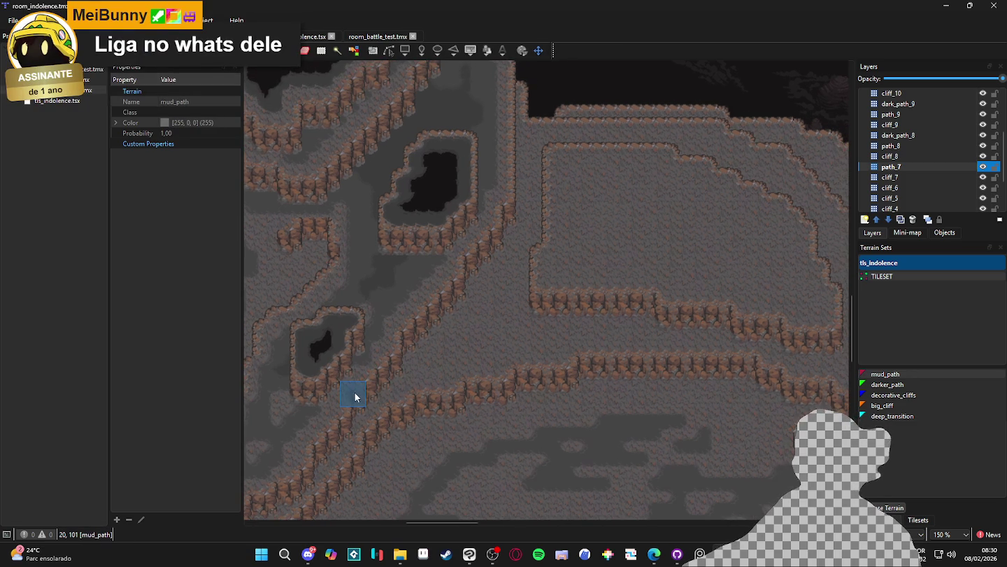
mouse_move(358, 394)
mouse_down()
mouse_move(533, 337)
mouse_move(686, 323)
mouse_up()
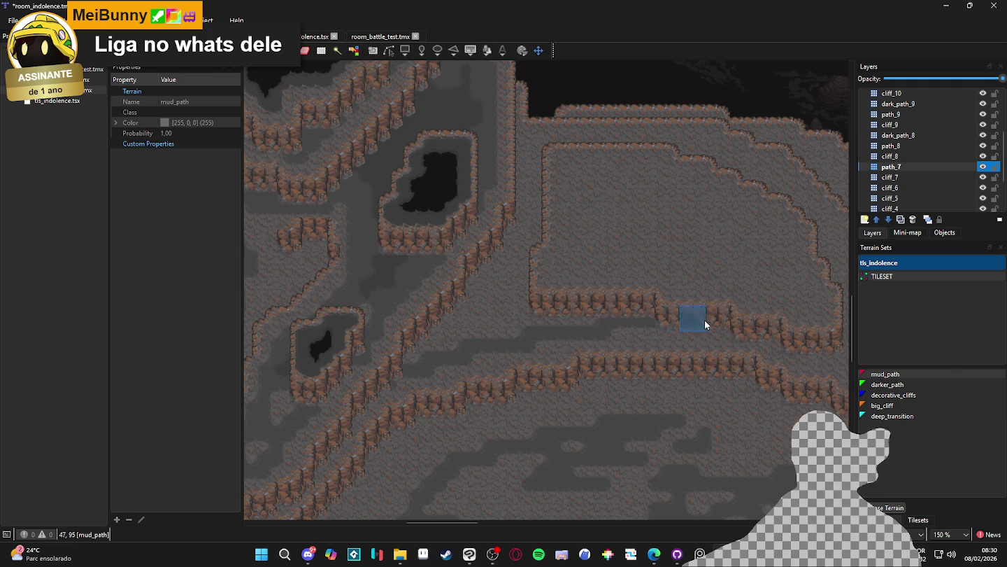
scroll(619, 327, right, 5)
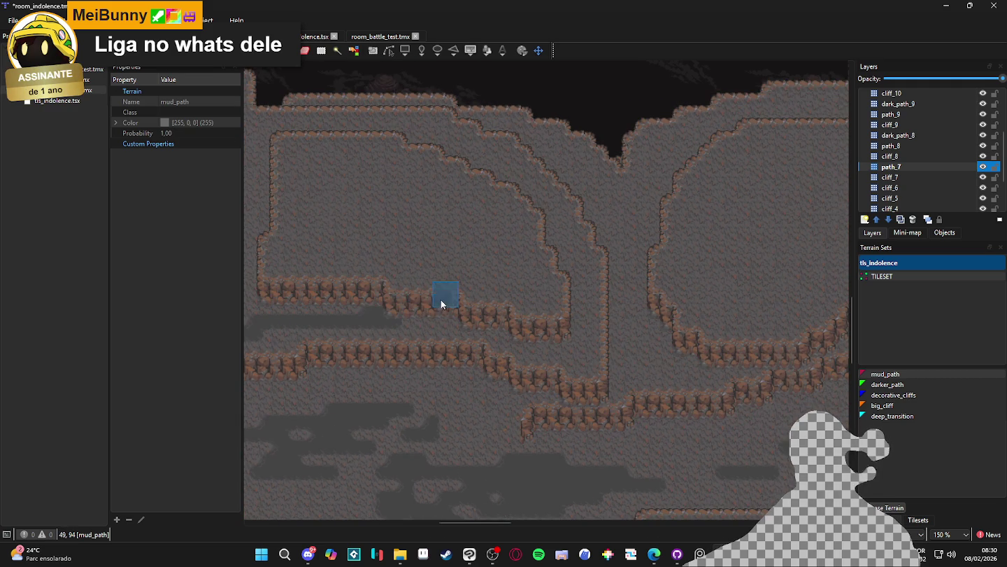
drag(403, 319, 514, 324)
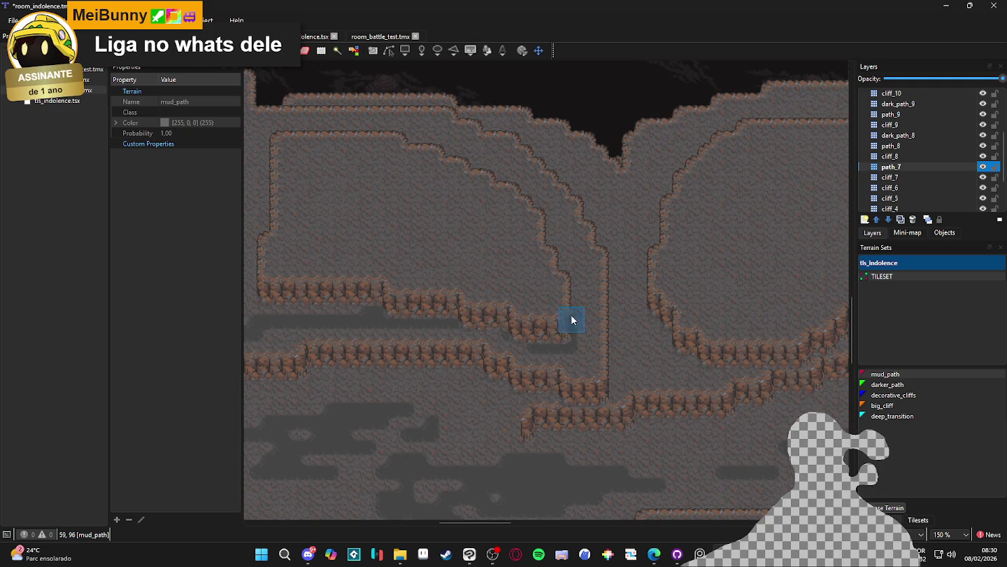
mouse_move(577, 343)
mouse_down()
mouse_move(568, 262)
mouse_move(511, 185)
mouse_move(620, 281)
mouse_move(549, 225)
mouse_move(621, 277)
mouse_move(747, 297)
mouse_up()
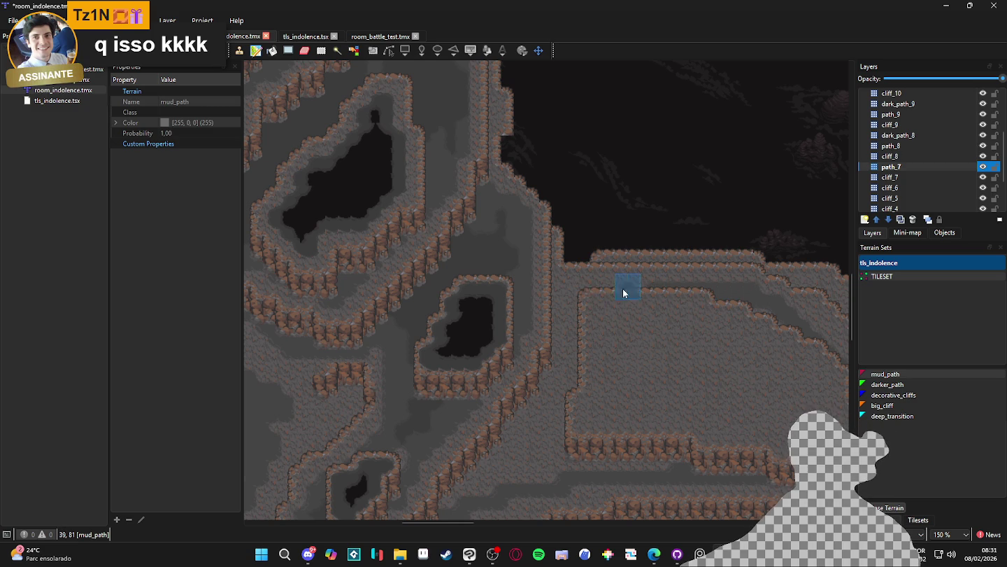
Step: Paint dark mud path up along an upper platform's cliff edge
drag(582, 320, 521, 252)
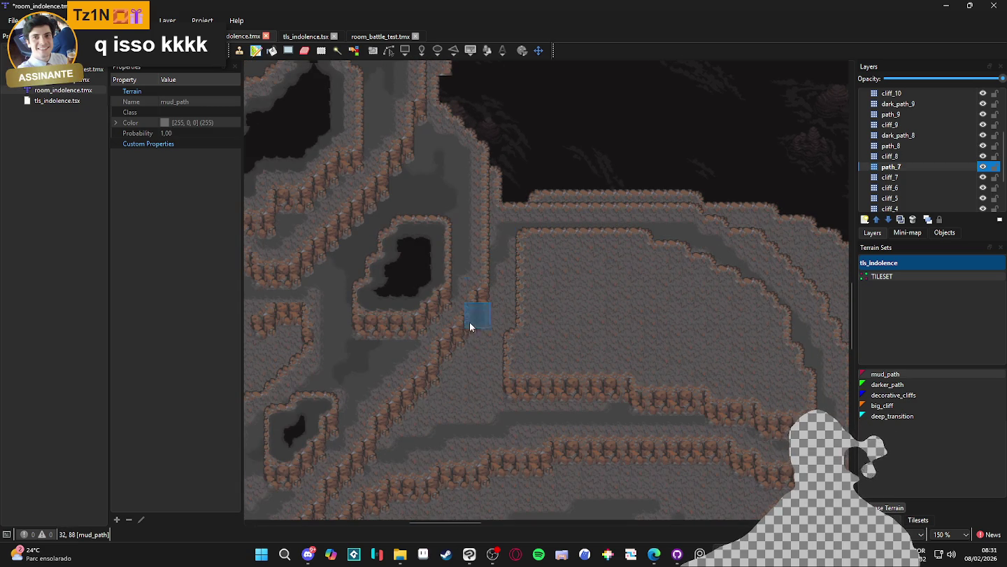
drag(388, 442, 487, 411)
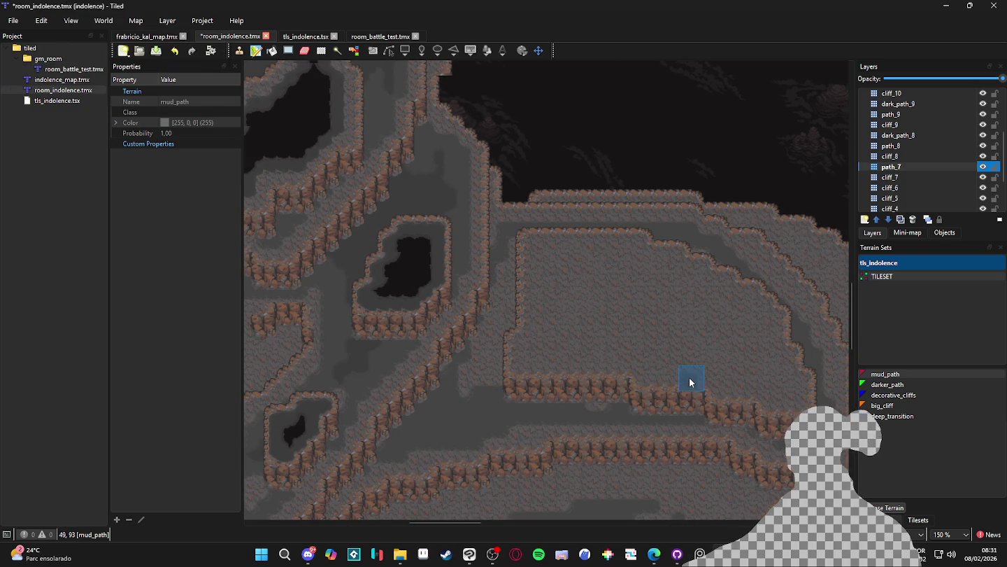
mouse_move(482, 393)
mouse_down()
mouse_move(580, 333)
mouse_move(461, 330)
mouse_up()
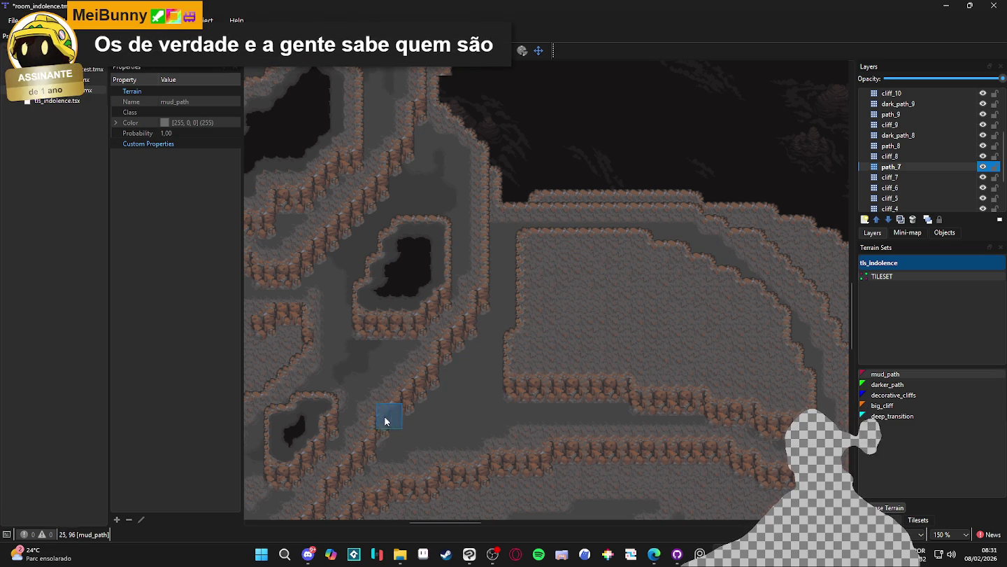
drag(426, 405, 290, 349)
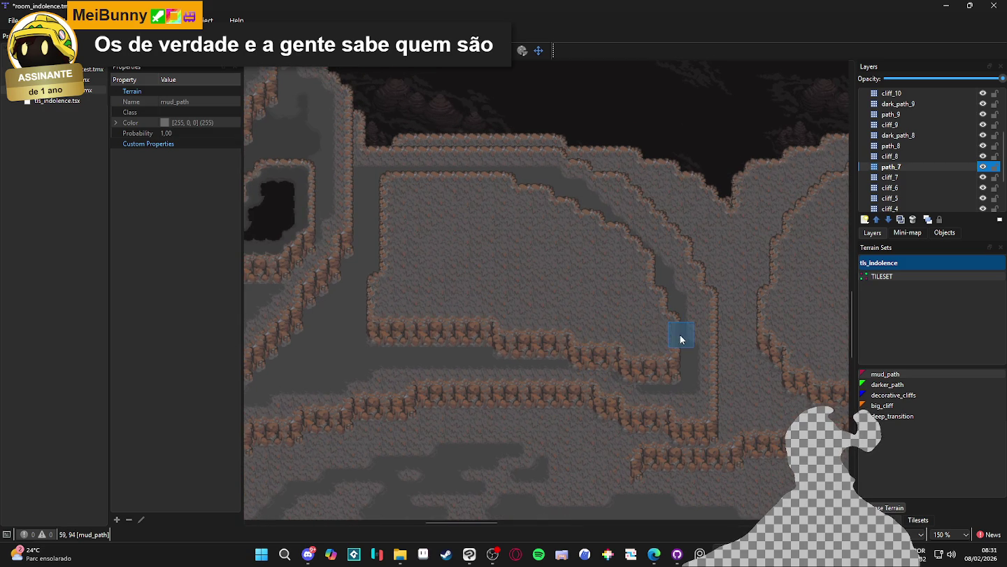
scroll(402, 328, down, 2)
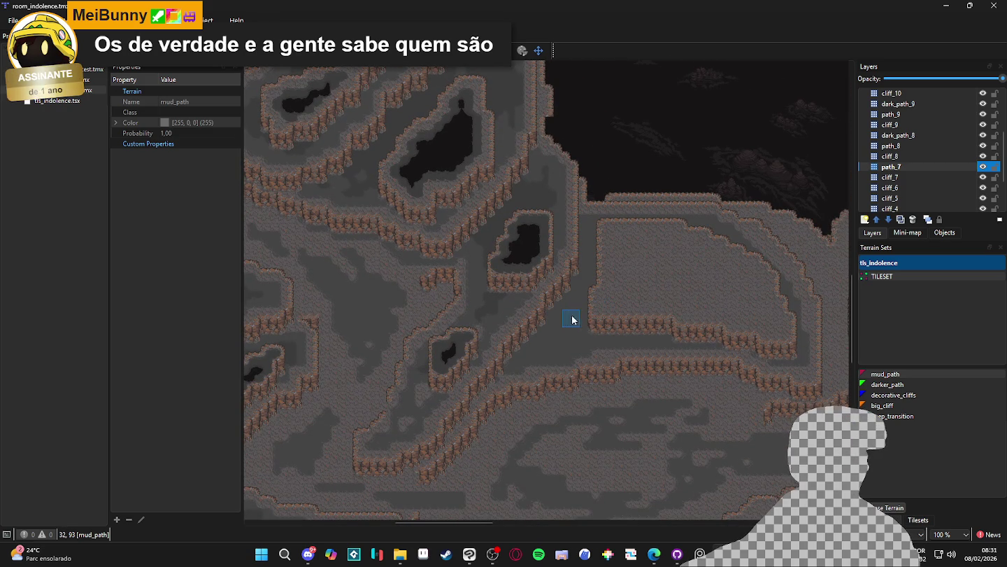
scroll(537, 344, up, 2)
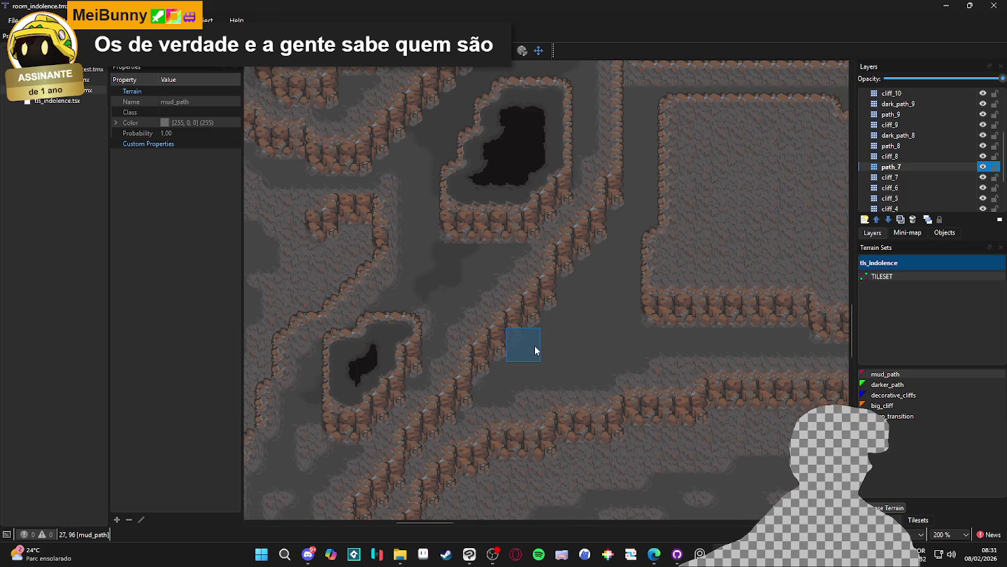
mouse_move(549, 337)
mouse_down()
mouse_move(600, 332)
mouse_move(651, 419)
mouse_up()
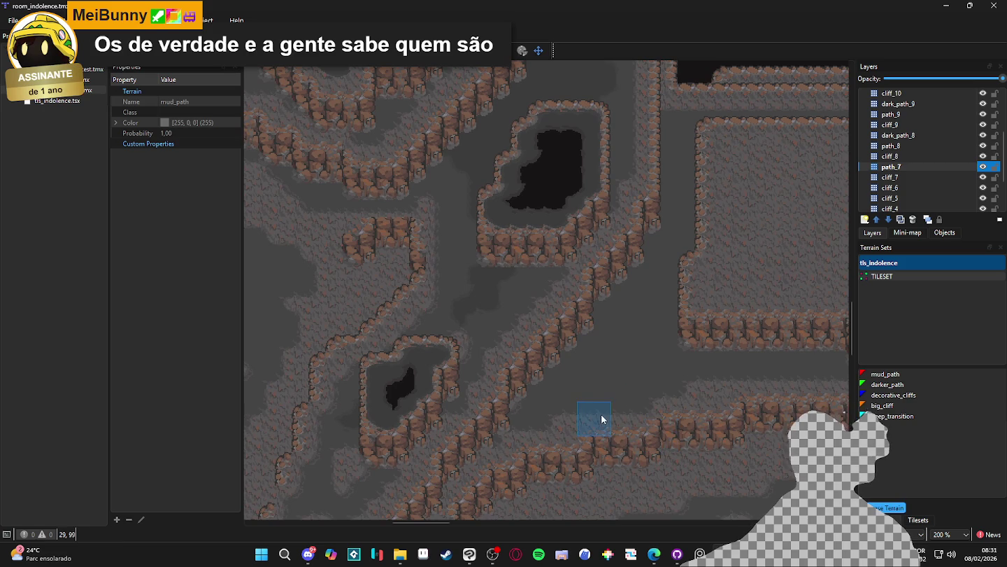
Step: Paint a rounded mud path edge tile, toggling Erase Terrain and back to mud_path
click(606, 354)
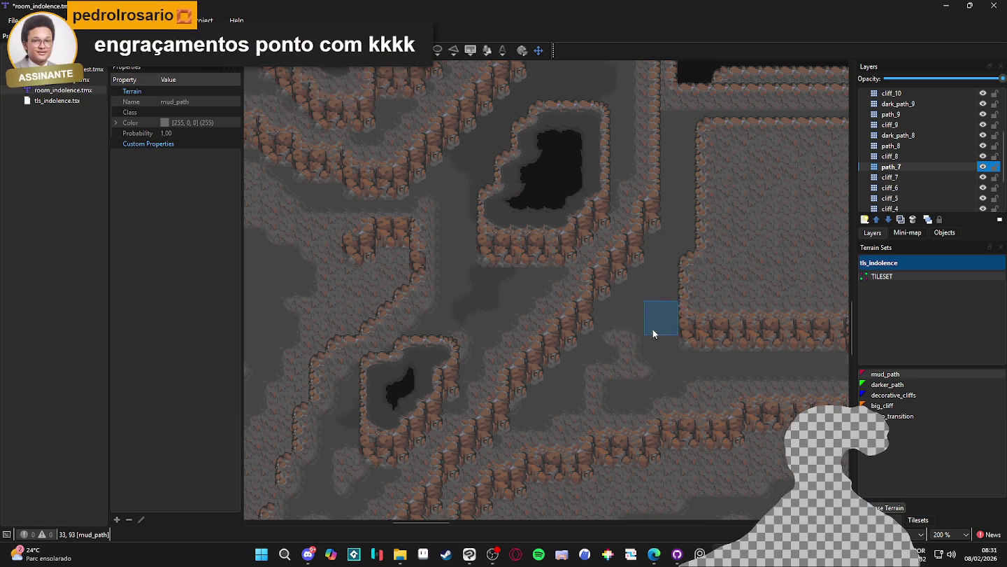
right_click(587, 400)
right_click(657, 375)
ctrl+scroll(638, 296, down, 2)
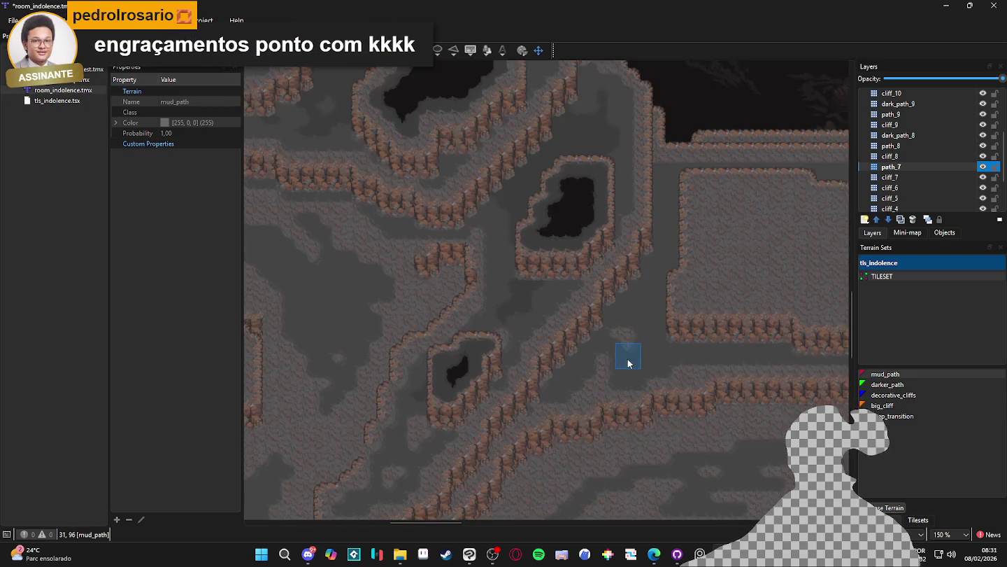
scroll(550, 257, down, 2)
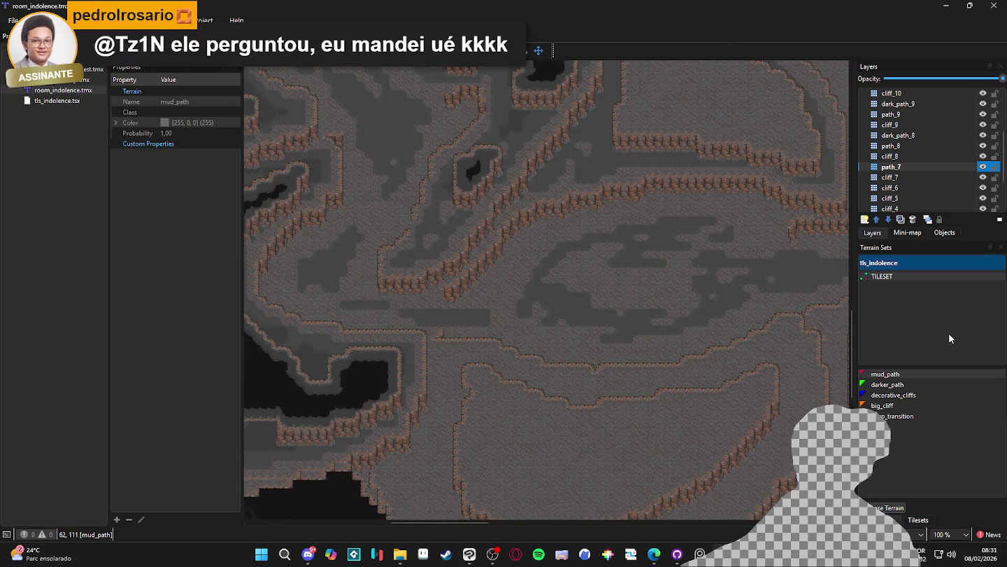
double_click(984, 167)
double_click(984, 167)
double_click(983, 167)
click(984, 167)
click(984, 167)
double_click(984, 167)
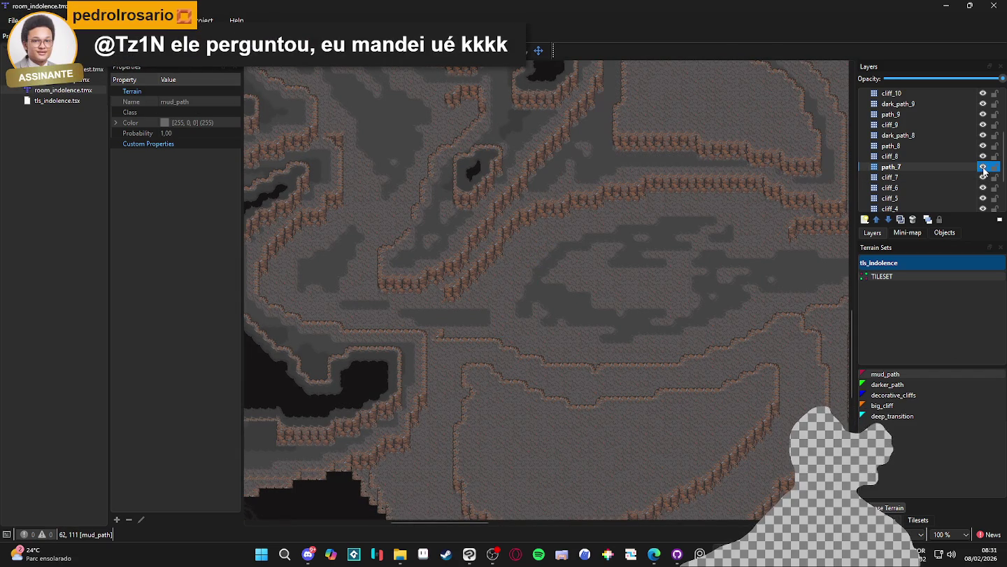
key(Down)
click(918, 165)
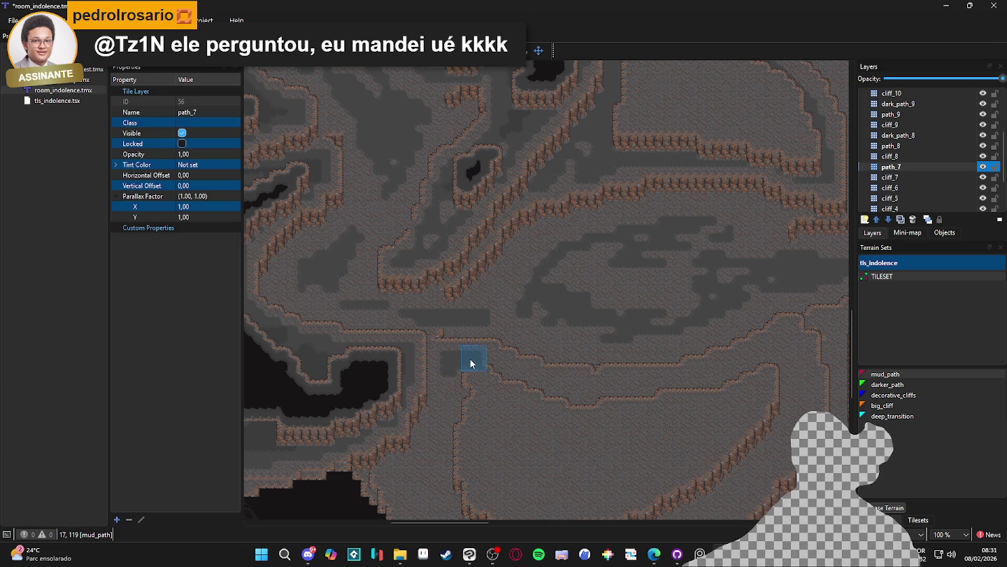
mouse_move(539, 391)
mouse_down()
mouse_move(632, 402)
mouse_move(551, 387)
mouse_move(705, 384)
mouse_move(784, 355)
mouse_up()
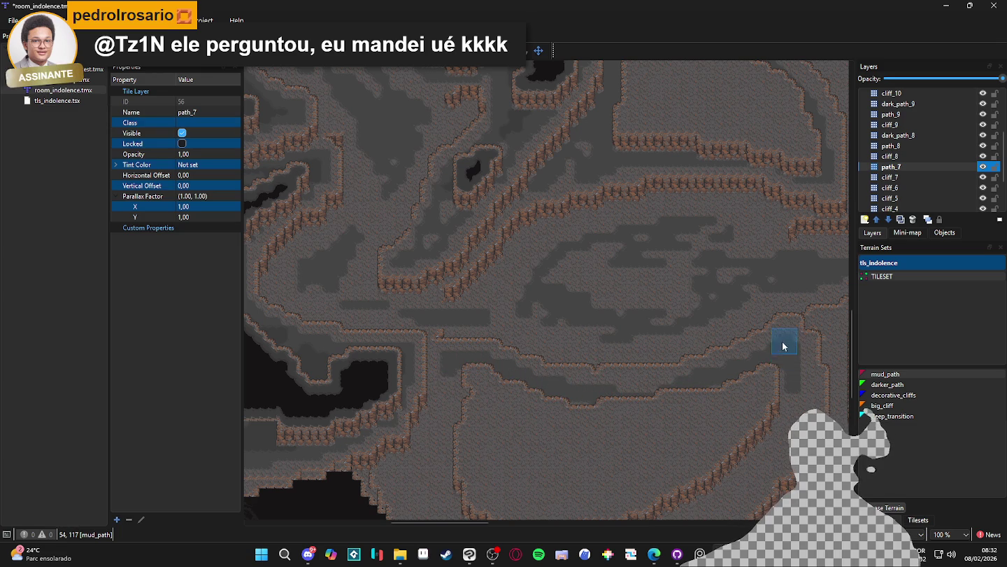
Step: Pan and scroll across the map to survey the lower cliff edges and ledges
scroll(735, 322, down, 3)
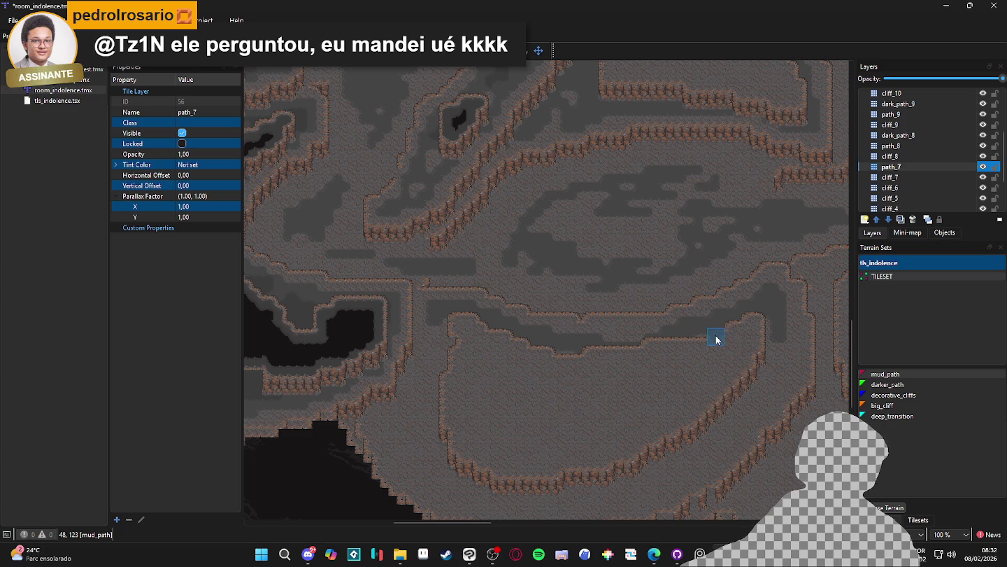
mouse_move(715, 339)
mouse_down()
mouse_move(750, 294)
mouse_move(805, 312)
mouse_move(752, 393)
mouse_move(690, 445)
mouse_move(567, 466)
mouse_move(441, 430)
mouse_move(405, 357)
mouse_move(455, 350)
mouse_move(428, 367)
mouse_move(451, 418)
mouse_move(656, 438)
mouse_move(620, 452)
mouse_move(745, 375)
mouse_move(791, 318)
mouse_move(784, 291)
mouse_move(615, 330)
mouse_up()
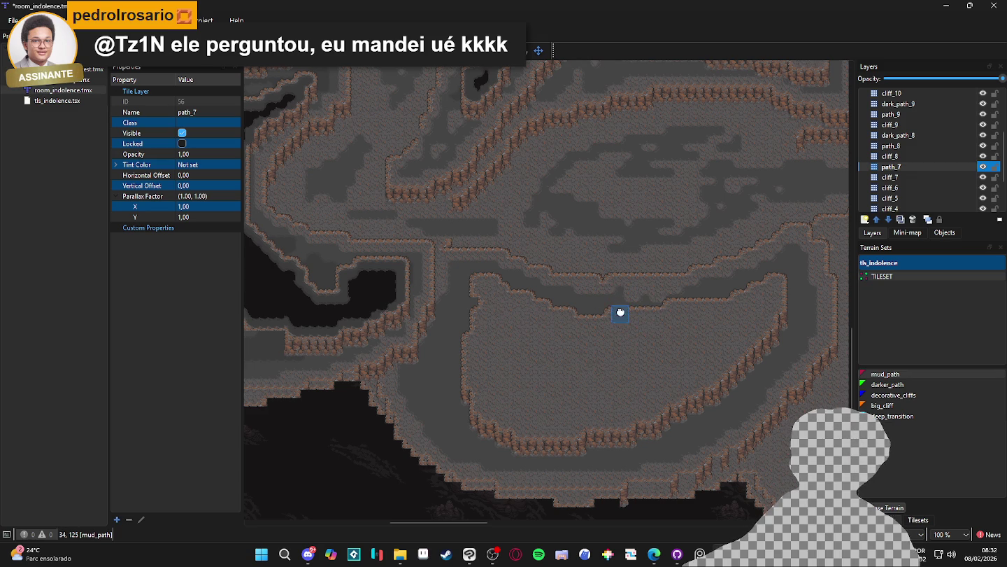
scroll(621, 311, up, 2)
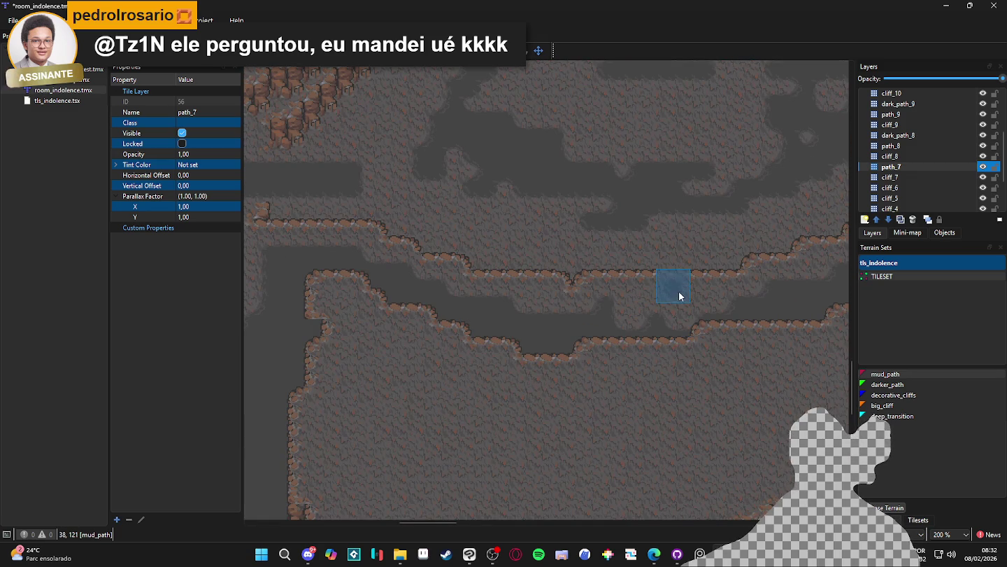
drag(385, 312, 701, 376)
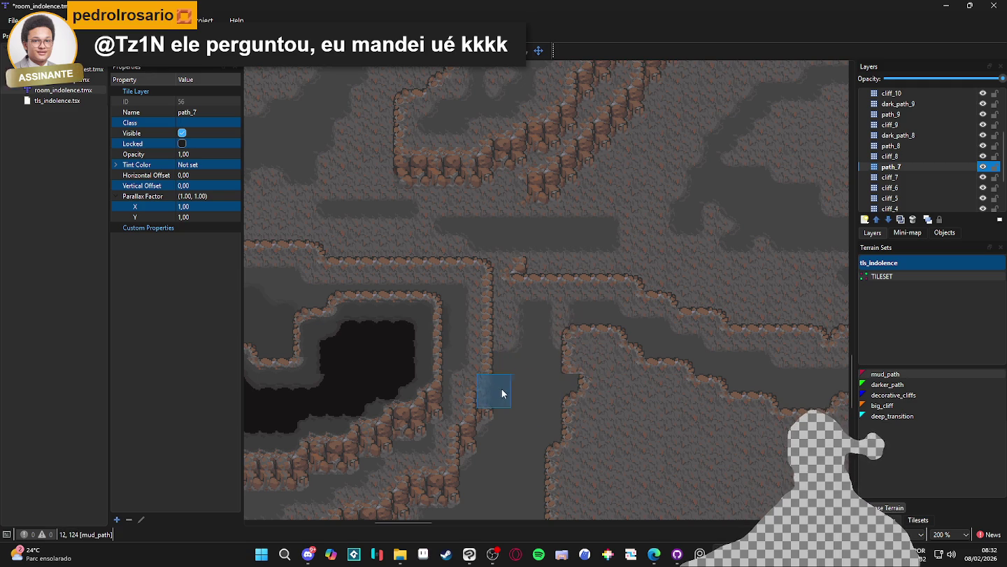
scroll(461, 427, down, 2)
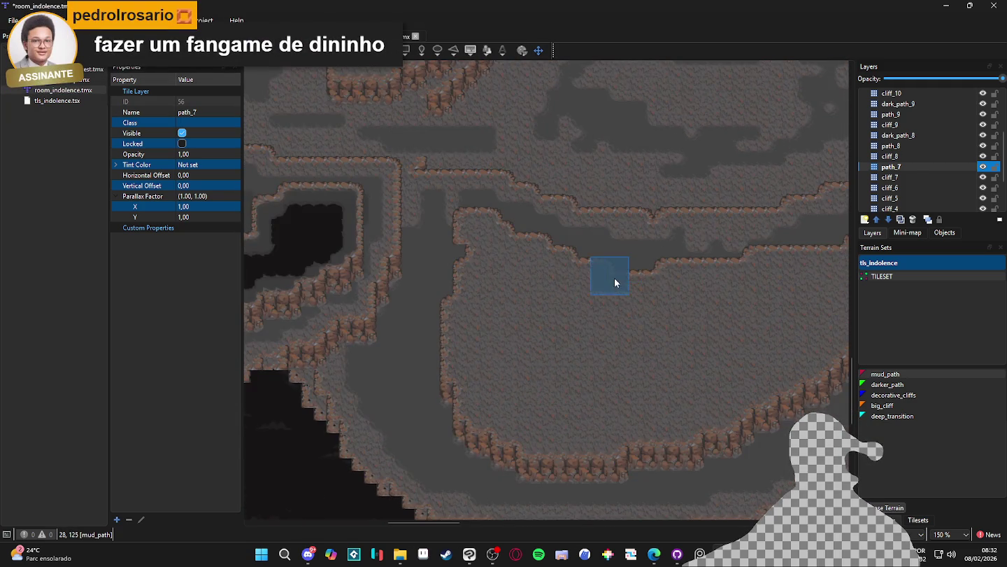
scroll(616, 273, down, 2)
scroll(709, 324, up, 2)
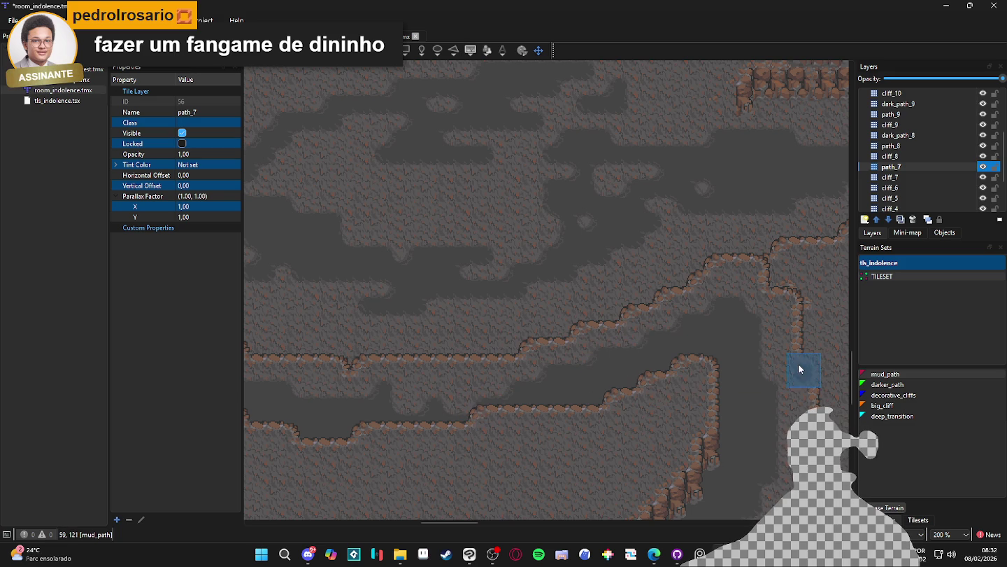
scroll(778, 441, down, 3)
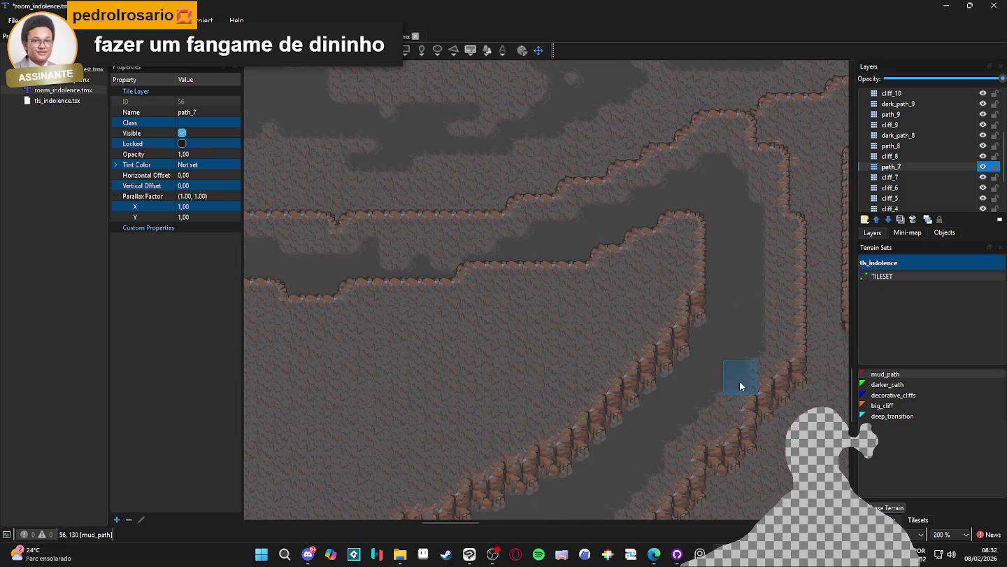
scroll(709, 407, down, 1)
scroll(708, 408, left, 1)
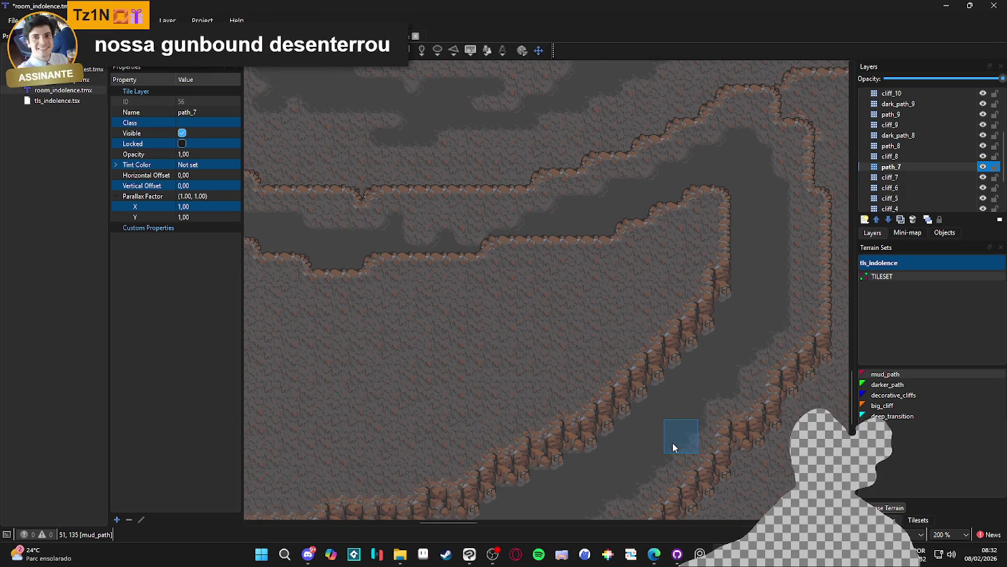
scroll(677, 440, down, 5)
scroll(730, 337, left, 4)
scroll(613, 483, up, 5)
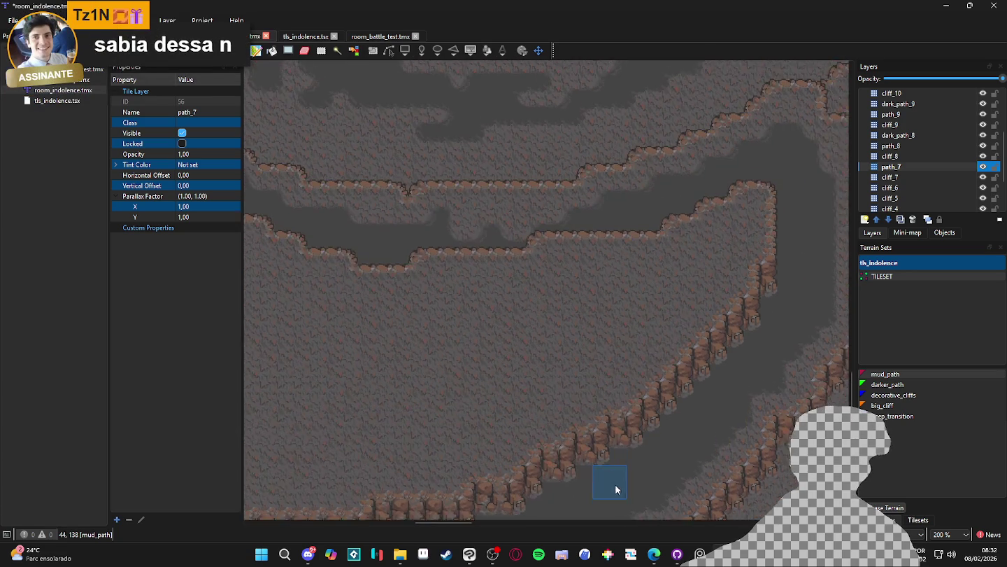
scroll(668, 438, right, 4)
scroll(629, 370, up, 3)
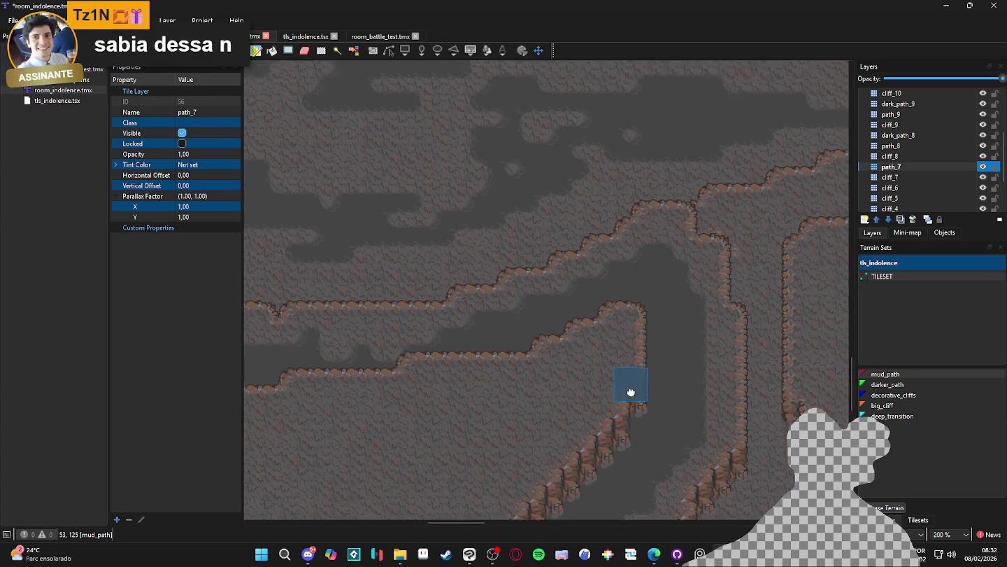
Step: Repaint the rocky column as mud path and extend it rightward between the ledges
drag(714, 378, 711, 477)
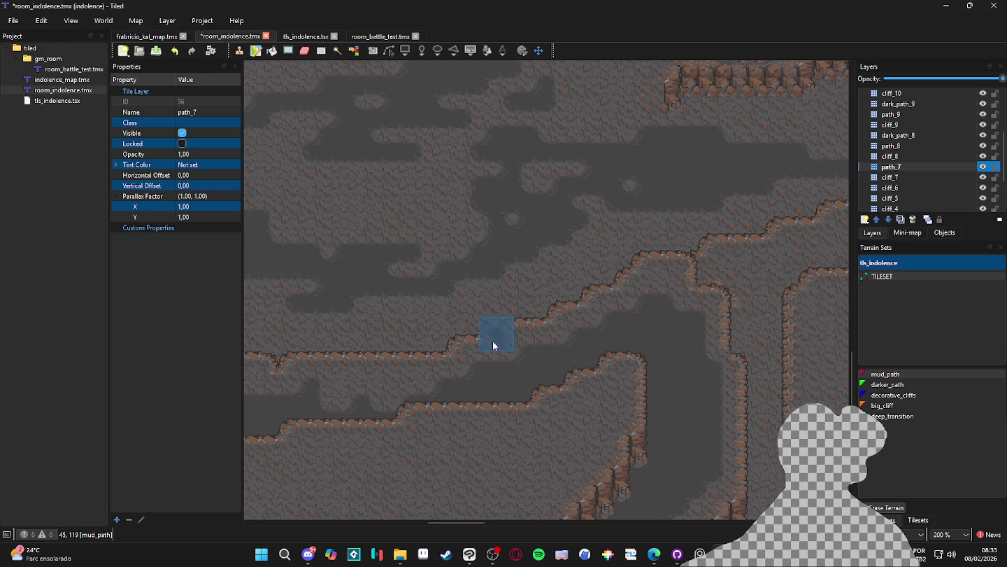
scroll(434, 383, left, 5)
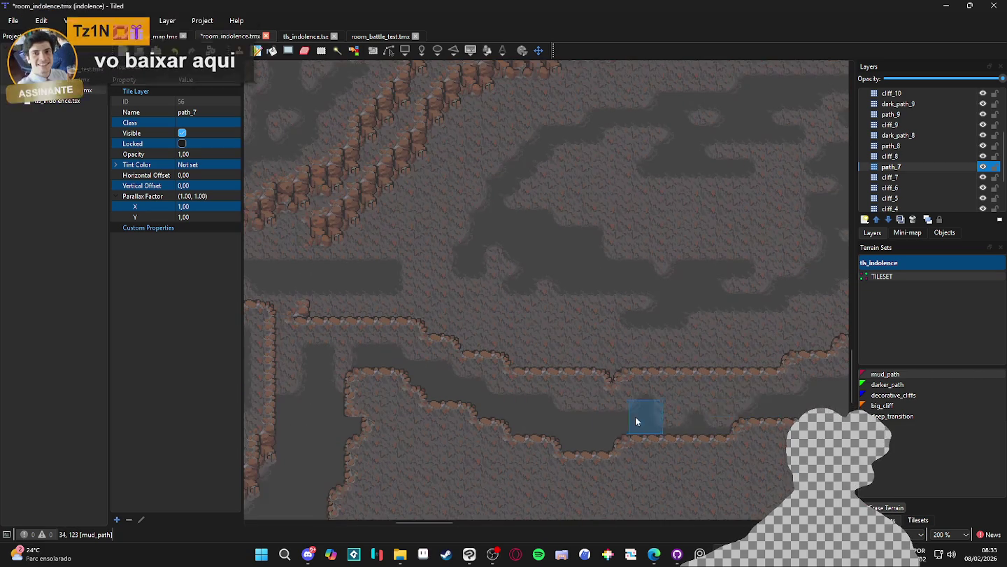
shift+click(531, 406)
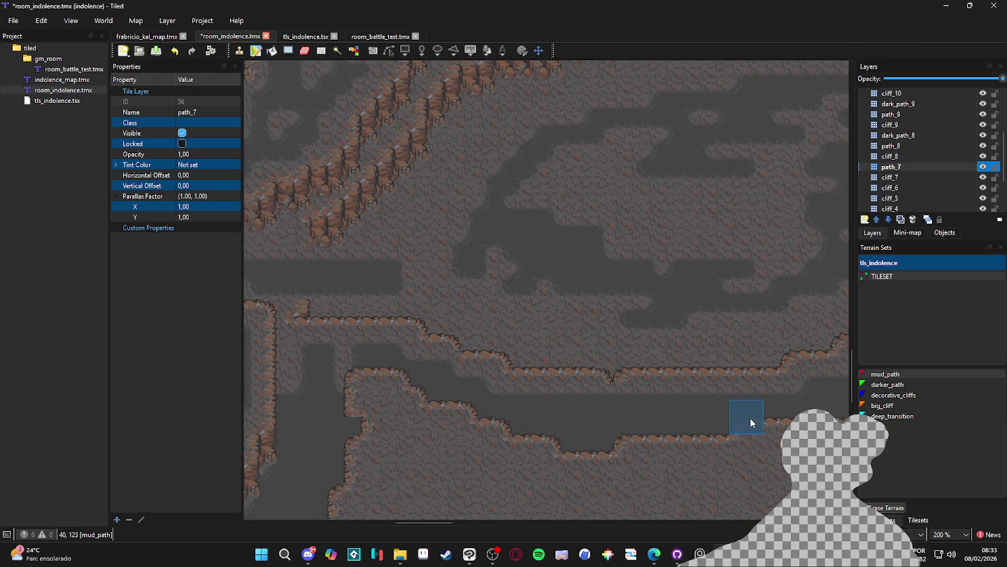
ctrl+scroll(706, 417, down, 2)
Step: Save room_indolence.tmx and scroll across the map to review the mud path edits
key(ctrl+s)
scroll(607, 419, right, 2)
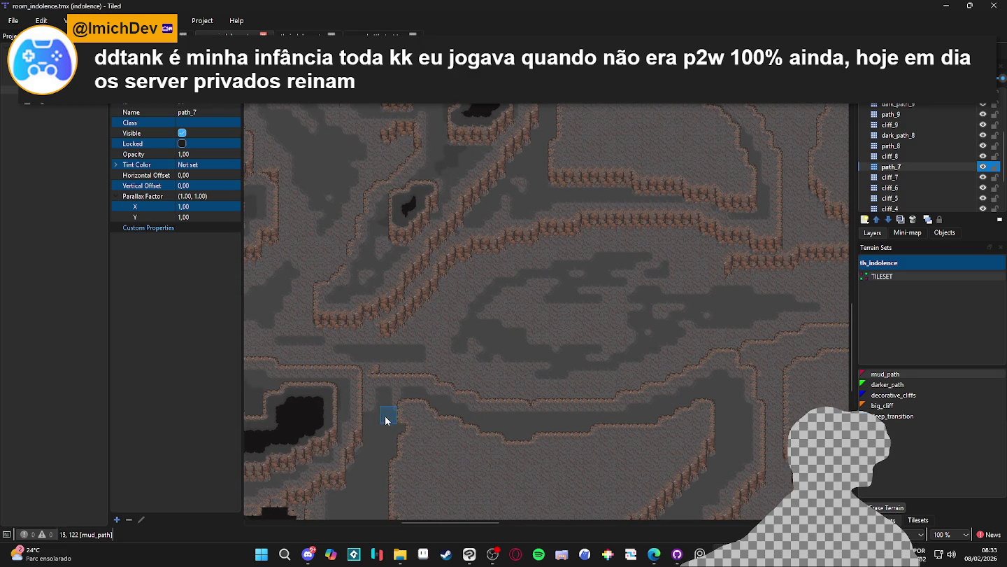
scroll(607, 367, right, 2)
scroll(546, 389, right, 2)
scroll(475, 333, right, 2)
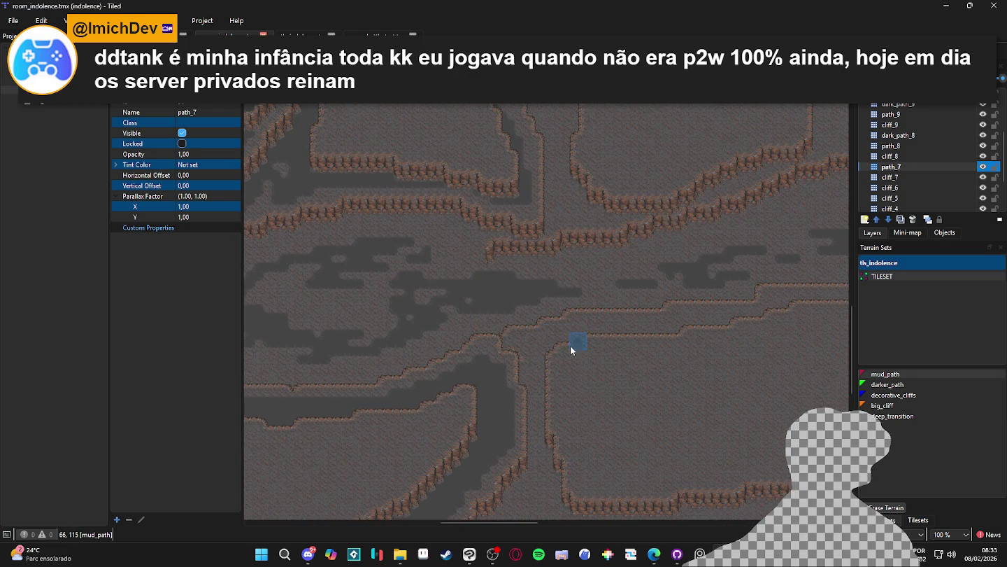
scroll(734, 287, left, 5)
scroll(740, 283, left, 3)
scroll(741, 283, right, 3)
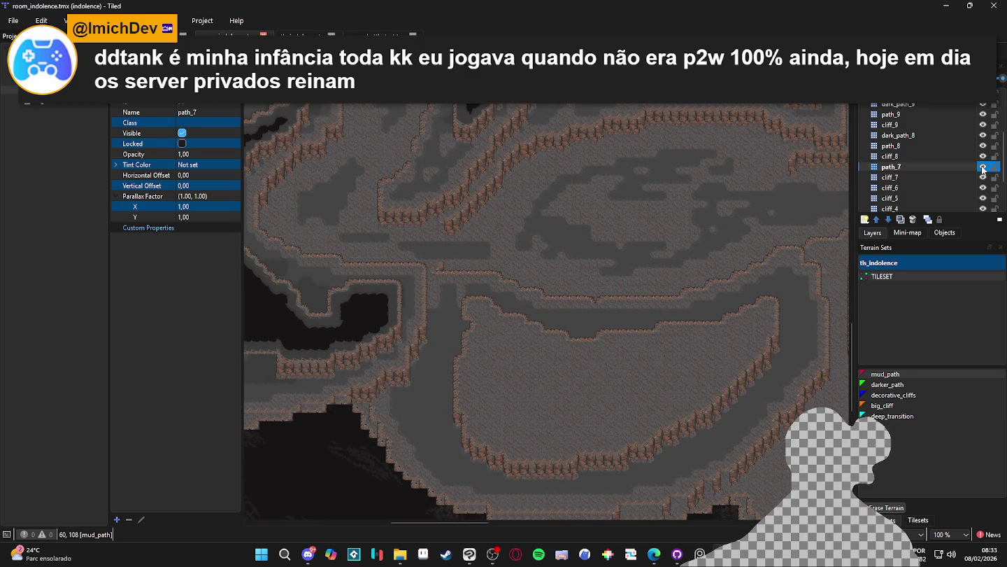
click(968, 156)
Step: Check cliff_8, make path_8 active and paint a mud path patch beside the cliff
double_click(985, 156)
double_click(985, 158)
click(965, 145)
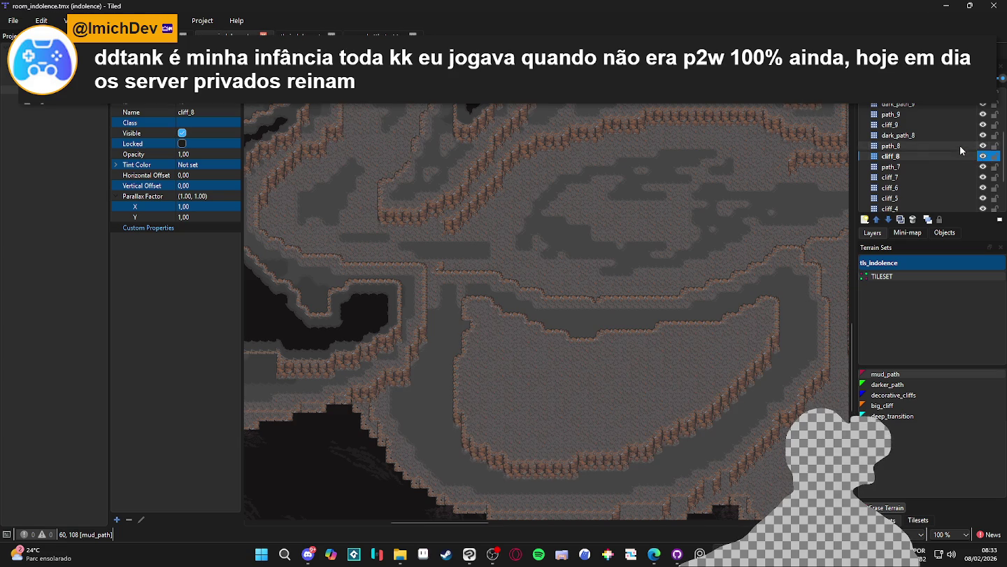
scroll(488, 324, up, 2)
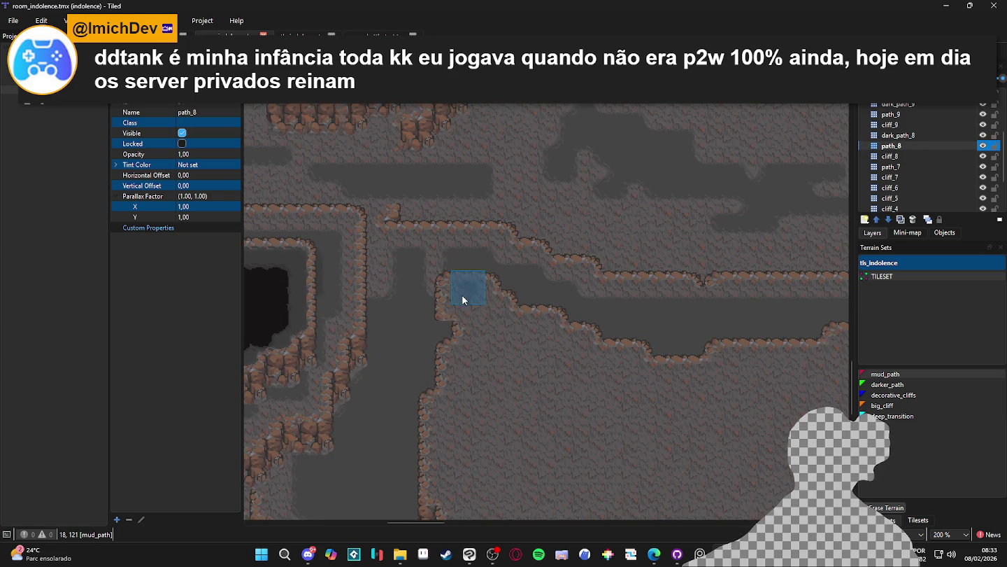
click(480, 350)
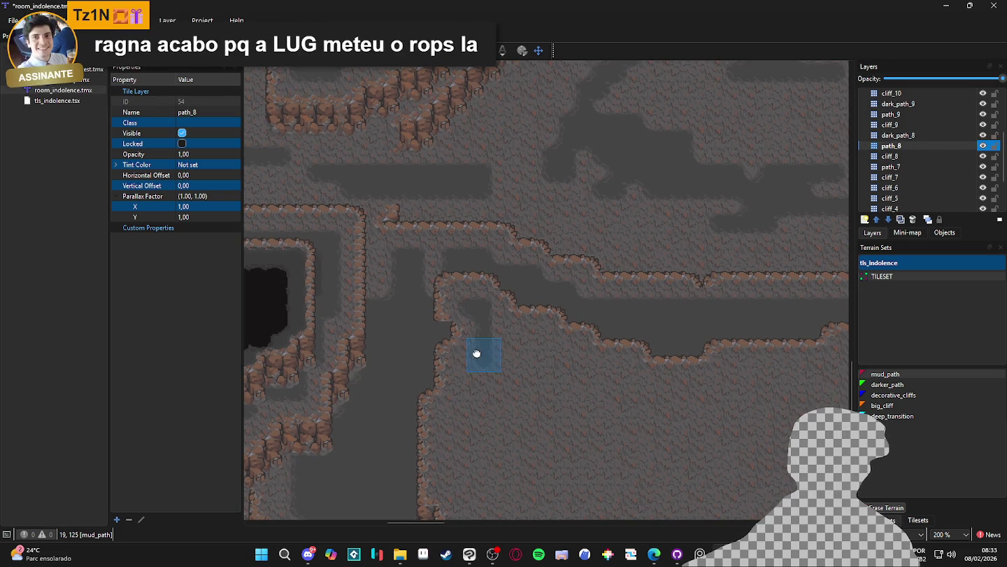
Step: Extend the dark mud path strip down the cliff side to its bottom
drag(476, 353, 488, 327)
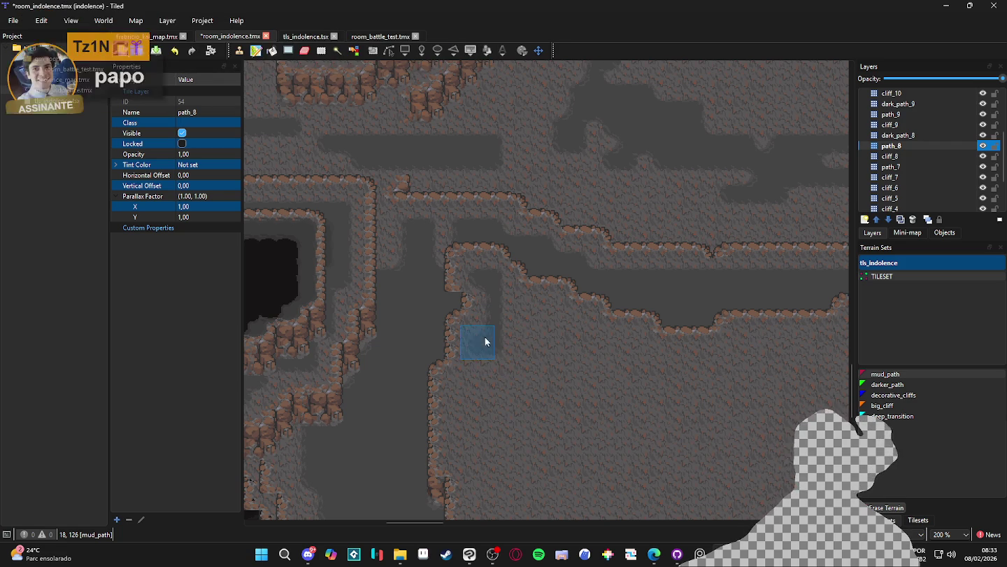
click(475, 330)
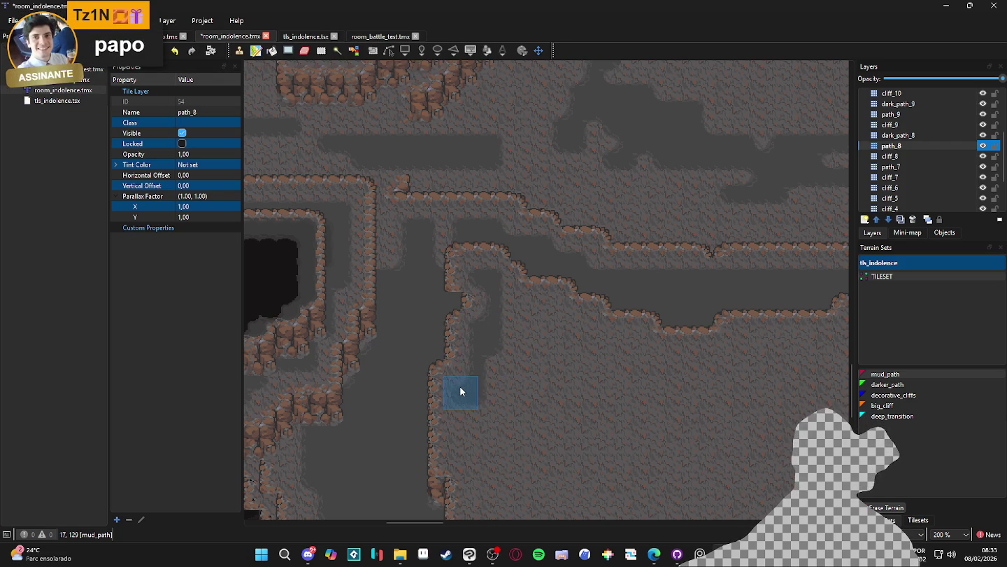
click(463, 405)
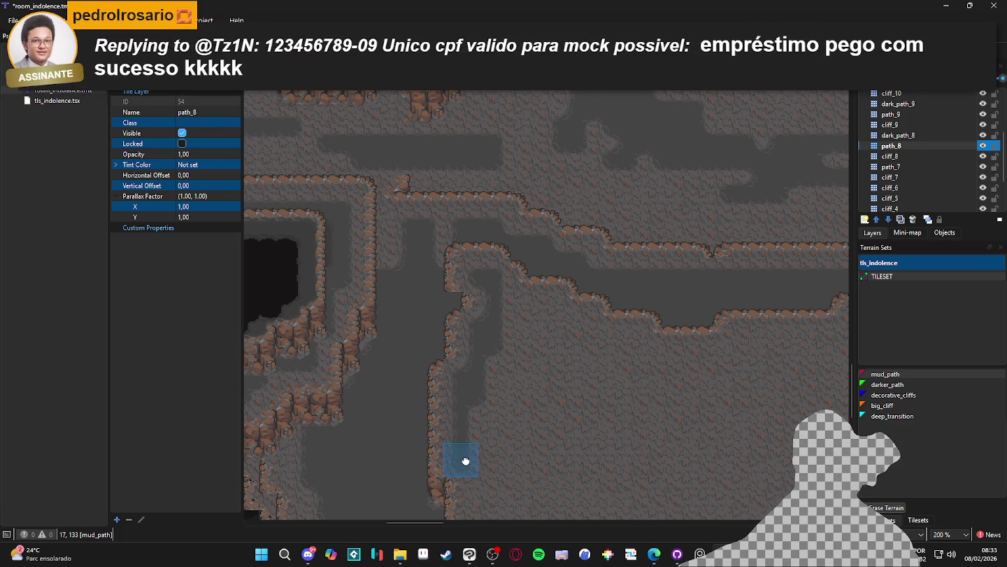
scroll(464, 450, down, 3)
click(455, 337)
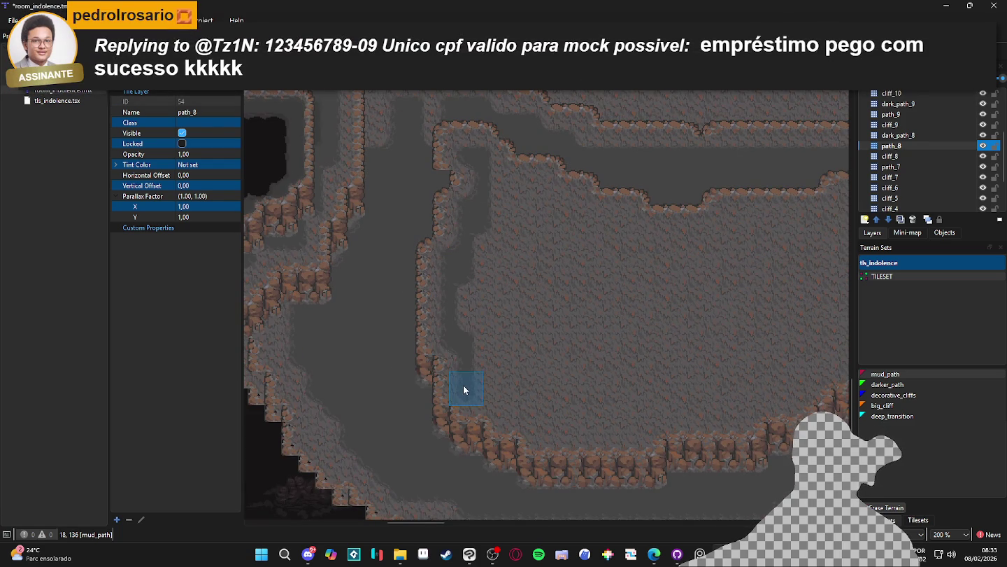
Step: Paint dark path along the cliff's bottom edge and a patch by the right cliff
drag(508, 401, 650, 420)
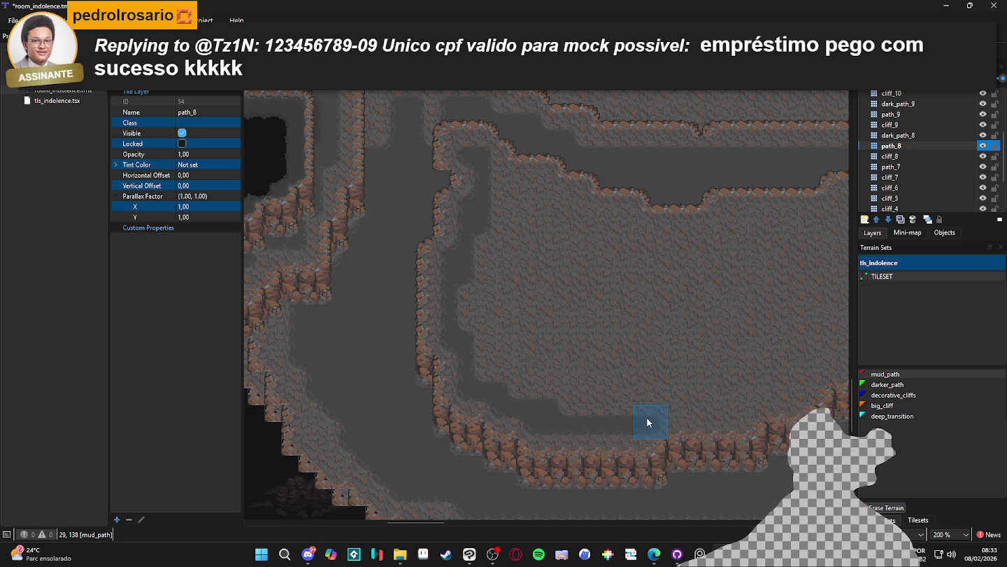
mouse_move(740, 408)
mouse_down()
mouse_move(645, 443)
mouse_move(692, 423)
mouse_up()
mouse_move(729, 395)
mouse_down()
mouse_move(647, 405)
mouse_move(722, 376)
mouse_move(607, 455)
mouse_up()
click(664, 407)
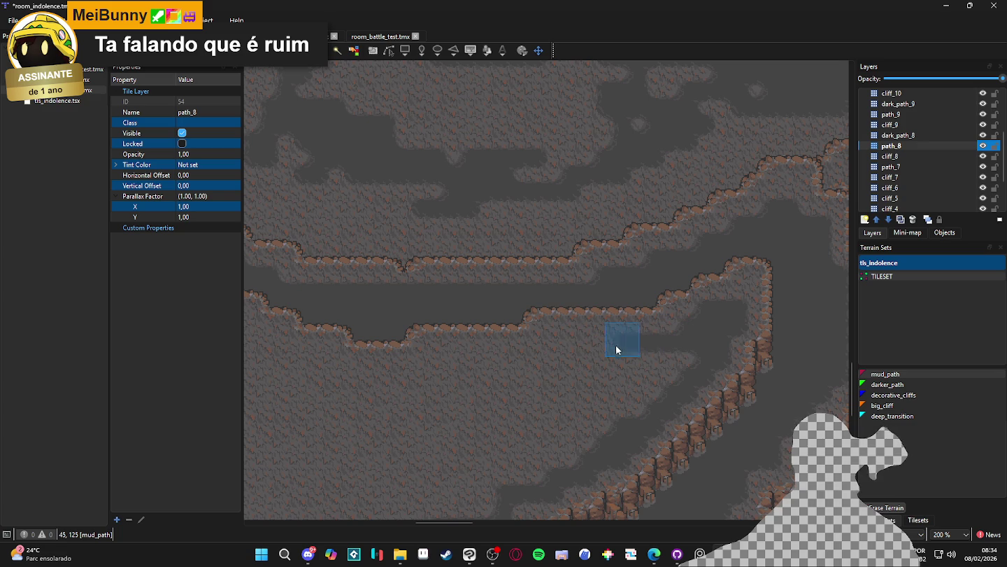
Step: Paint dark path under the upper cliff edge and into the platform's left interior
drag(548, 343, 640, 374)
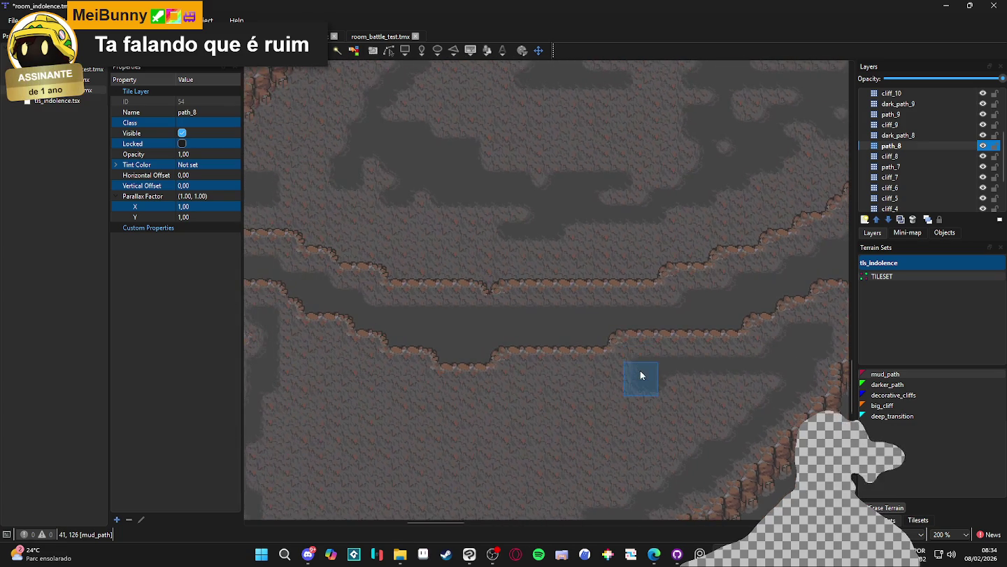
drag(514, 375, 633, 385)
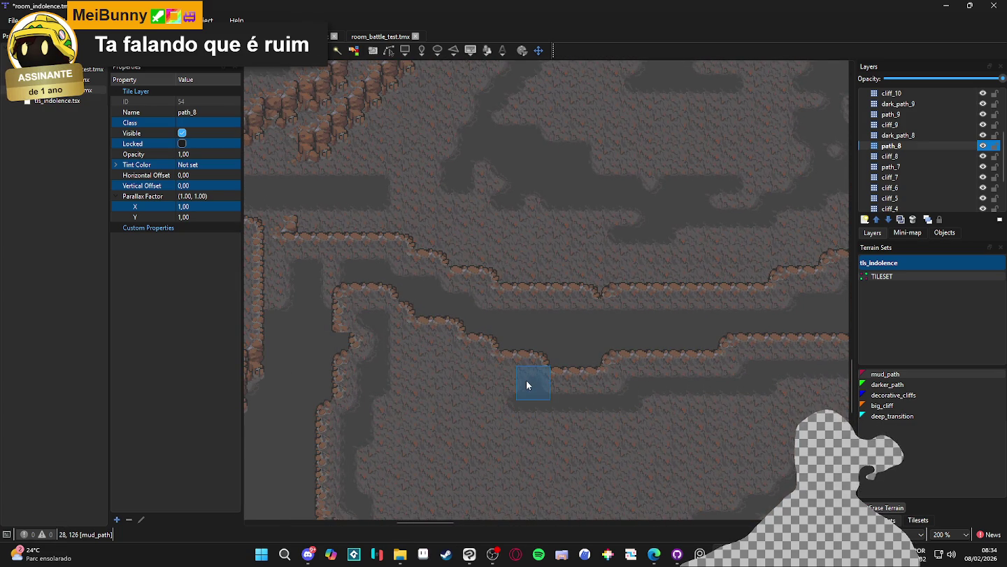
drag(461, 376, 508, 394)
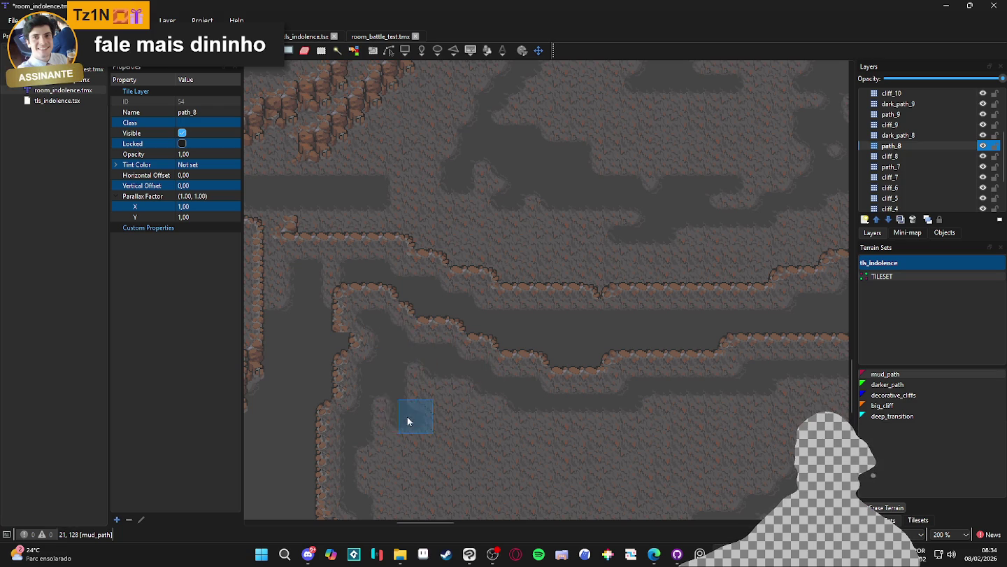
scroll(407, 413, down, 3)
mouse_move(387, 402)
mouse_down()
mouse_move(499, 433)
mouse_move(581, 413)
mouse_up()
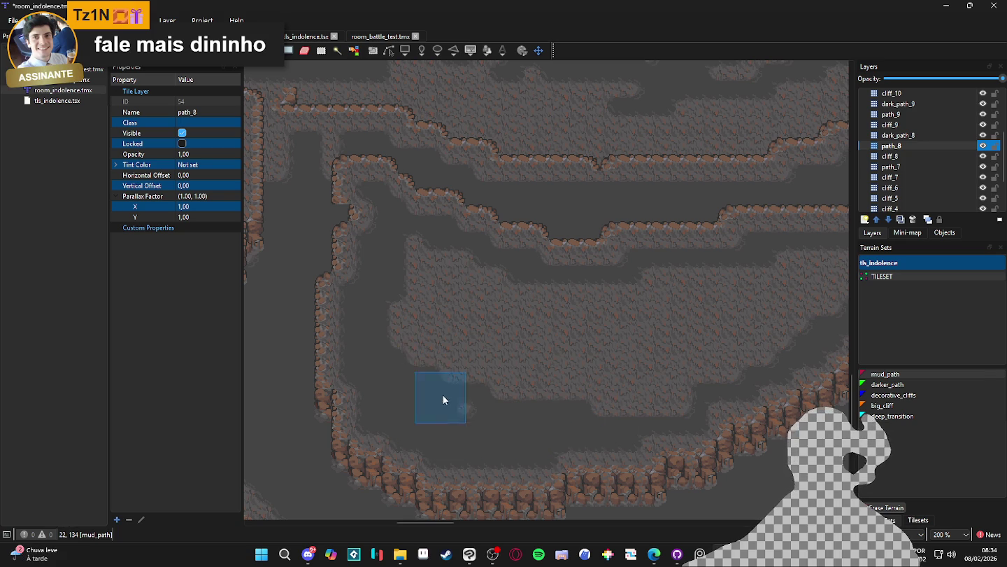
Step: Cover the remaining rock areas, including the lower rock patch, with mud path
drag(430, 338, 652, 399)
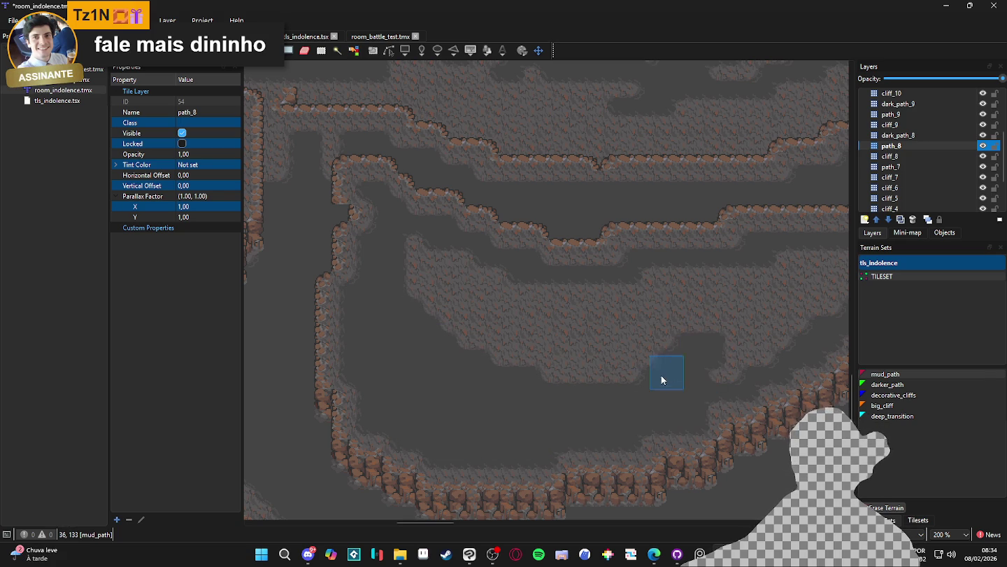
mouse_move(423, 252)
mouse_down()
mouse_move(465, 359)
mouse_move(450, 270)
mouse_move(552, 375)
mouse_move(508, 274)
mouse_move(489, 279)
mouse_move(634, 341)
mouse_move(565, 301)
mouse_up()
drag(690, 306, 650, 348)
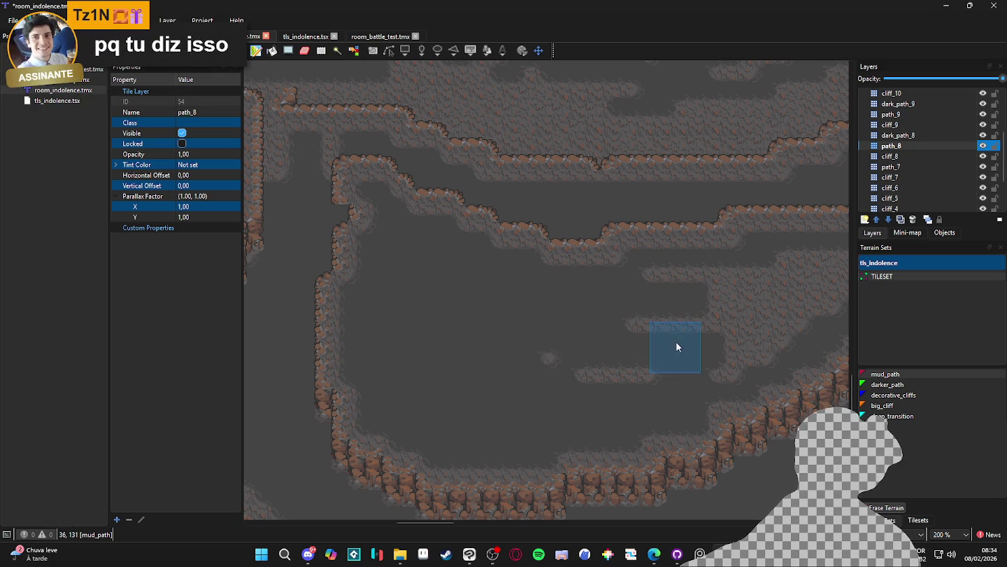
scroll(495, 366, down, 3)
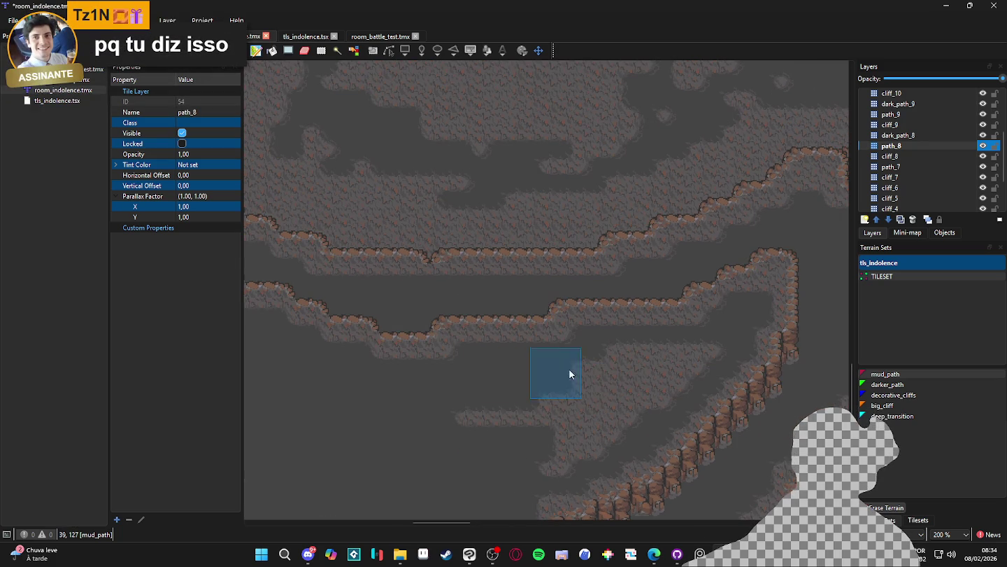
mouse_move(465, 425)
mouse_down()
mouse_move(556, 444)
mouse_move(553, 459)
mouse_move(622, 431)
mouse_move(617, 356)
mouse_move(617, 371)
mouse_move(702, 358)
mouse_move(654, 400)
mouse_move(665, 405)
mouse_up()
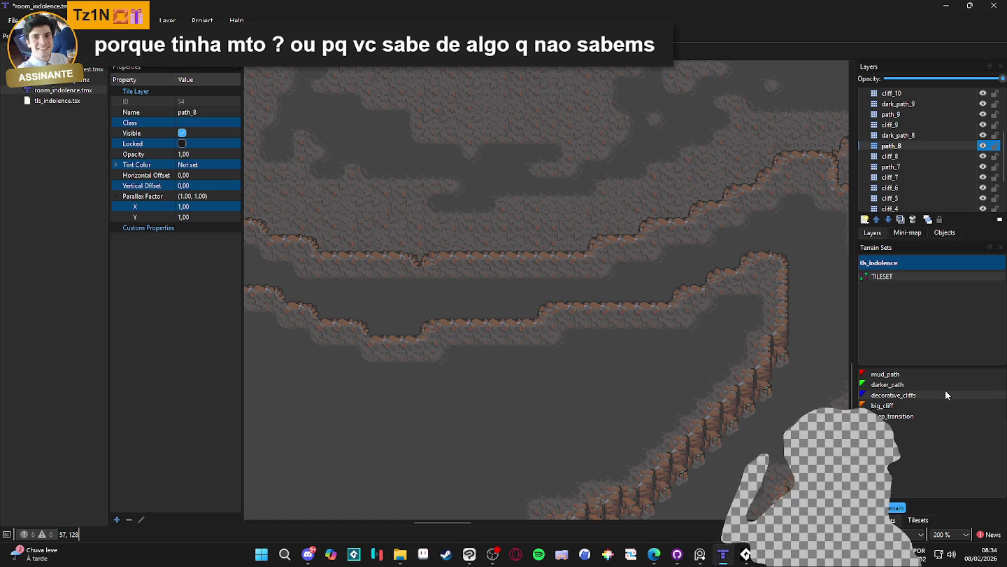
Step: Look over the mud path edits across the map and save room_indolence.tmx
scroll(573, 270, down, 3)
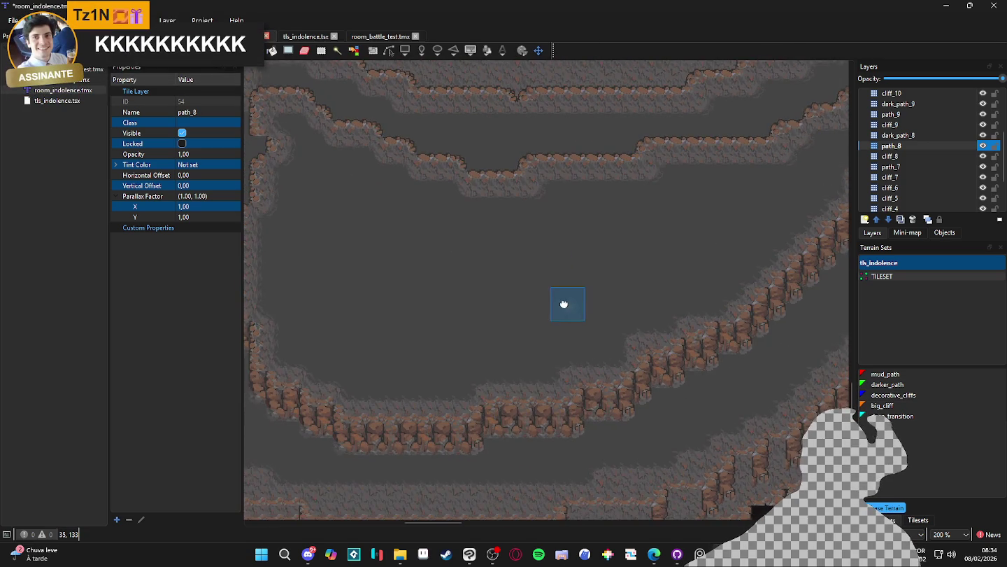
scroll(504, 292, left, 3)
scroll(573, 390, up, 3)
scroll(574, 391, left, 3)
scroll(552, 364, down, 1)
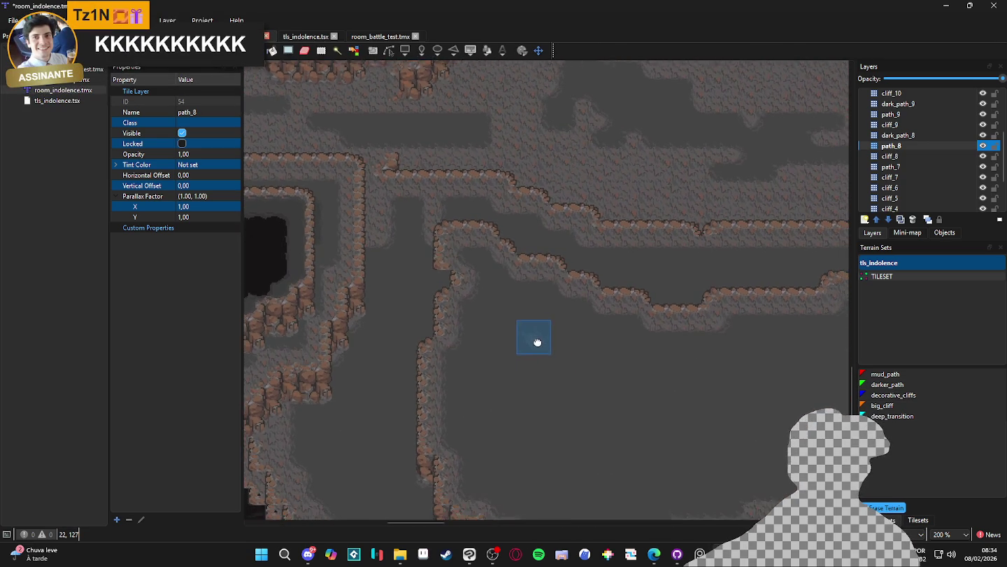
ctrl+scroll(584, 371, down, 1)
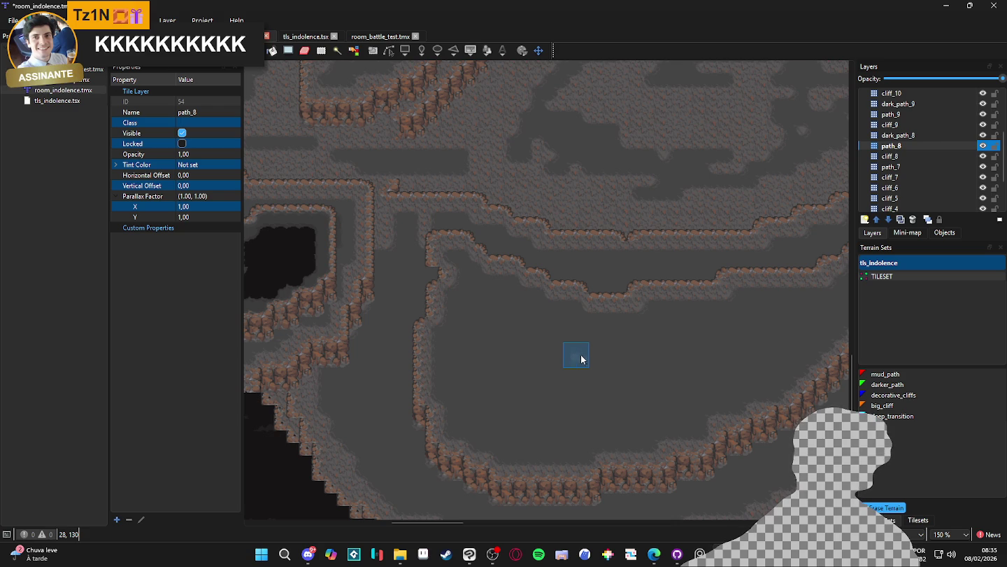
drag(577, 357, 591, 375)
key(ctrl+s)
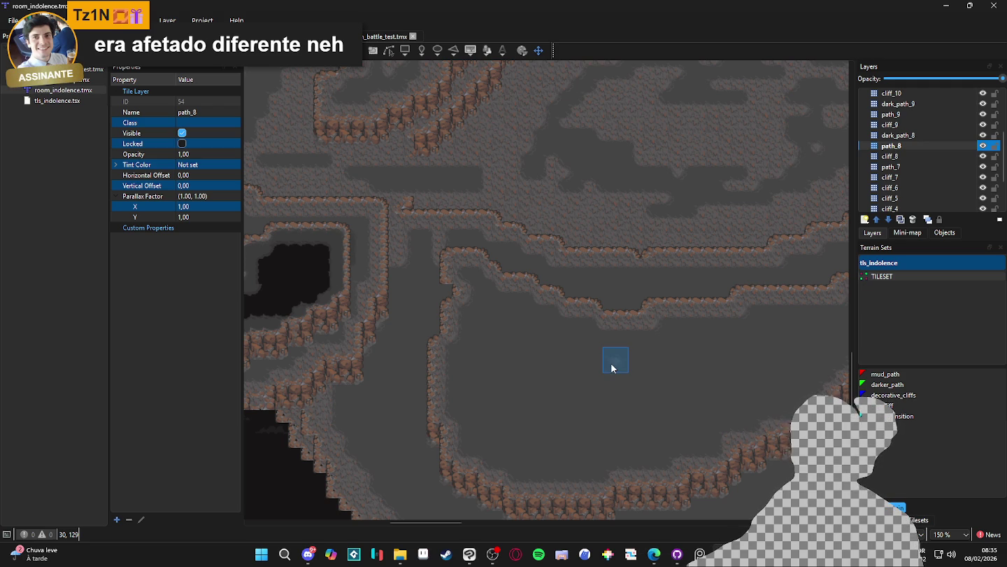
mouse_move(612, 368)
mouse_down()
mouse_move(598, 262)
mouse_move(614, 287)
mouse_move(557, 362)
mouse_move(579, 377)
mouse_move(563, 394)
mouse_up()
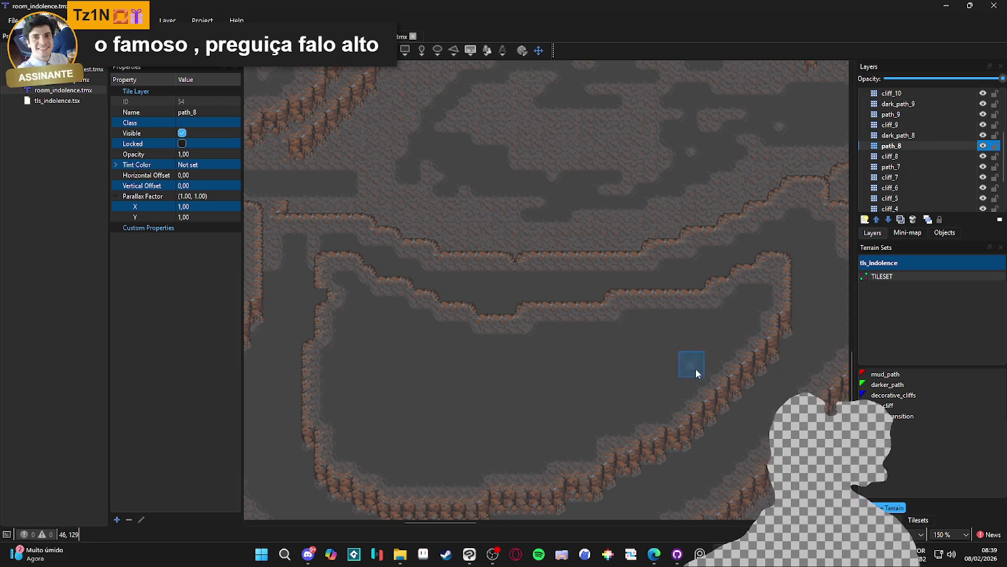
Step: Scroll the view up over the bowl-shaped platform and its cliff ring
scroll(605, 374, up, 1)
Step: Compare the map with path_8 hidden and shown, then select the dark_path_8 layer
click(983, 146)
click(984, 146)
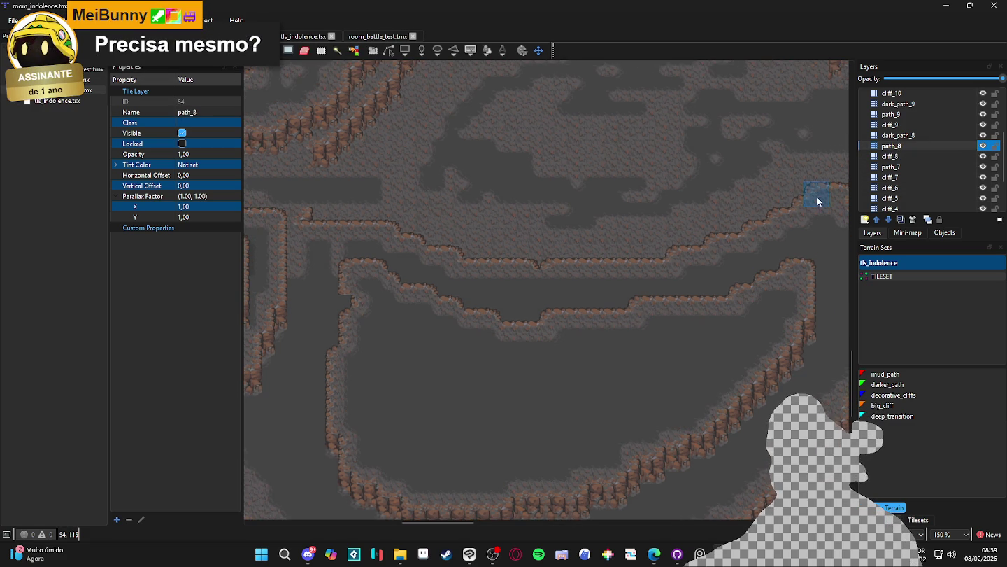
scroll(672, 259, down, 3)
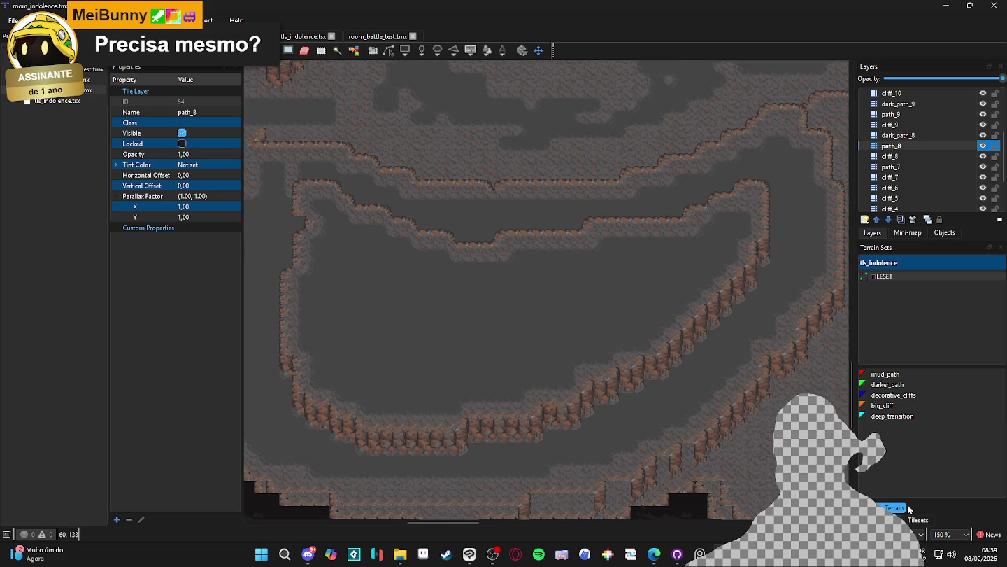
click(918, 134)
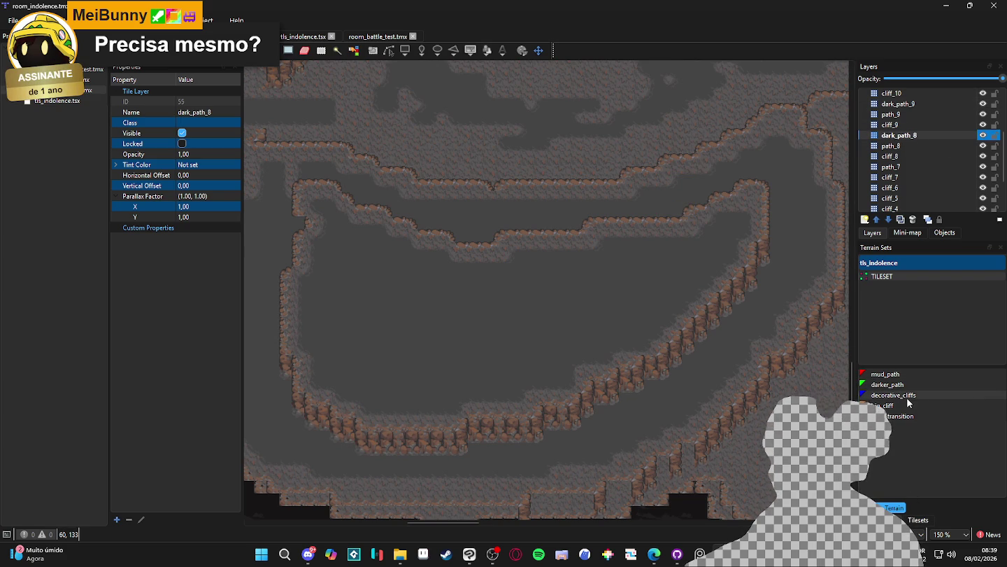
Step: Choose darker_path terrain and paint a patch on path_8 near the bowl's right rim
click(899, 395)
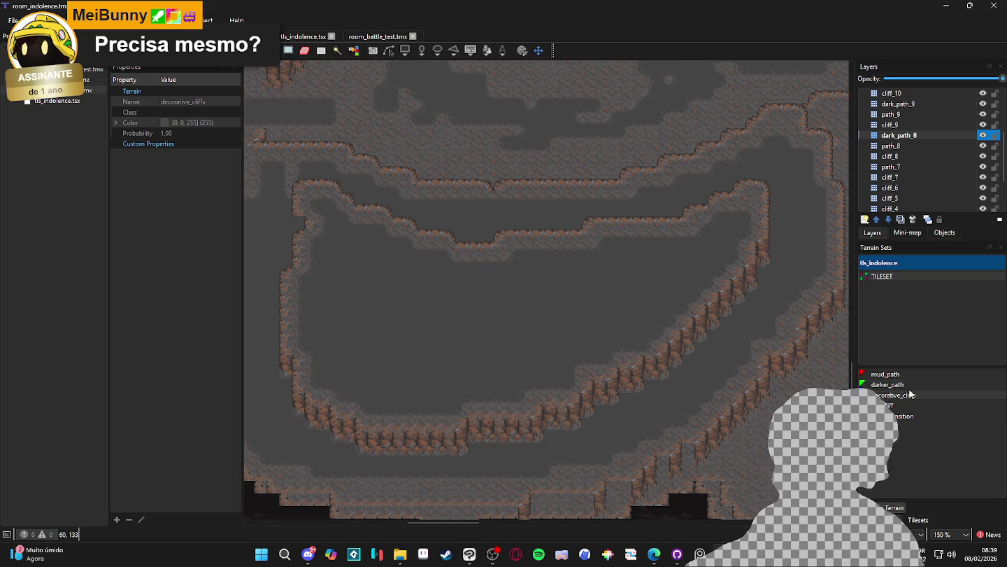
click(916, 384)
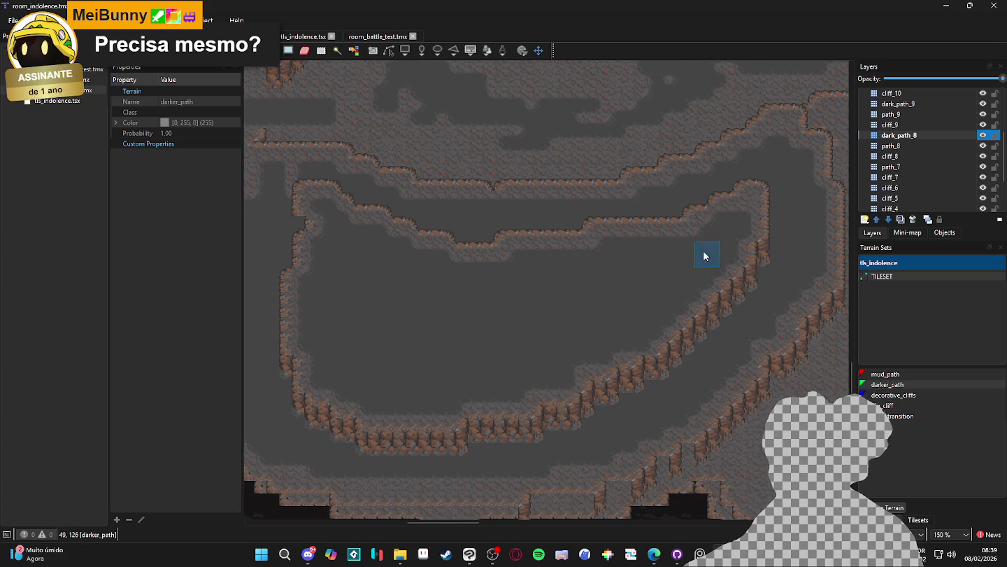
scroll(734, 328, up, 3)
scroll(735, 330, left, 2)
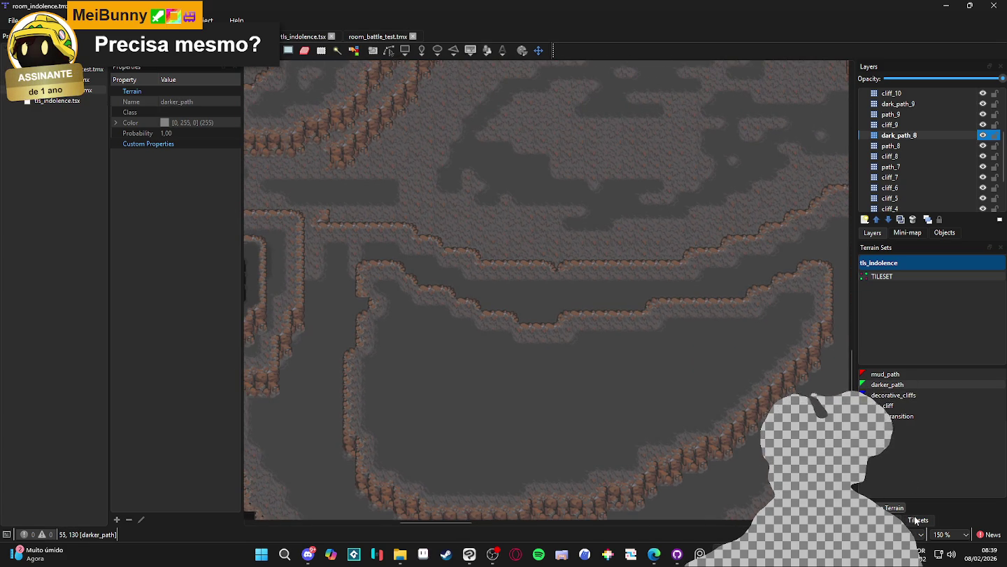
click(969, 146)
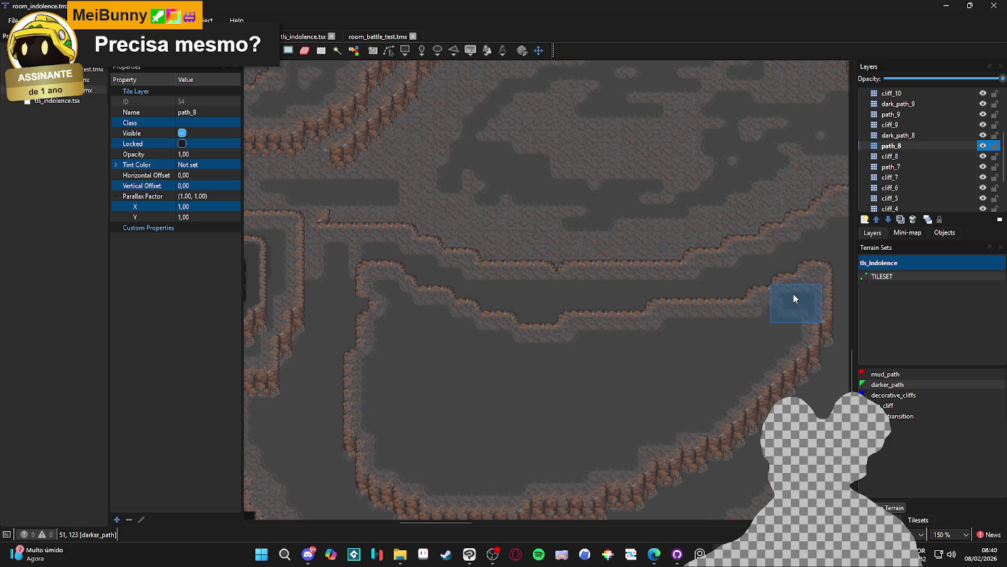
click(793, 299)
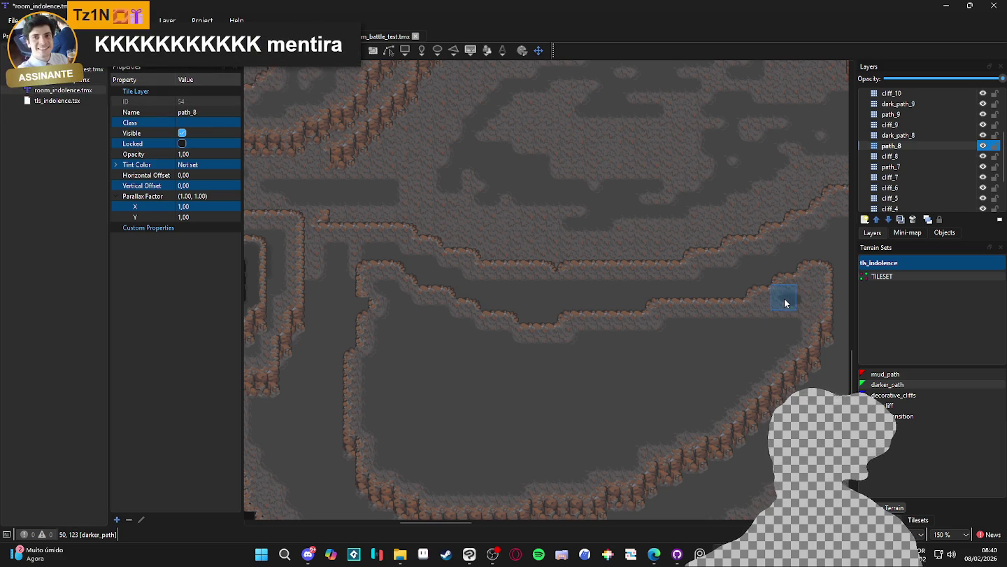
Step: Extend darker_path along the right rim and over the upper inner ledge band
click(796, 307)
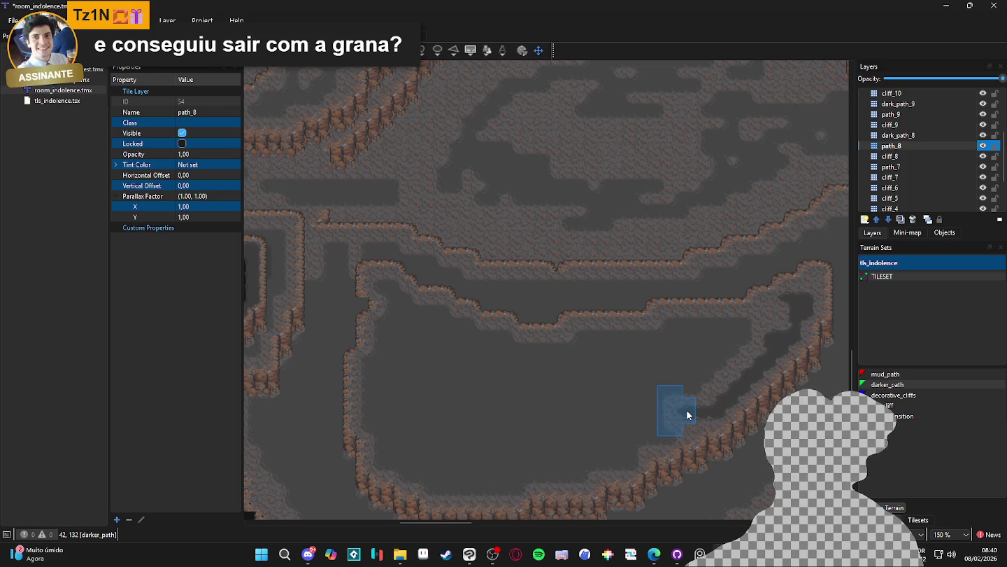
mouse_move(658, 439)
mouse_down()
mouse_move(638, 439)
mouse_move(639, 459)
mouse_move(576, 463)
mouse_up()
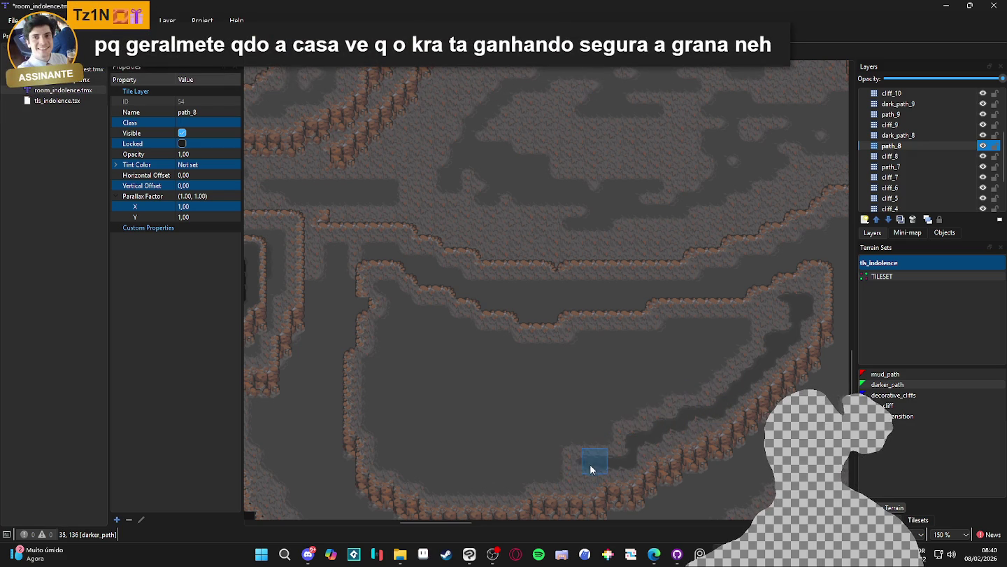
mouse_move(517, 472)
mouse_down()
mouse_move(633, 446)
mouse_move(527, 466)
mouse_move(496, 447)
mouse_move(458, 392)
mouse_move(453, 358)
mouse_move(473, 299)
mouse_move(489, 306)
mouse_move(480, 274)
mouse_move(504, 286)
mouse_move(503, 301)
mouse_move(508, 293)
mouse_move(555, 300)
mouse_move(557, 310)
mouse_move(582, 317)
mouse_move(734, 315)
mouse_move(651, 336)
mouse_up()
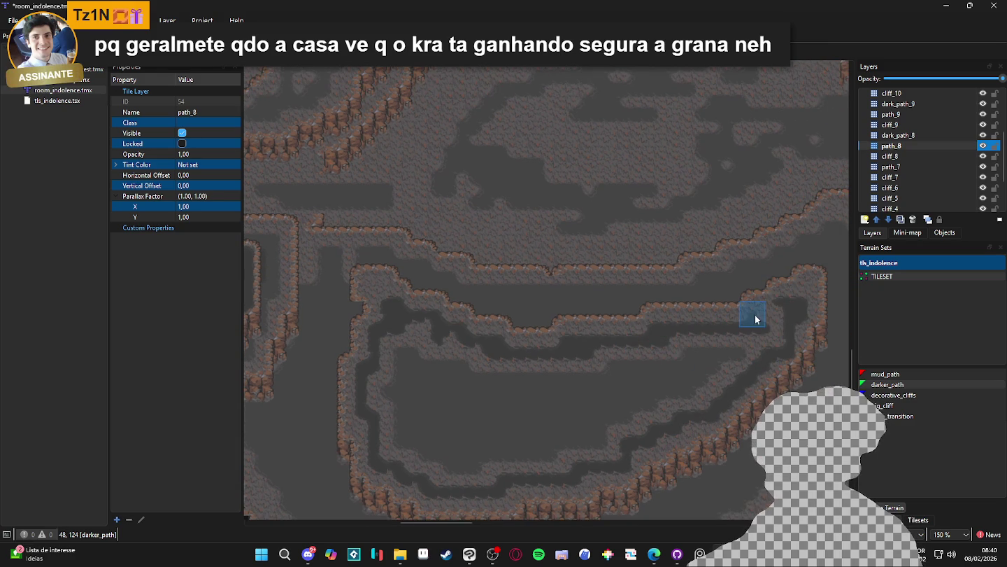
drag(781, 342, 608, 357)
mouse_move(755, 362)
mouse_down()
mouse_move(487, 364)
mouse_move(421, 325)
mouse_move(398, 338)
mouse_move(376, 410)
mouse_move(436, 369)
mouse_move(458, 373)
mouse_move(420, 393)
mouse_move(778, 373)
mouse_move(794, 405)
mouse_up()
mouse_move(765, 369)
mouse_down()
mouse_move(664, 396)
mouse_move(703, 403)
mouse_move(414, 409)
mouse_move(693, 418)
mouse_move(665, 429)
mouse_move(676, 431)
mouse_move(555, 432)
mouse_up()
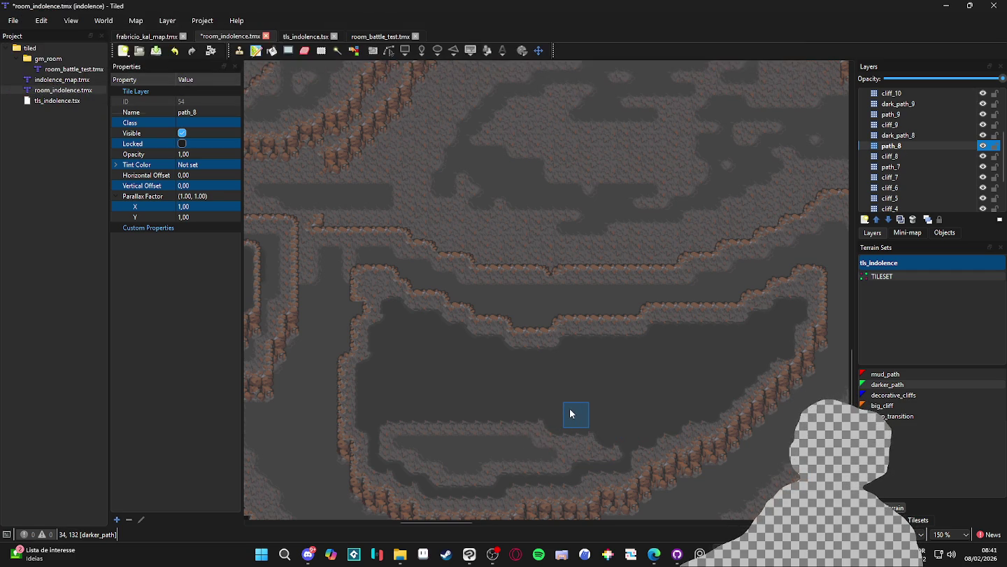
Step: Cover the light lower inner ledge strips with darker_path
drag(546, 442, 385, 440)
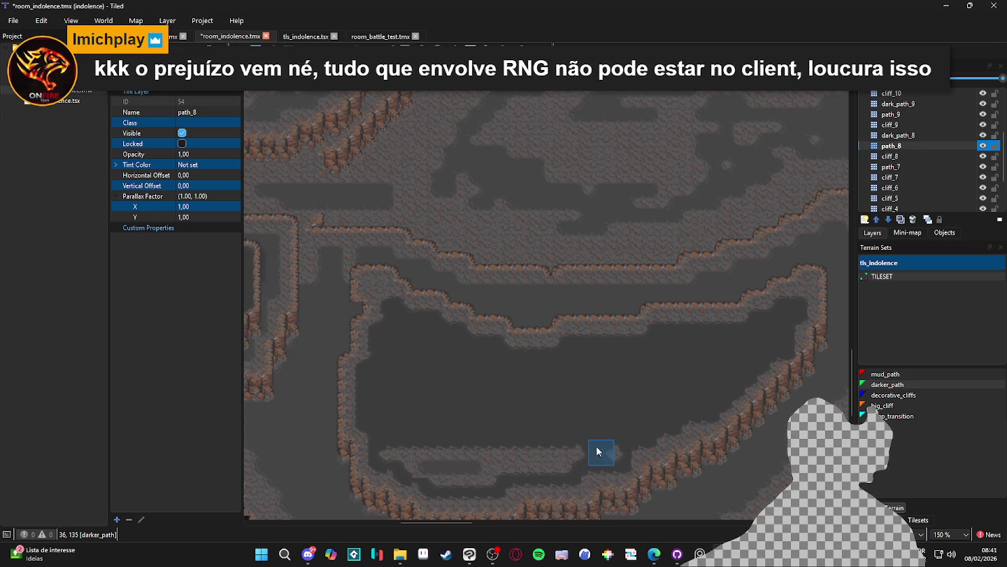
mouse_move(560, 445)
mouse_down()
mouse_move(387, 457)
mouse_move(417, 469)
mouse_up()
mouse_move(494, 469)
mouse_down()
mouse_move(421, 475)
mouse_move(510, 480)
mouse_move(569, 452)
mouse_up()
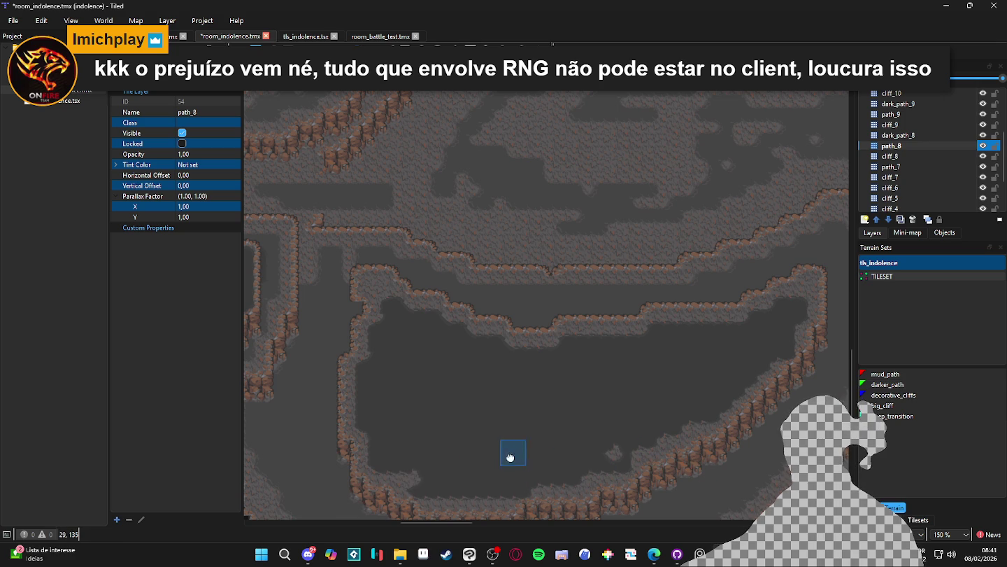
scroll(476, 470, down, 1)
scroll(475, 469, left, 1)
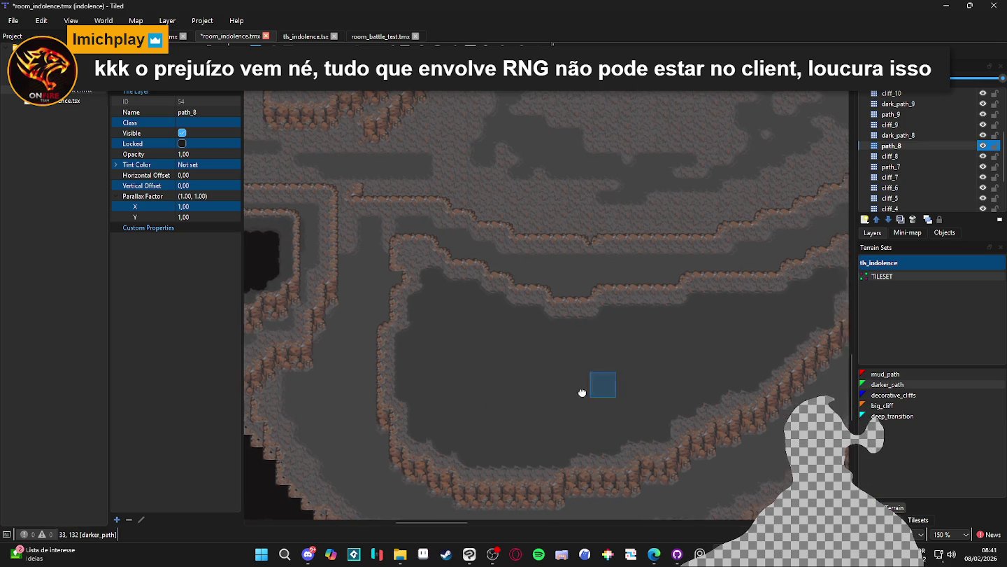
ctrl+scroll(601, 387, down, 1)
Step: Switch to the dark_path_8 layer, save the map, and choose deep_transition terrain
mouse_move(488, 430)
mouse_down()
mouse_move(598, 381)
mouse_move(620, 406)
mouse_up()
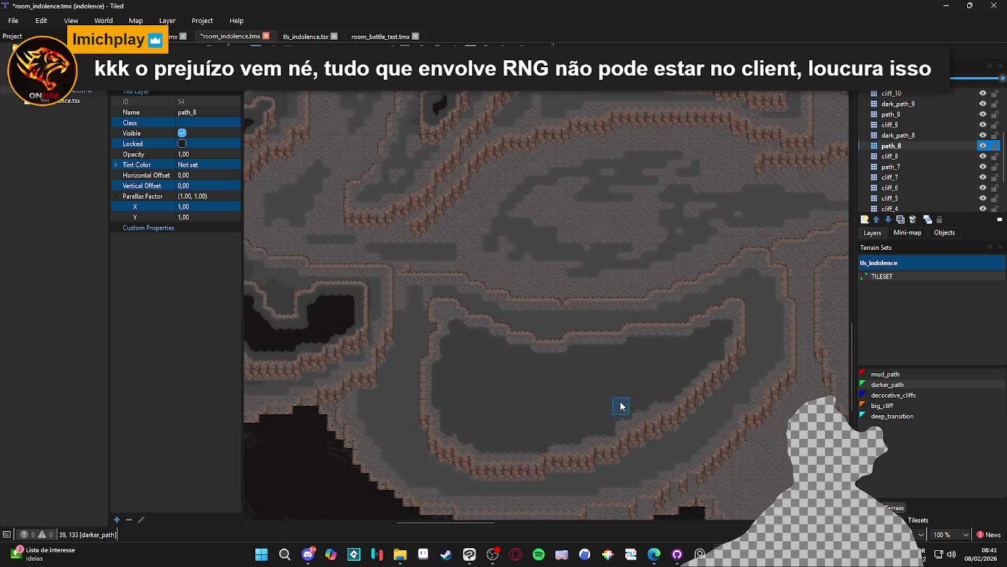
click(904, 135)
key(ctrl+s)
click(919, 416)
Step: Paint the black deep pit along the platform's left, top and right inner edges
click(468, 359)
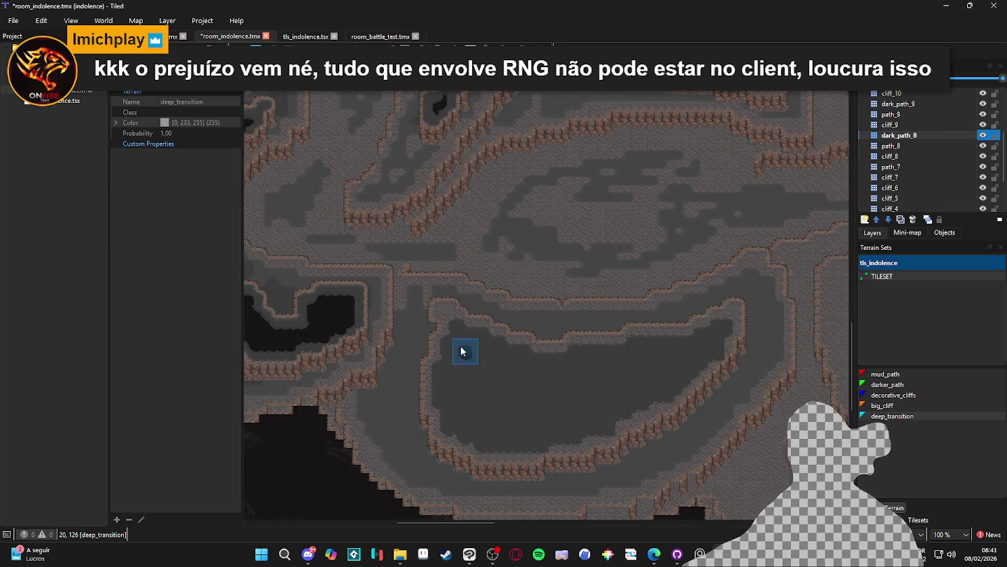
scroll(463, 351, up, 1)
mouse_move(462, 374)
mouse_down()
mouse_move(450, 353)
mouse_move(431, 434)
mouse_move(447, 430)
mouse_move(450, 458)
mouse_move(469, 472)
mouse_up()
key(ctrl+z)
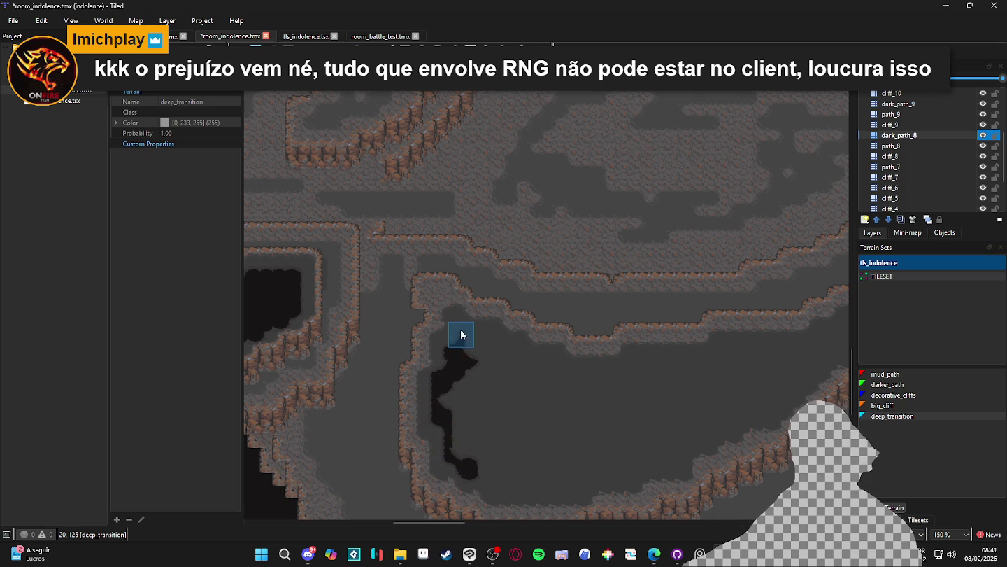
mouse_move(452, 338)
mouse_down()
mouse_move(456, 332)
mouse_move(522, 349)
mouse_move(526, 362)
mouse_move(554, 362)
mouse_move(562, 373)
mouse_move(628, 375)
mouse_move(639, 360)
mouse_move(765, 361)
mouse_move(658, 395)
mouse_move(761, 396)
mouse_up()
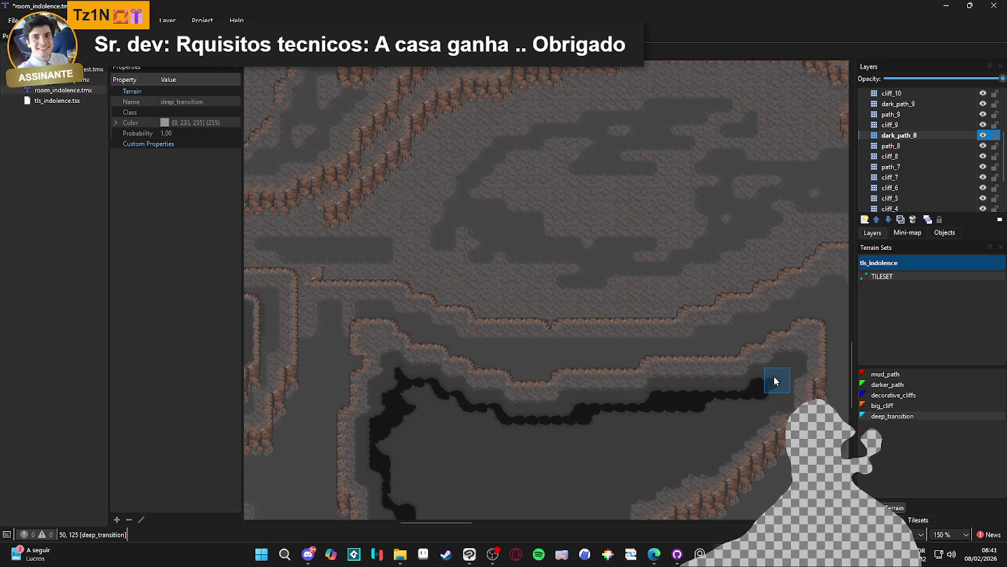
drag(780, 373, 777, 391)
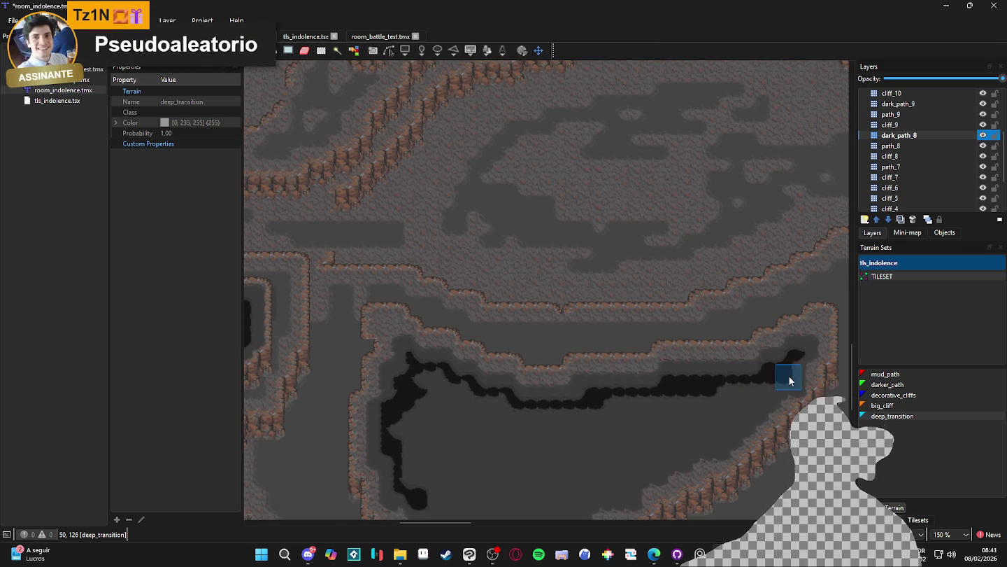
mouse_move(762, 387)
mouse_down()
mouse_move(768, 395)
mouse_move(659, 459)
mouse_move(724, 439)
mouse_move(671, 445)
mouse_move(646, 470)
mouse_move(606, 475)
mouse_up()
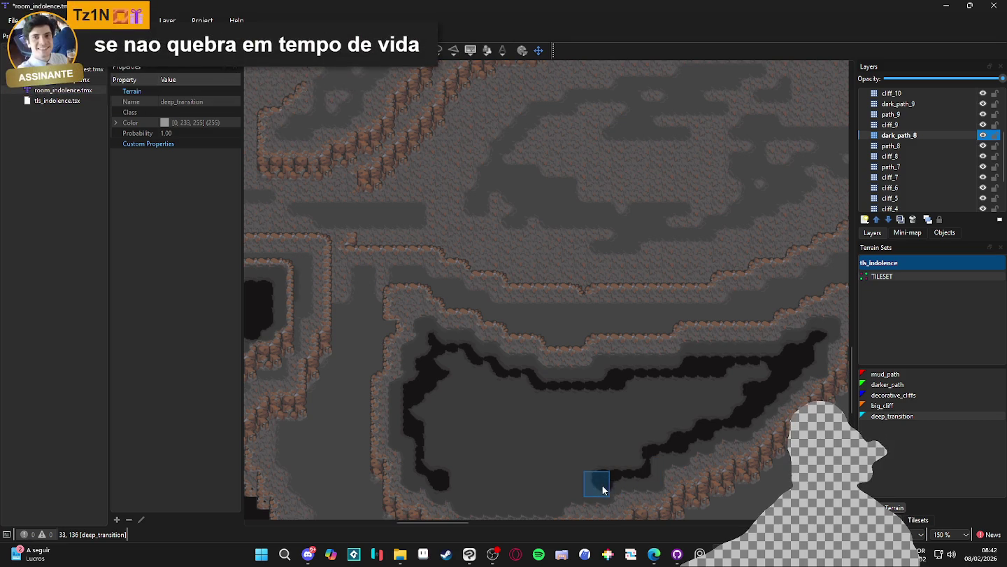
Step: Fill the rest of the platform floor with the black deep_transition pit
mouse_move(527, 491)
mouse_down()
mouse_move(689, 456)
mouse_move(596, 465)
mouse_move(570, 451)
mouse_move(547, 374)
mouse_move(566, 330)
mouse_move(585, 330)
mouse_move(612, 378)
mouse_move(581, 333)
mouse_move(620, 362)
mouse_move(574, 424)
mouse_move(614, 444)
mouse_up()
mouse_move(611, 407)
mouse_down()
mouse_move(665, 399)
mouse_move(676, 385)
mouse_move(668, 369)
mouse_up()
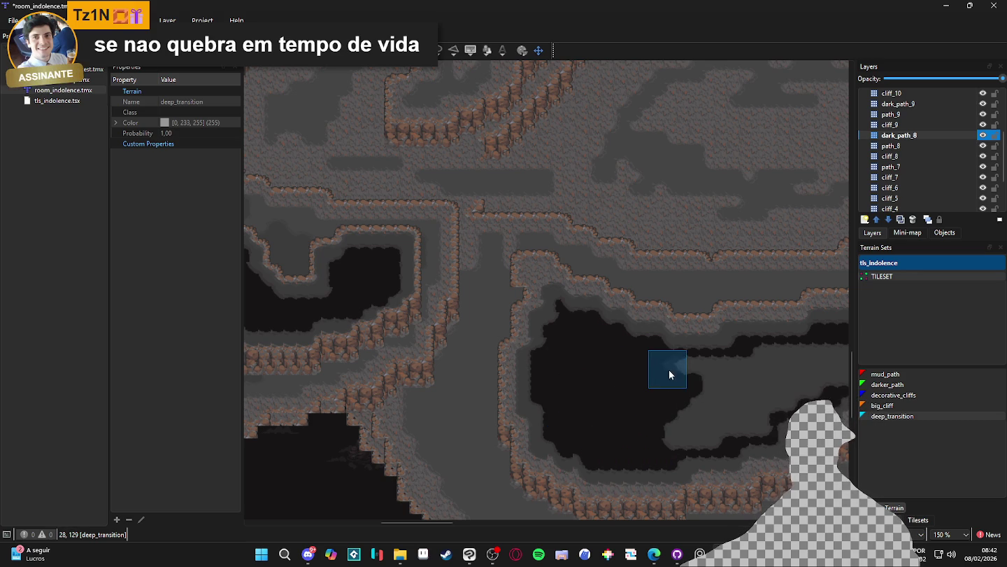
mouse_move(759, 377)
mouse_down()
mouse_move(619, 417)
mouse_move(585, 398)
mouse_move(710, 407)
mouse_move(736, 399)
mouse_move(646, 387)
mouse_move(761, 387)
mouse_move(715, 413)
mouse_move(623, 427)
mouse_move(668, 441)
mouse_move(546, 443)
mouse_move(645, 463)
mouse_move(493, 464)
mouse_move(599, 476)
mouse_move(545, 476)
mouse_up()
scroll(545, 476, down, 2)
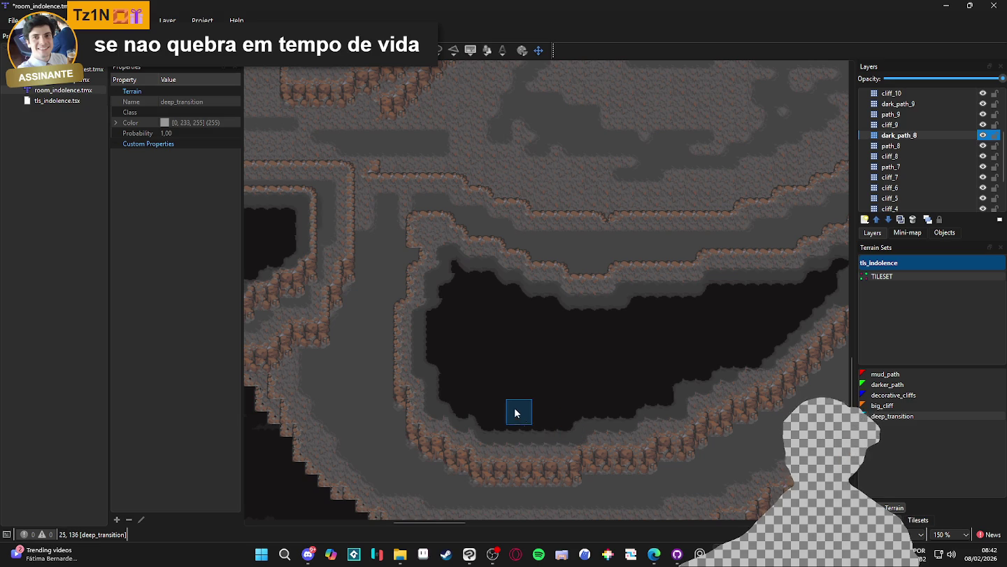
drag(603, 359, 561, 398)
scroll(561, 398, down, 1)
scroll(580, 353, up, 2)
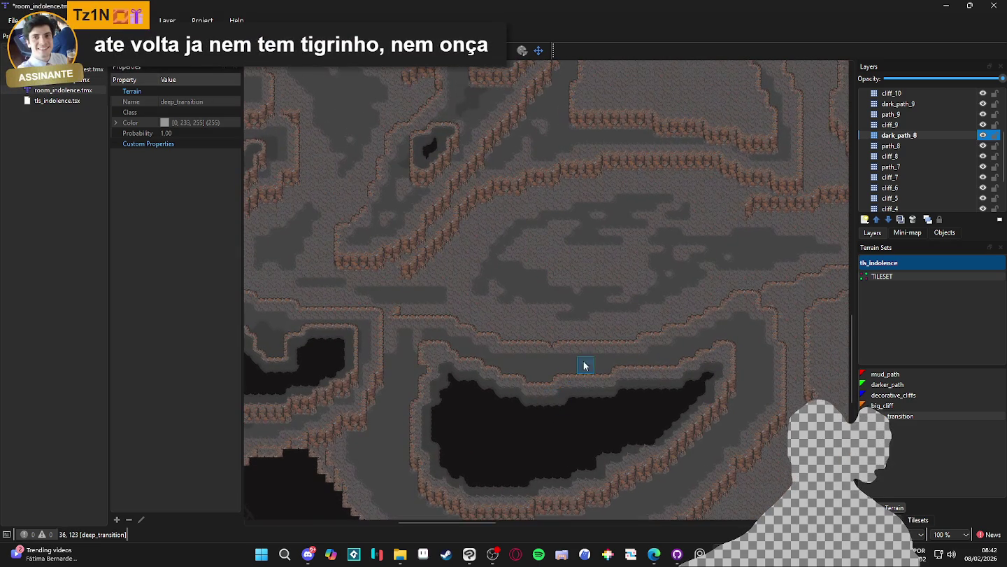
drag(708, 300, 699, 283)
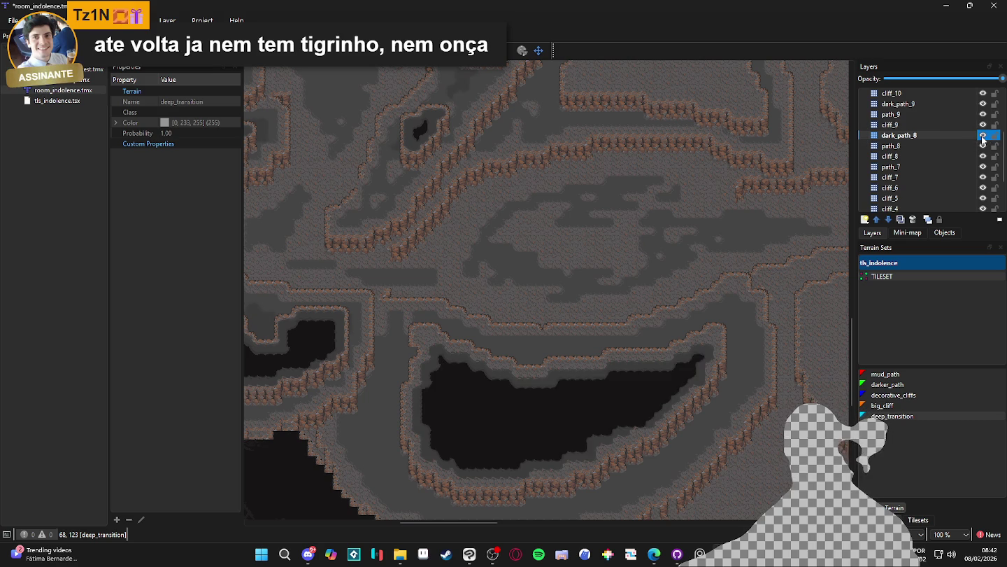
Step: Select path_7 and create a new tile layer named darker_path_7 above it
click(986, 168)
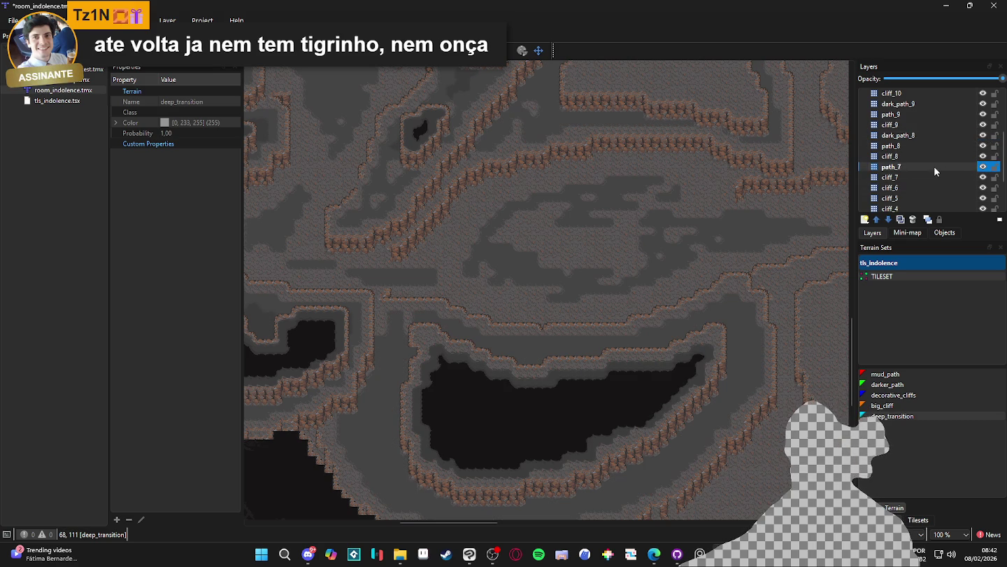
click(867, 220)
click(906, 235)
text(darker_path_)
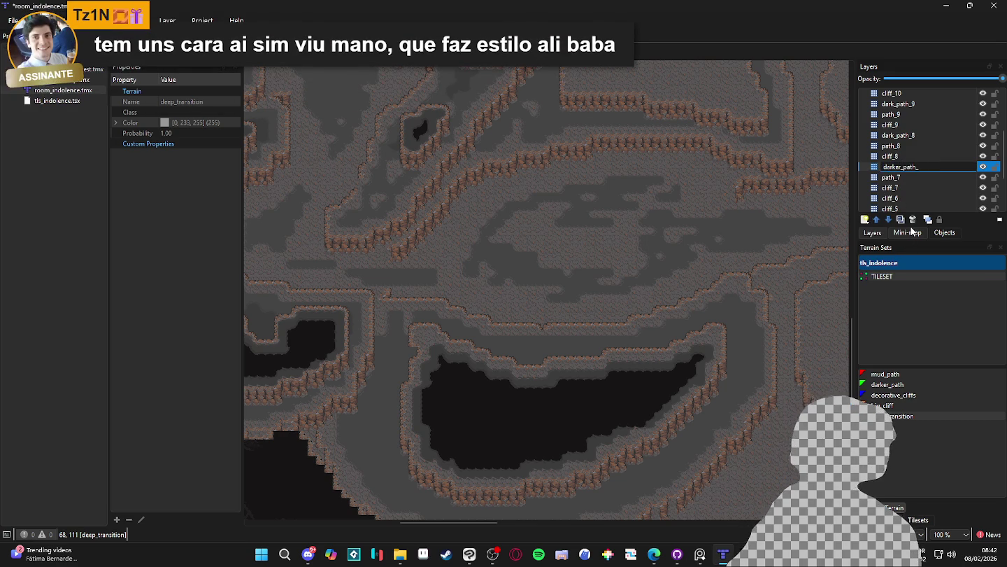
text(7)
key(Return)
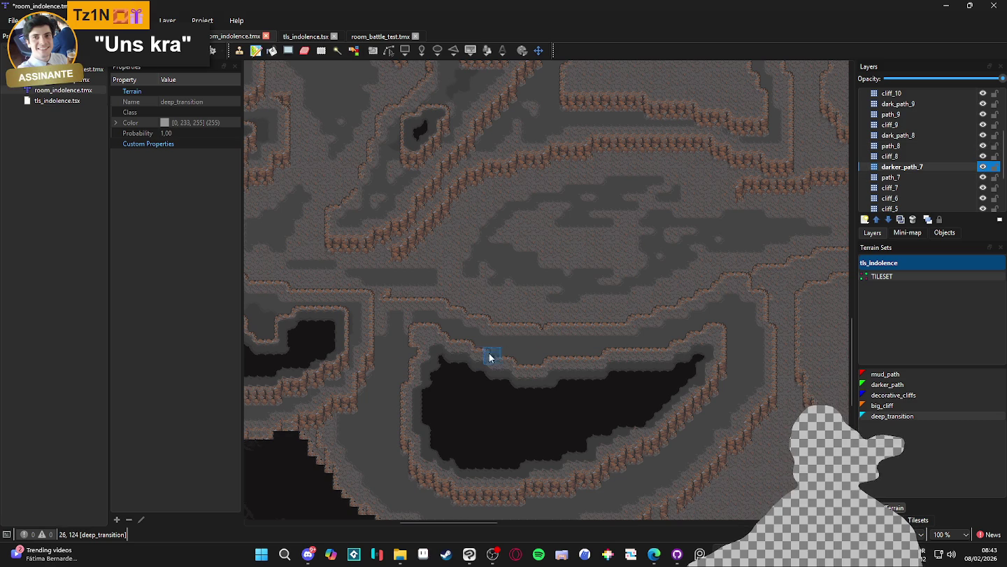
Step: Choose darker_path terrain and paint a strip along the left corridor
click(902, 385)
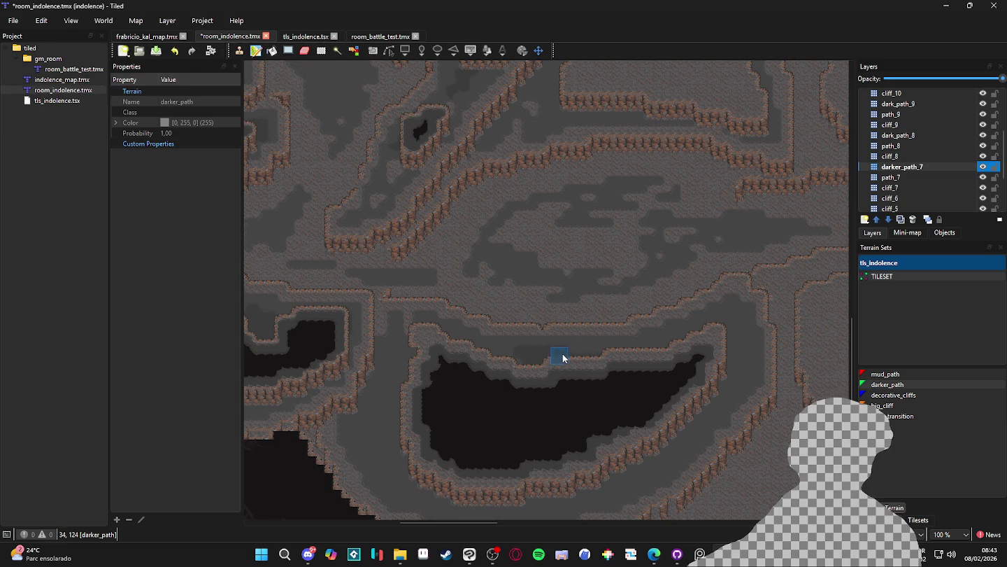
drag(532, 356, 603, 360)
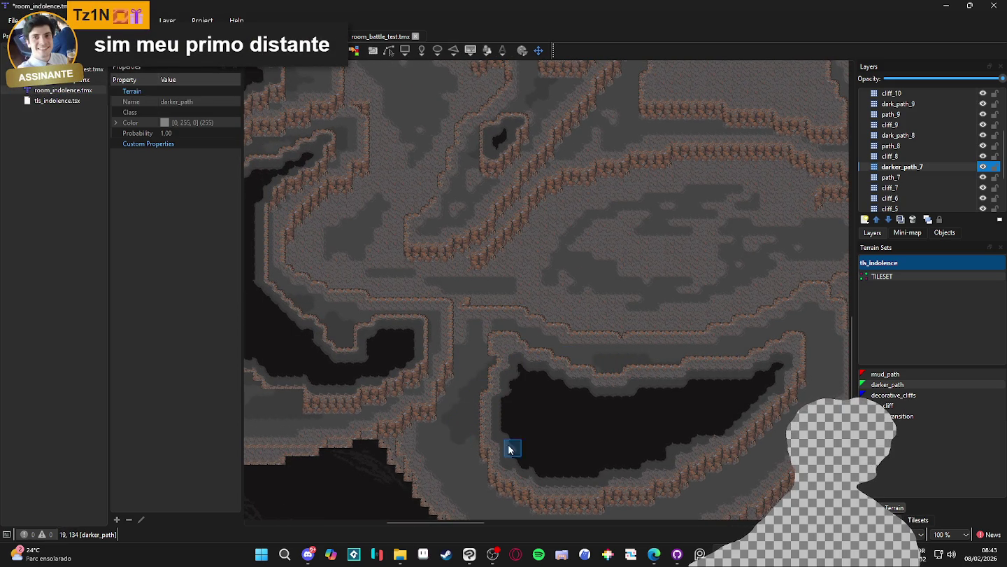
drag(528, 471, 472, 382)
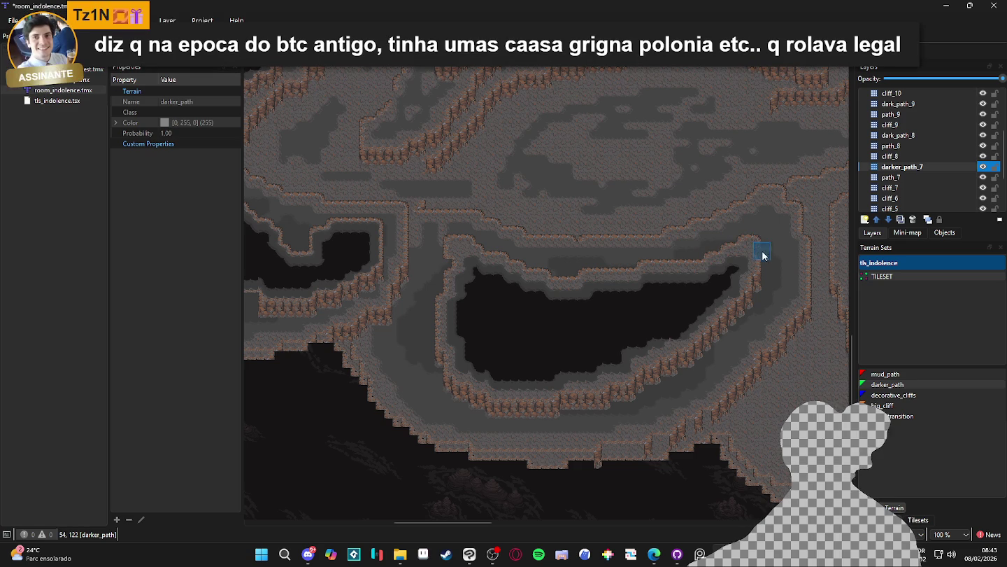
drag(690, 265, 707, 286)
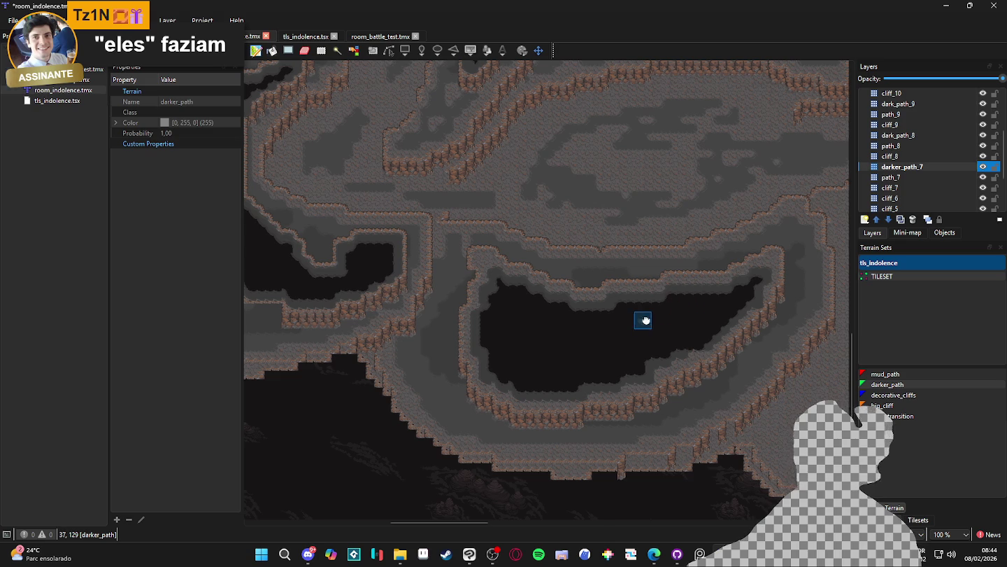
scroll(643, 320, up, 2)
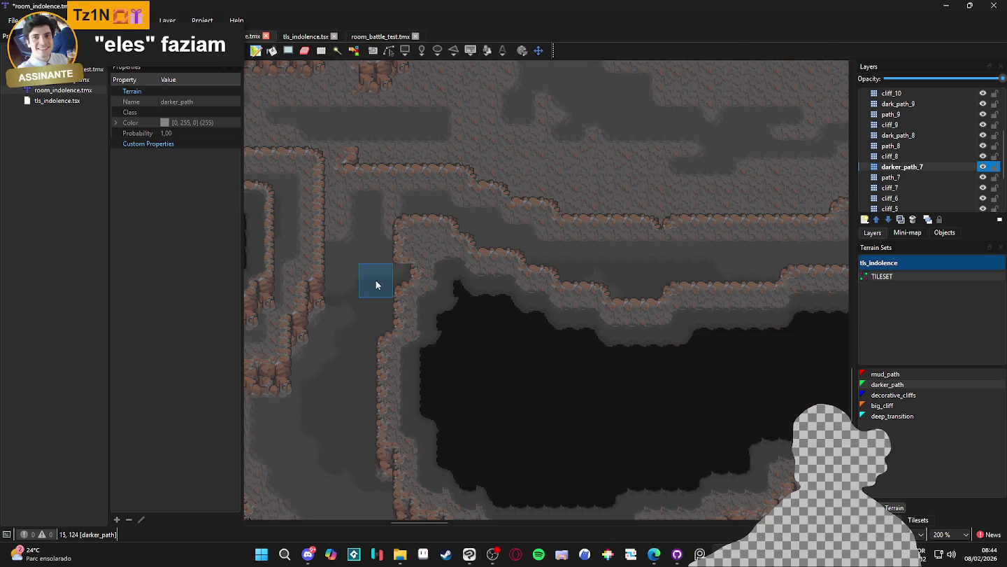
drag(287, 375, 332, 337)
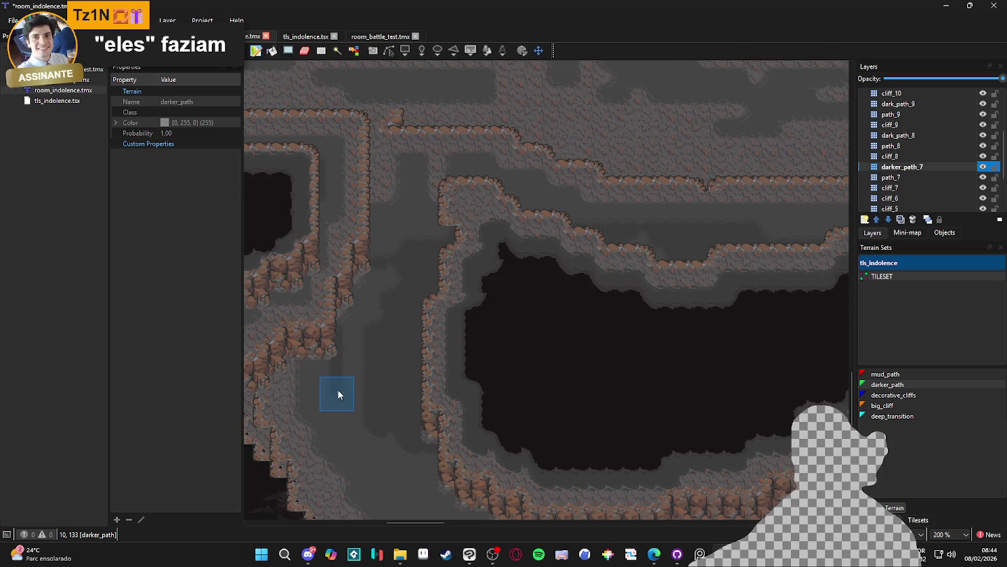
scroll(391, 378, down, 3)
drag(415, 376, 482, 401)
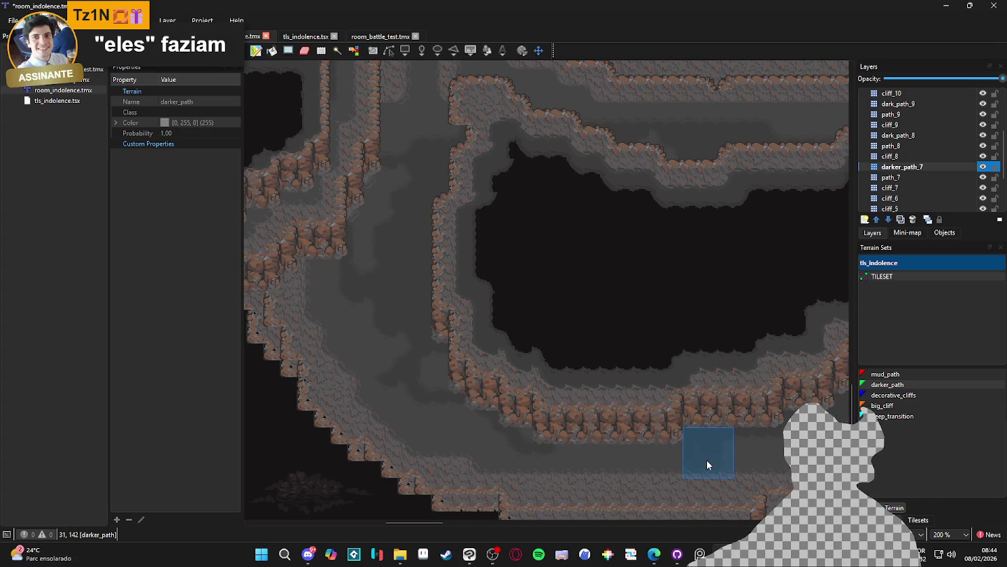
Step: Paint darker_path at the upper cliff corner
scroll(633, 451, right, 10)
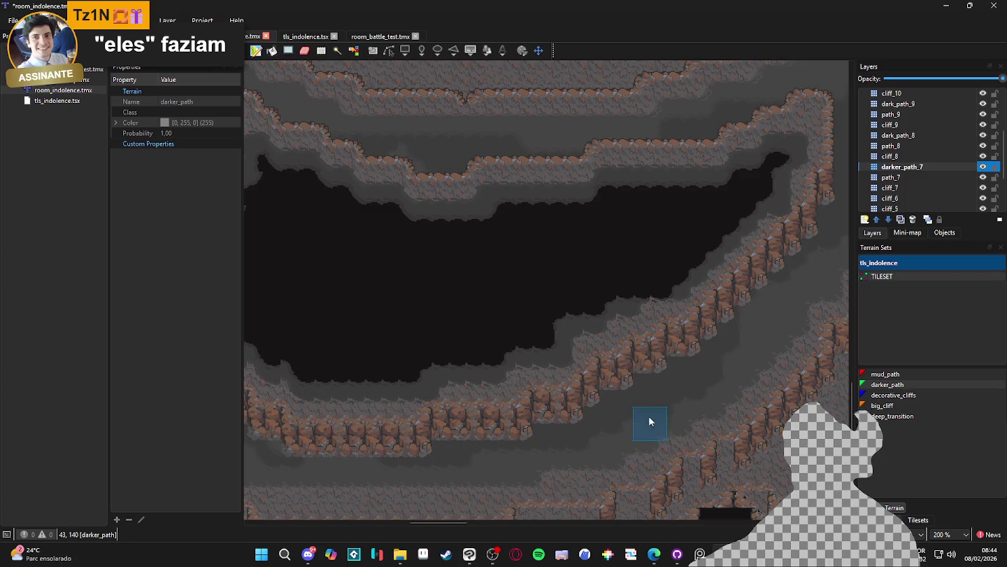
scroll(641, 431, up, 3)
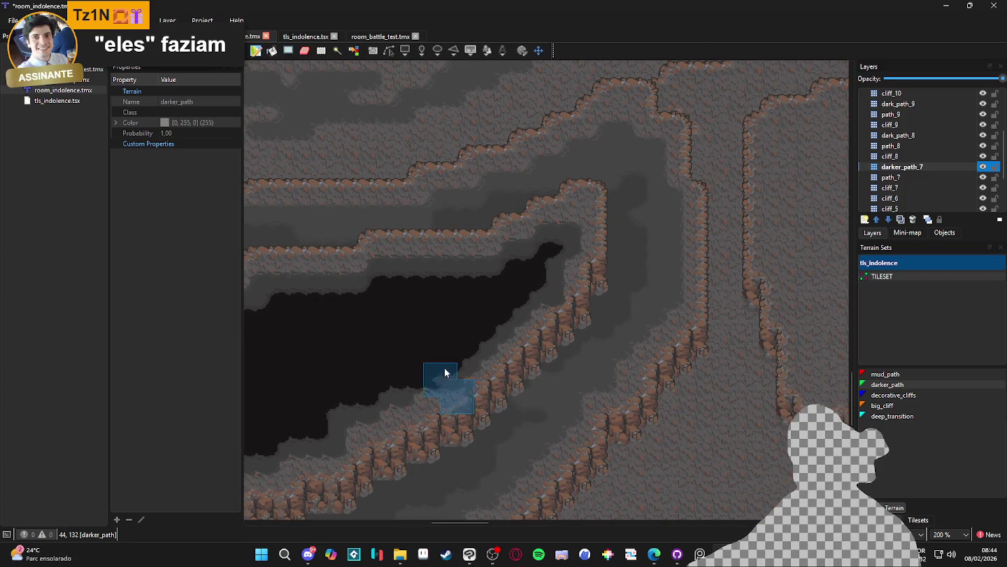
scroll(525, 381, left, 5)
scroll(524, 381, up, 4)
ctrl+scroll(546, 428, down, 2)
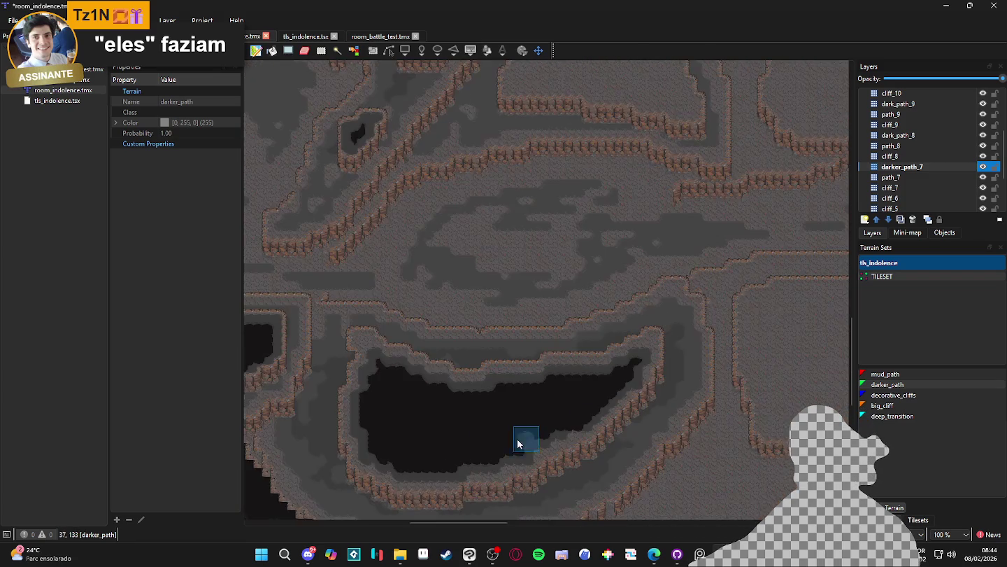
ctrl+scroll(394, 286, up, 2)
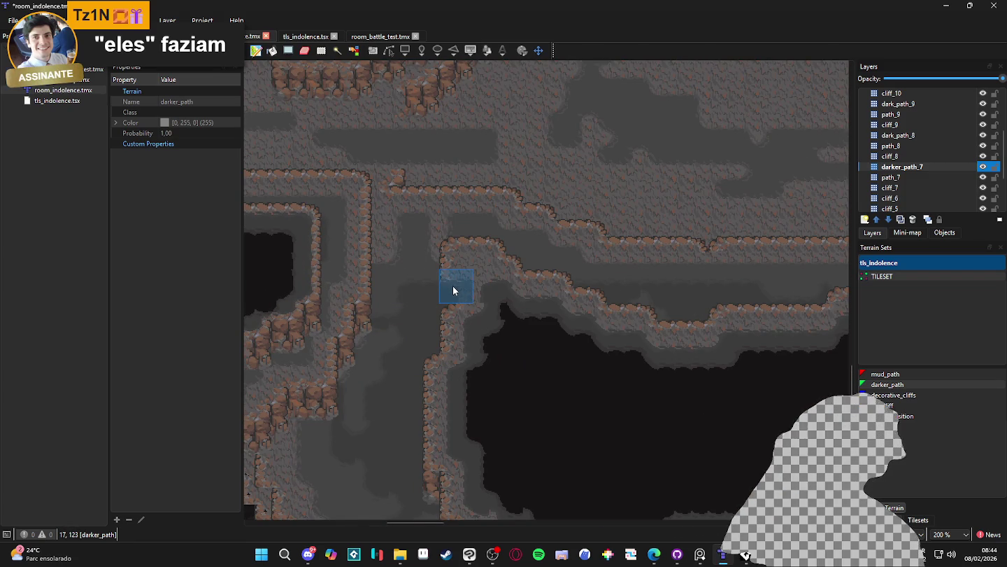
ctrl+scroll(483, 293, down, 3)
scroll(552, 344, right, 1)
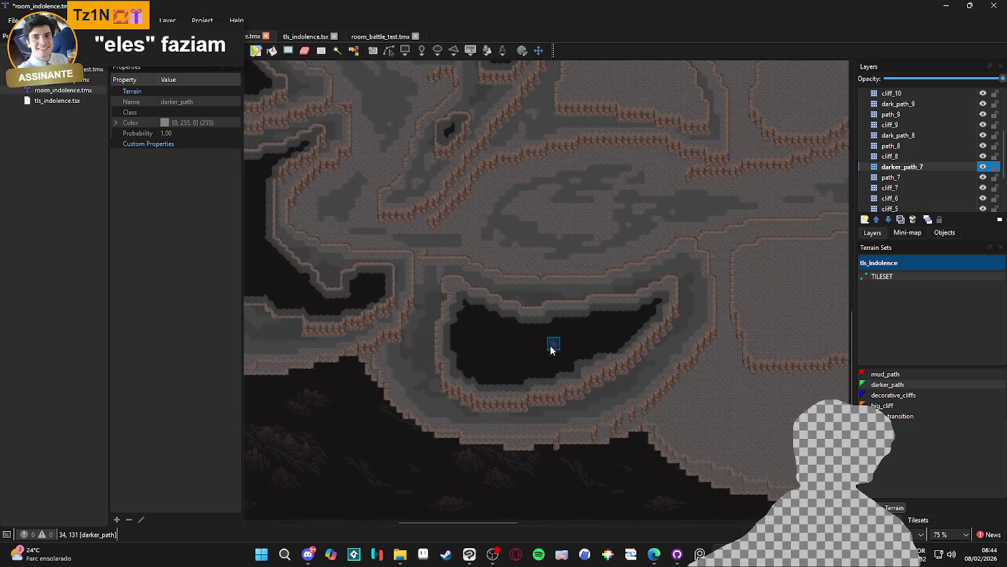
drag(574, 248, 539, 388)
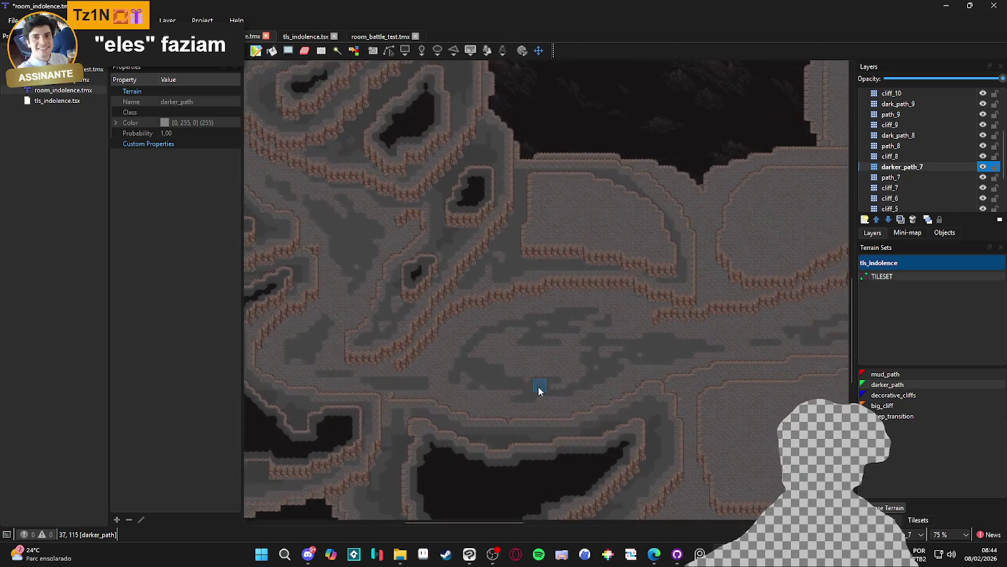
scroll(539, 208, left, 1)
ctrl+scroll(540, 208, up, 3)
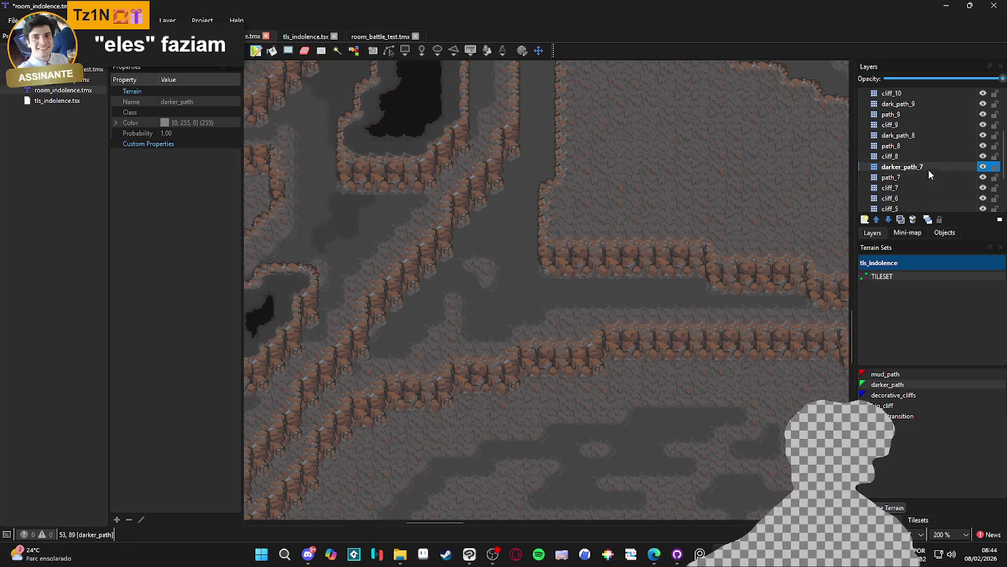
click(535, 208)
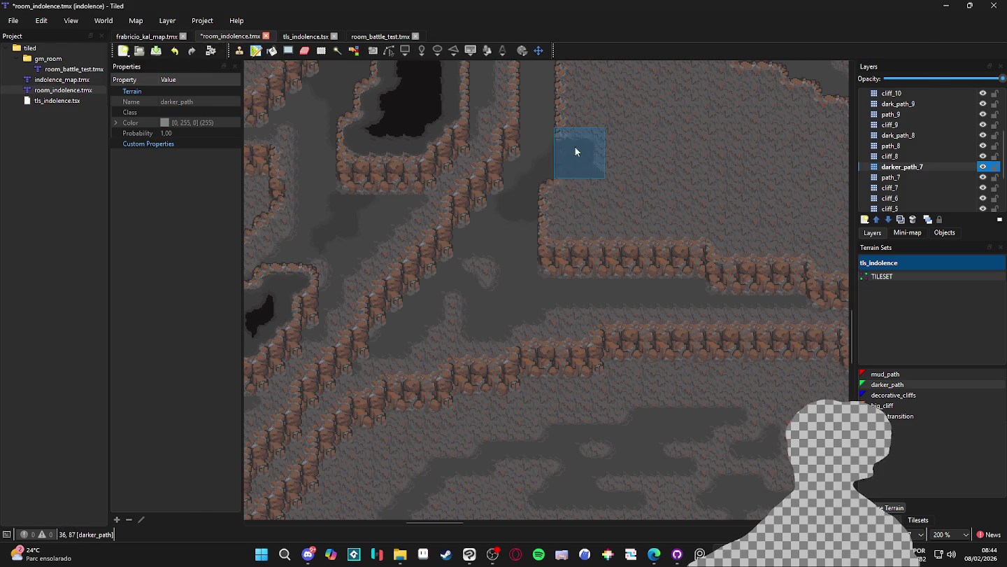
Step: Add small darker_path patches along the plateau edge and the path column beside it
drag(565, 184, 589, 208)
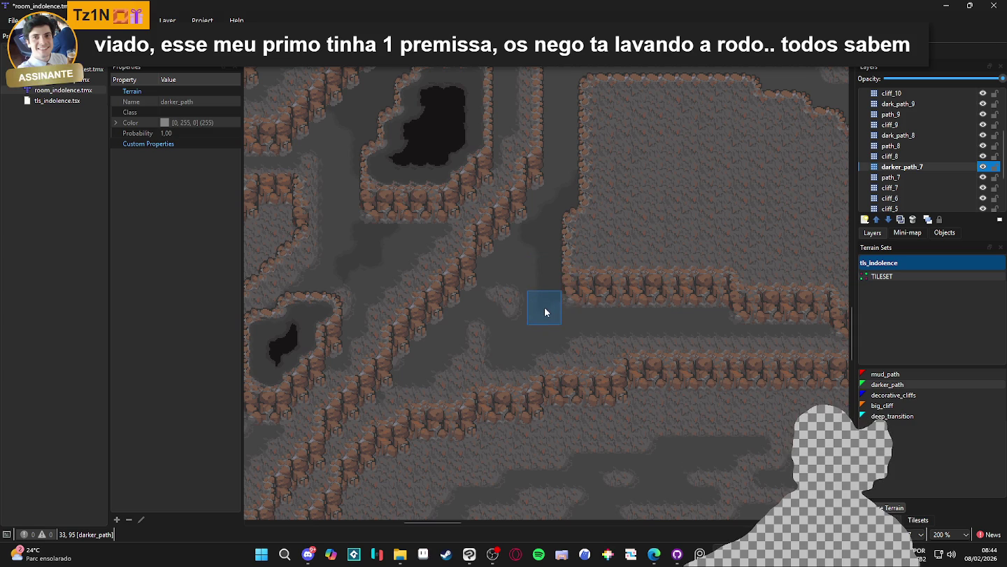
click(524, 334)
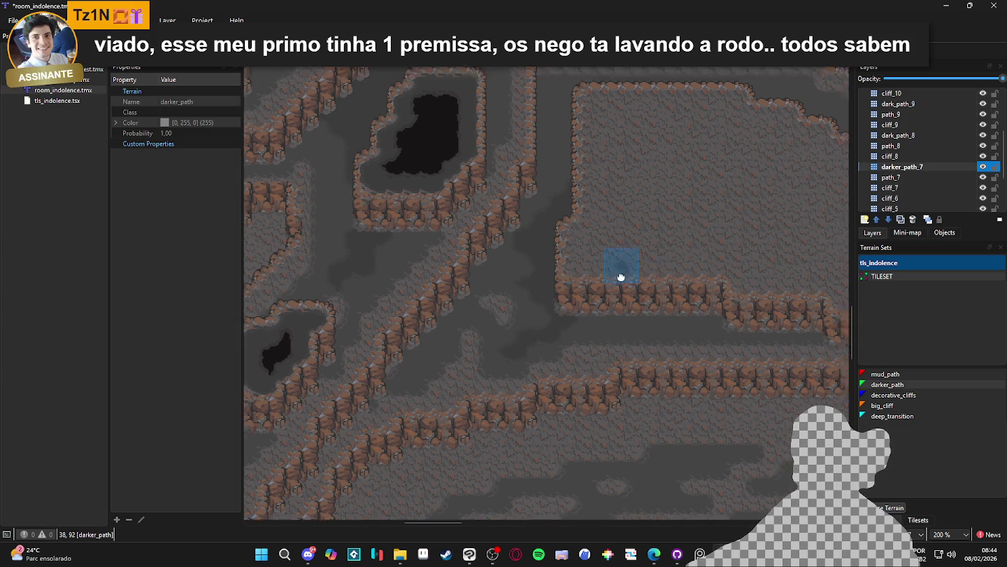
drag(629, 261, 613, 376)
click(551, 255)
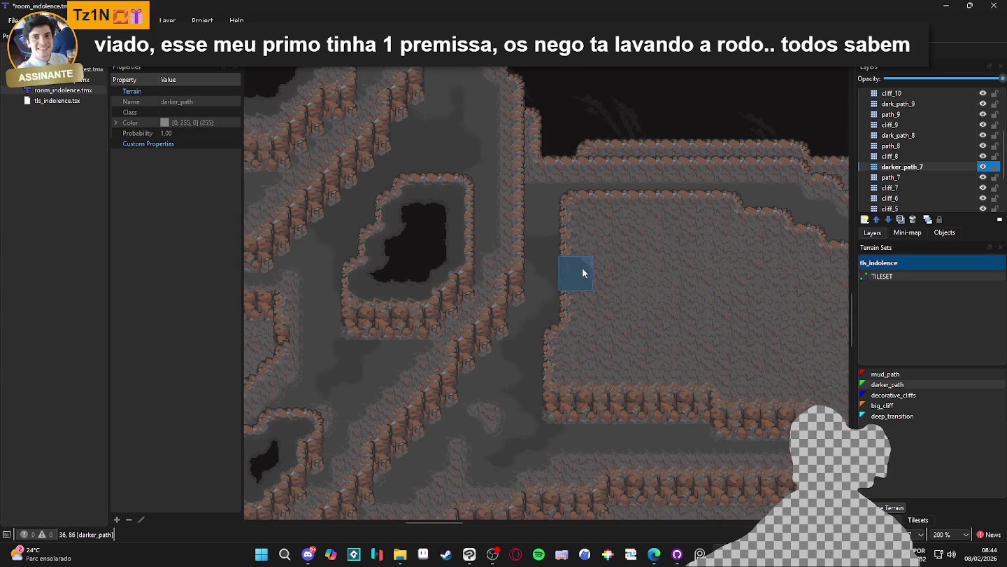
drag(603, 294, 574, 291)
scroll(617, 283, down, 2)
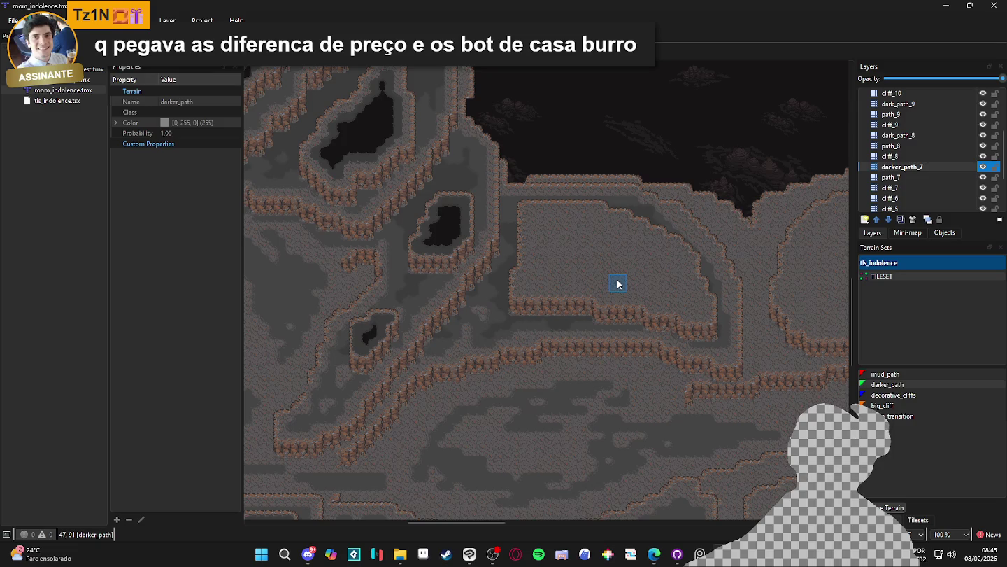
click(965, 156)
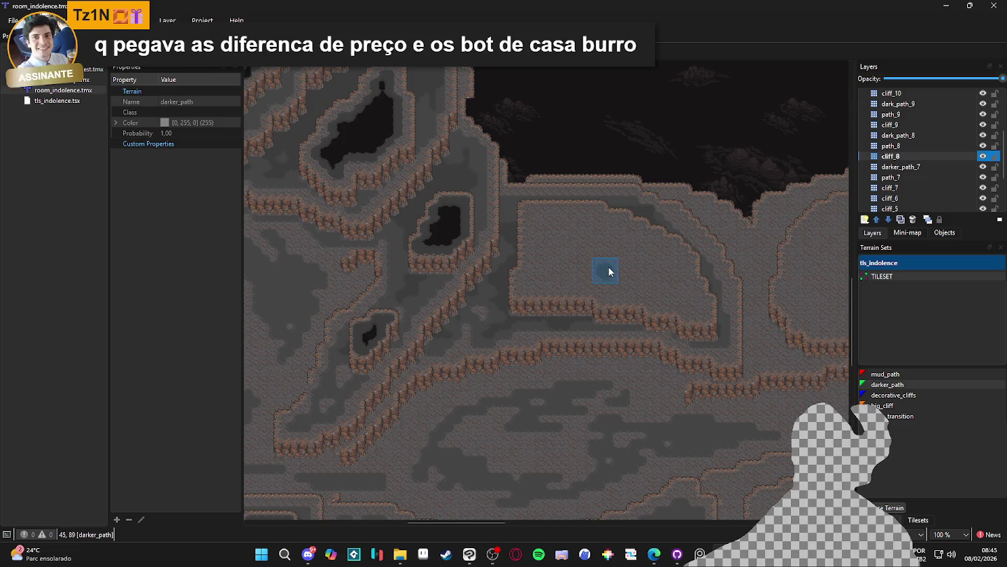
Step: Toggle cliff_8 and path_8 visibility to inspect them, ending with path_8 selected
click(981, 157)
click(981, 156)
click(981, 156)
click(981, 157)
click(982, 157)
click(981, 157)
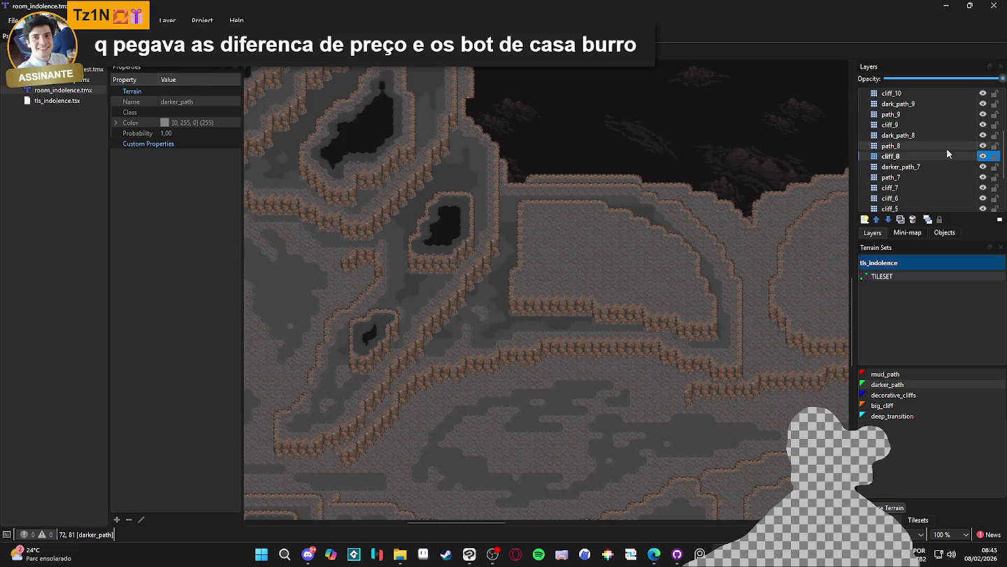
click(978, 149)
click(984, 147)
click(983, 146)
click(984, 157)
click(984, 156)
click(983, 156)
click(984, 157)
click(984, 157)
click(976, 147)
click(983, 146)
click(982, 146)
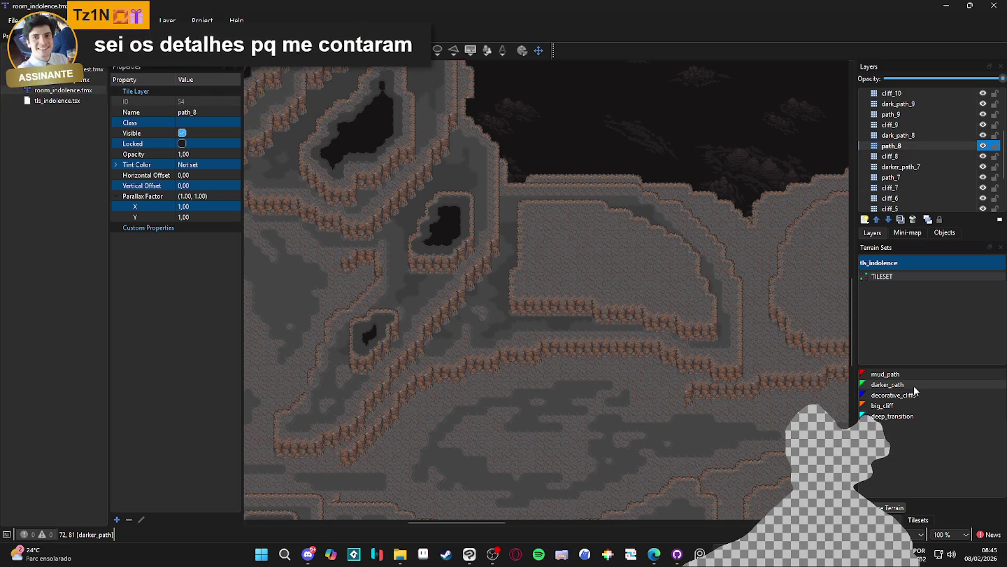
Step: Paint darker_path down the plateau room's left edge and along its bottom edge
click(887, 384)
scroll(606, 250, up, 1)
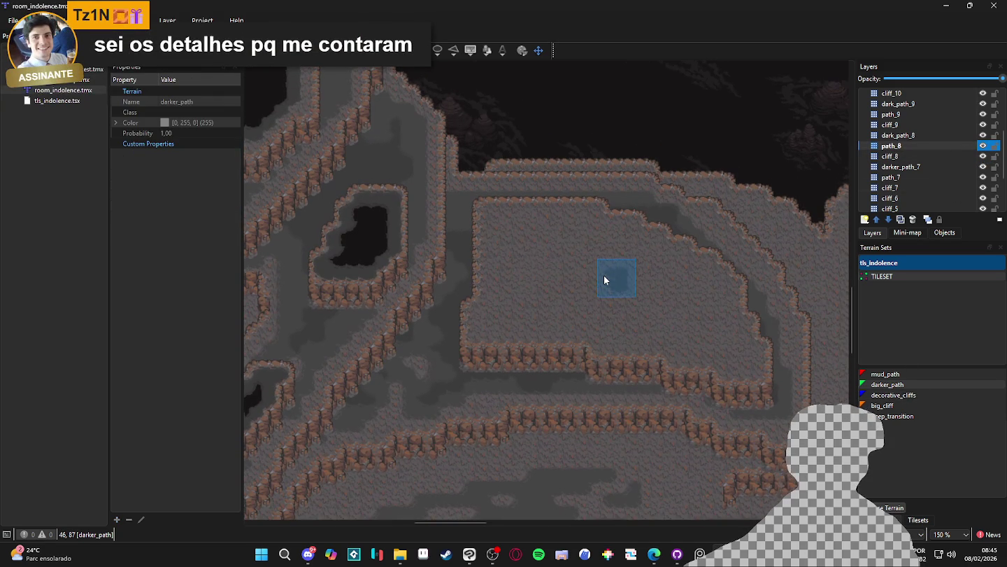
scroll(600, 281, up, 1)
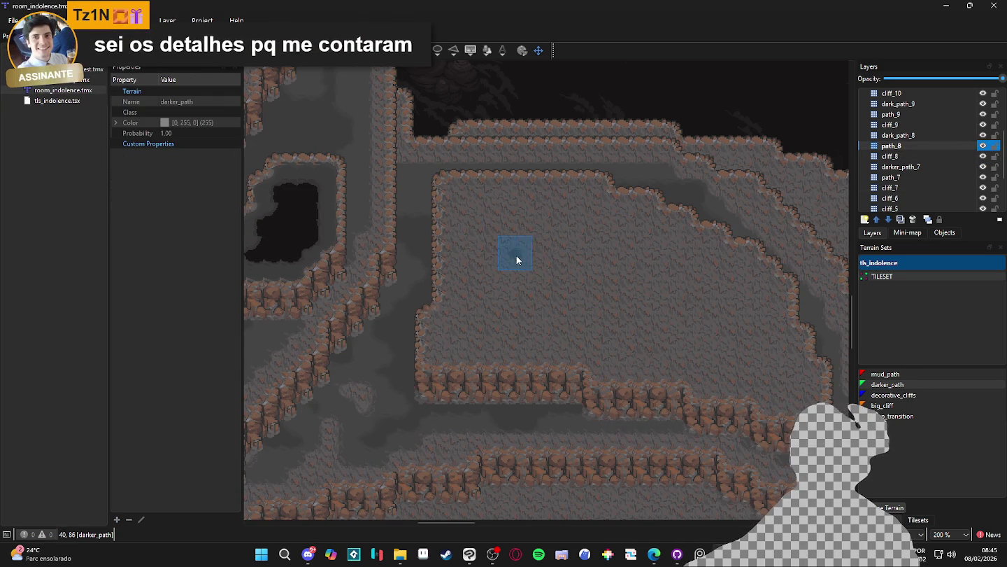
click(448, 190)
drag(448, 188, 450, 288)
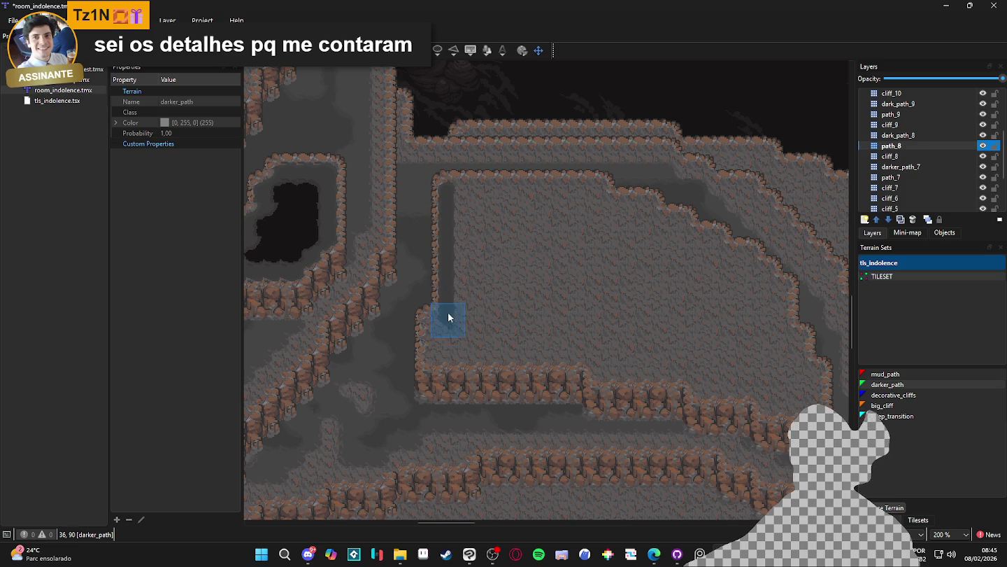
mouse_move(437, 326)
mouse_down()
mouse_move(435, 349)
mouse_move(588, 350)
mouse_move(764, 385)
mouse_move(765, 400)
mouse_move(797, 406)
mouse_move(814, 378)
mouse_move(802, 368)
mouse_move(803, 345)
mouse_move(785, 338)
mouse_move(780, 293)
mouse_move(748, 258)
mouse_move(667, 244)
mouse_move(648, 218)
mouse_move(595, 202)
mouse_move(663, 235)
mouse_up()
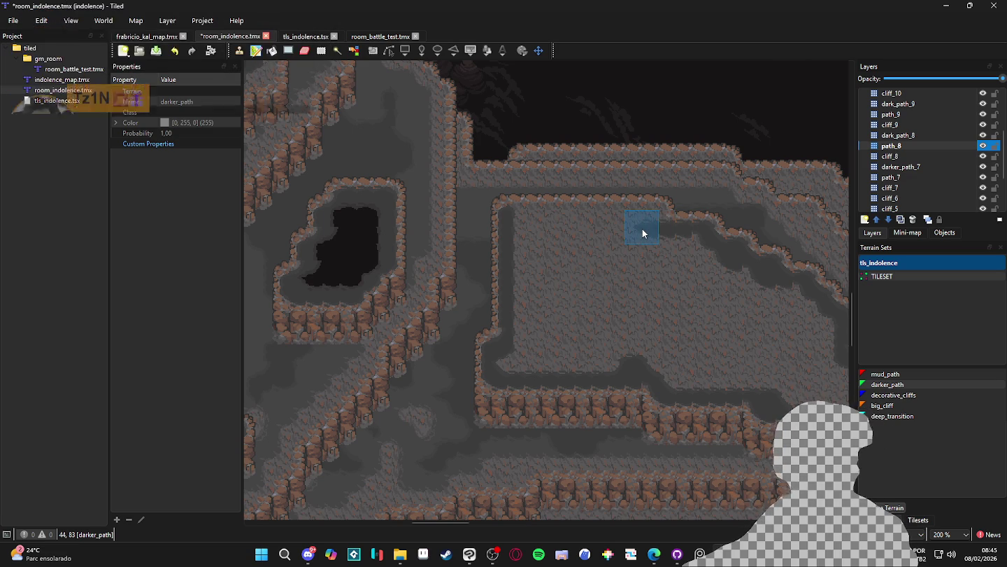
Step: Darken the room's top edge, upper floor and last light band, then save the map
mouse_move(659, 210)
mouse_down()
mouse_move(522, 211)
mouse_move(526, 231)
mouse_move(621, 232)
mouse_up()
mouse_move(517, 268)
mouse_down()
mouse_move(690, 263)
mouse_move(756, 287)
mouse_move(718, 281)
mouse_move(612, 306)
mouse_move(540, 299)
mouse_move(520, 324)
mouse_move(656, 315)
mouse_move(606, 316)
mouse_up()
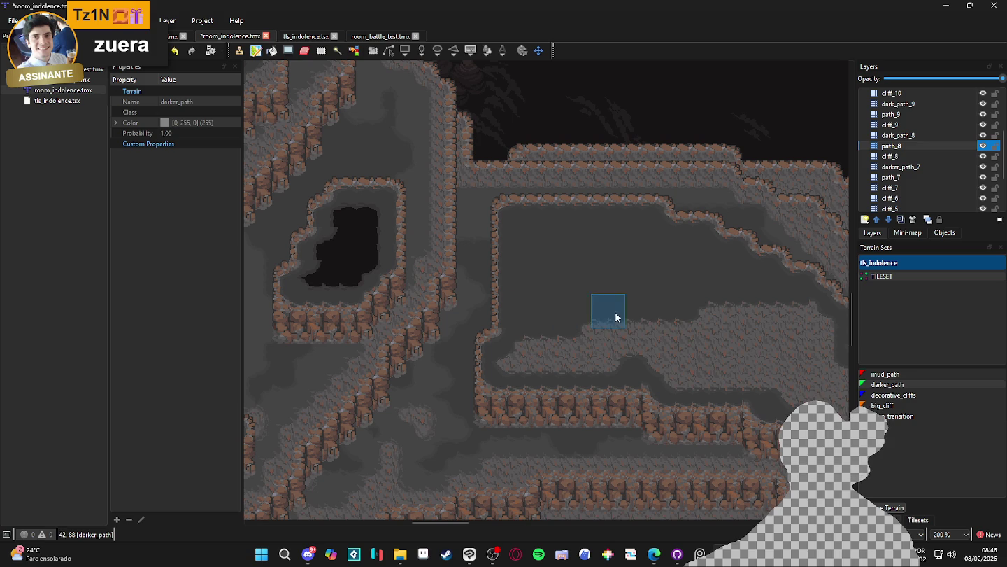
scroll(671, 310, right, 3)
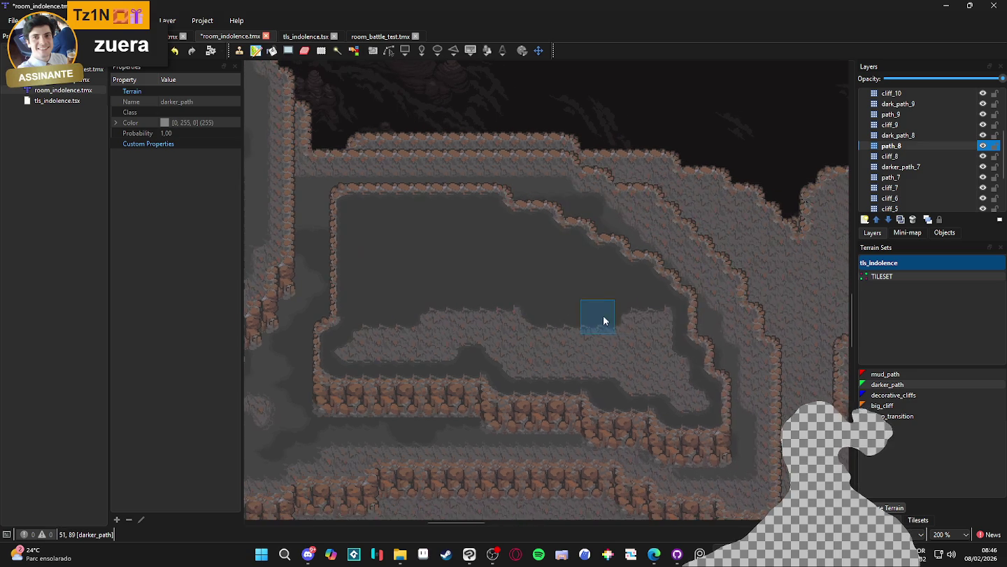
mouse_move(660, 322)
mouse_down()
mouse_move(490, 326)
mouse_move(362, 351)
mouse_move(389, 336)
mouse_move(524, 333)
mouse_move(508, 364)
mouse_move(648, 364)
mouse_move(616, 347)
mouse_move(665, 366)
mouse_move(638, 381)
mouse_move(682, 388)
mouse_up()
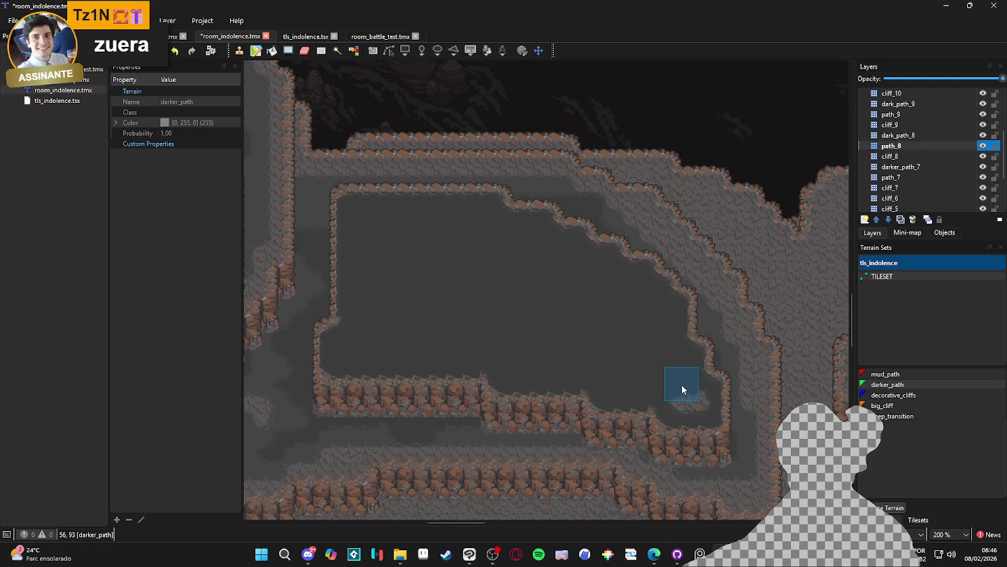
scroll(615, 342, up, 1)
scroll(616, 343, left, 2)
key(ctrl+s)
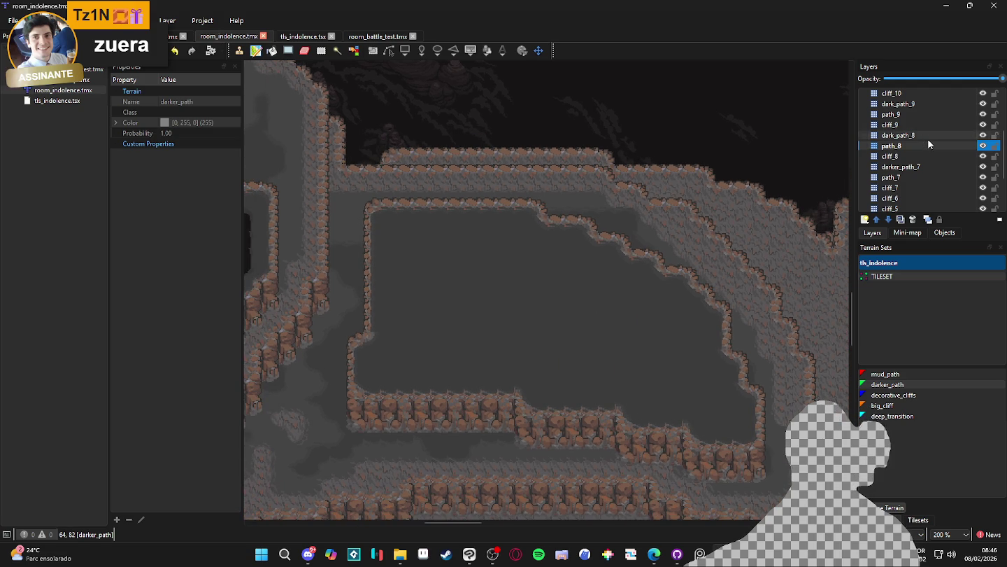
click(923, 135)
click(892, 417)
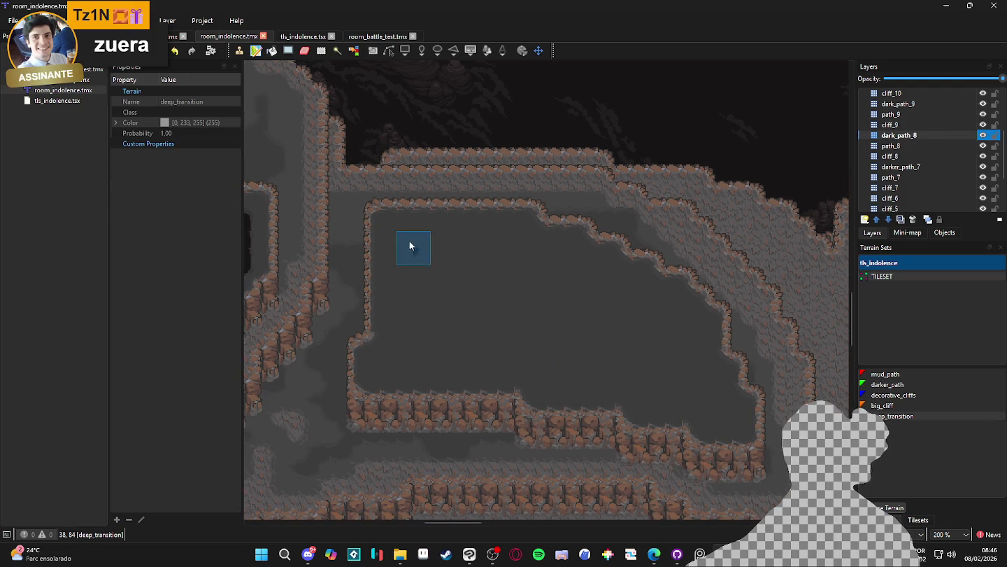
drag(389, 233, 399, 351)
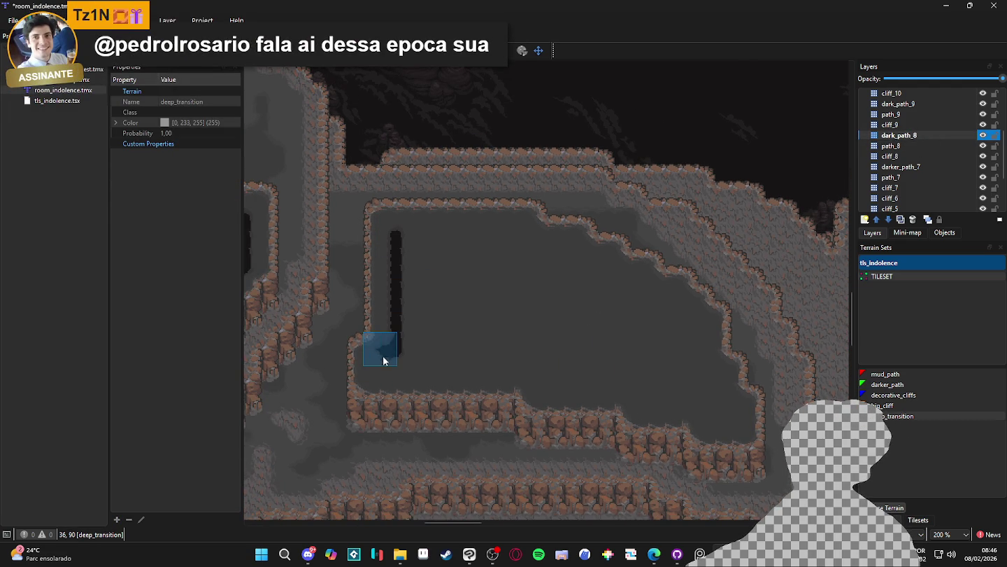
click(383, 356)
mouse_move(383, 366)
mouse_down()
mouse_move(562, 365)
mouse_move(575, 381)
mouse_move(645, 389)
mouse_move(650, 405)
mouse_move(738, 420)
mouse_up()
drag(714, 378, 684, 381)
mouse_move(696, 326)
mouse_down()
mouse_move(685, 356)
mouse_move(685, 302)
mouse_move(651, 301)
mouse_move(567, 247)
mouse_move(519, 252)
mouse_move(521, 240)
mouse_up()
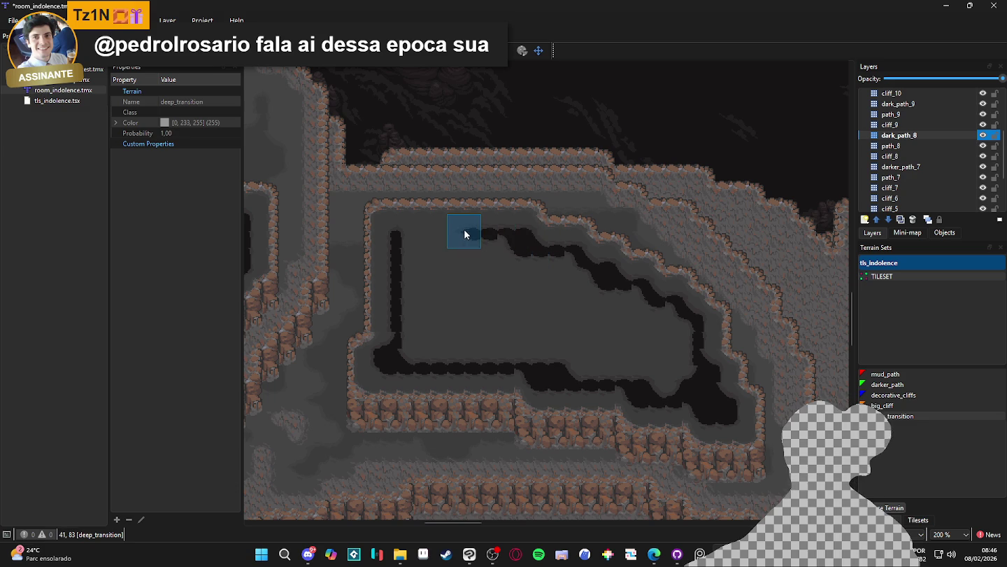
drag(417, 250, 514, 262)
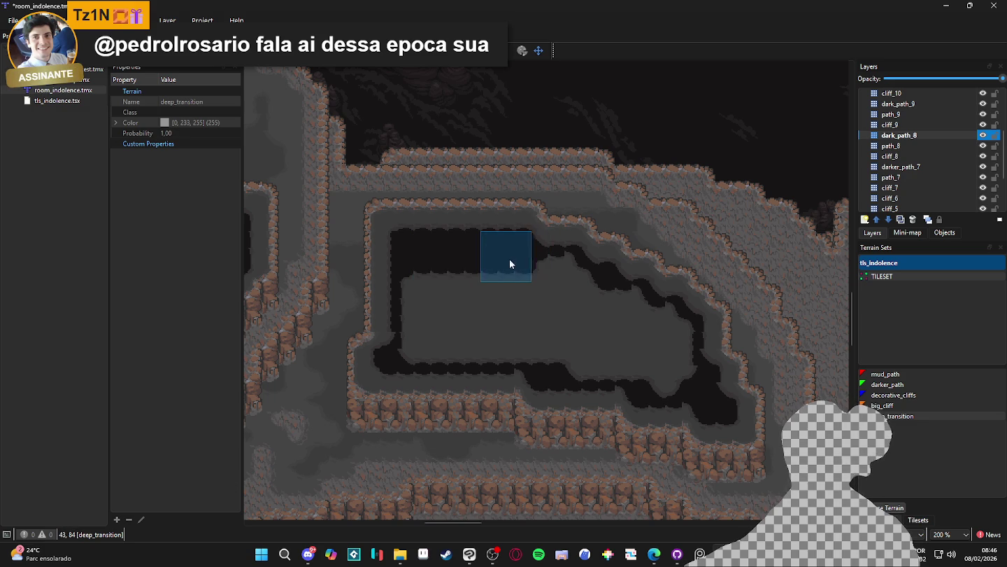
drag(419, 283, 558, 281)
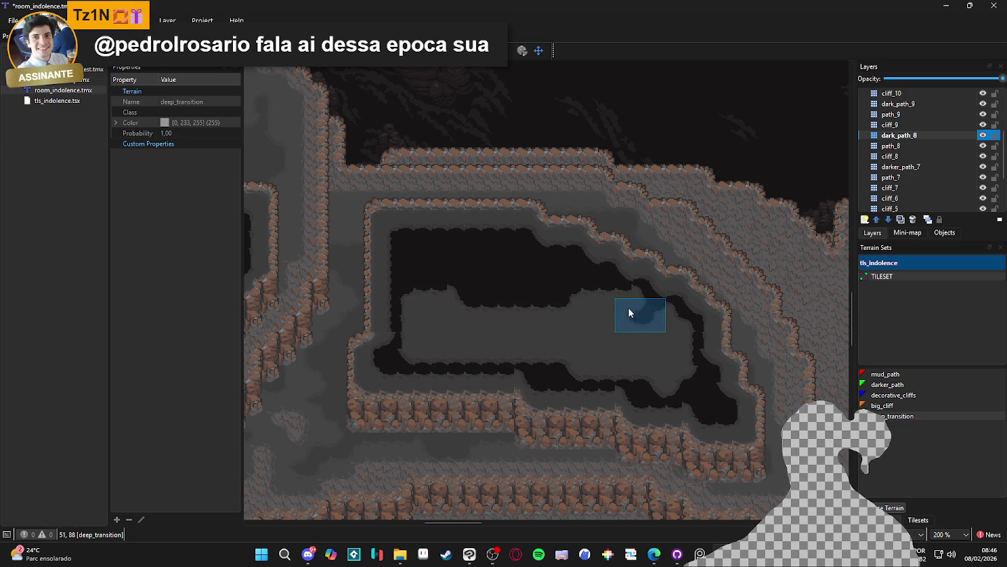
mouse_move(456, 312)
mouse_down()
mouse_move(693, 333)
mouse_move(663, 349)
mouse_move(683, 378)
mouse_up()
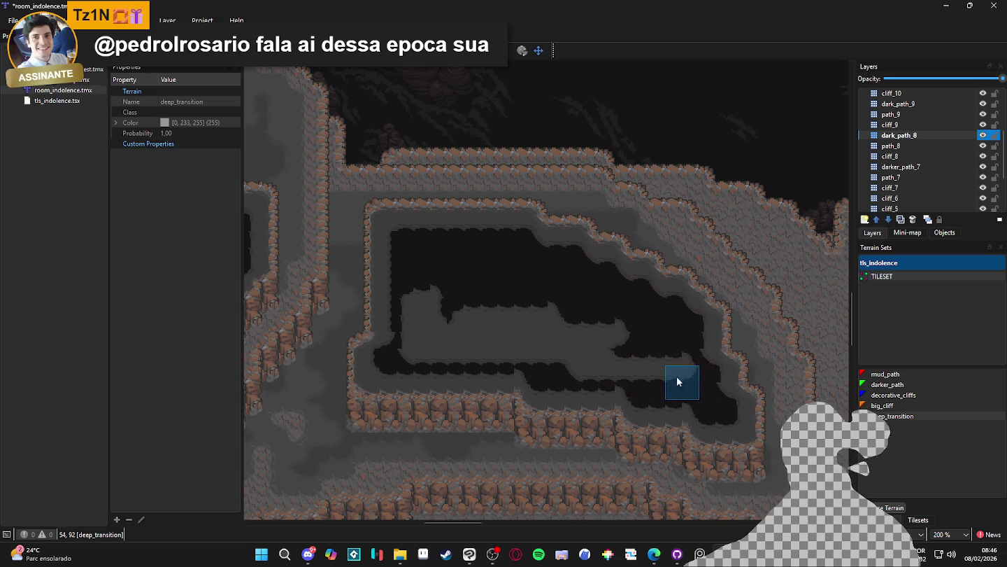
mouse_move(625, 364)
mouse_down()
mouse_move(580, 365)
mouse_move(614, 349)
mouse_move(439, 348)
mouse_move(447, 357)
mouse_move(427, 337)
mouse_move(608, 319)
mouse_move(432, 324)
mouse_move(417, 308)
mouse_move(461, 315)
mouse_up()
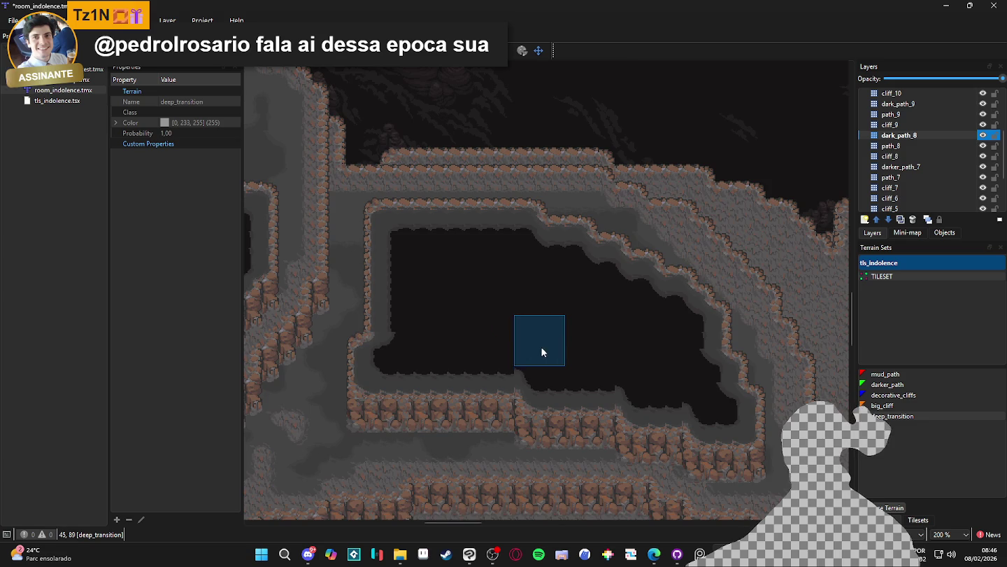
scroll(541, 347, down, 2)
drag(486, 366, 546, 358)
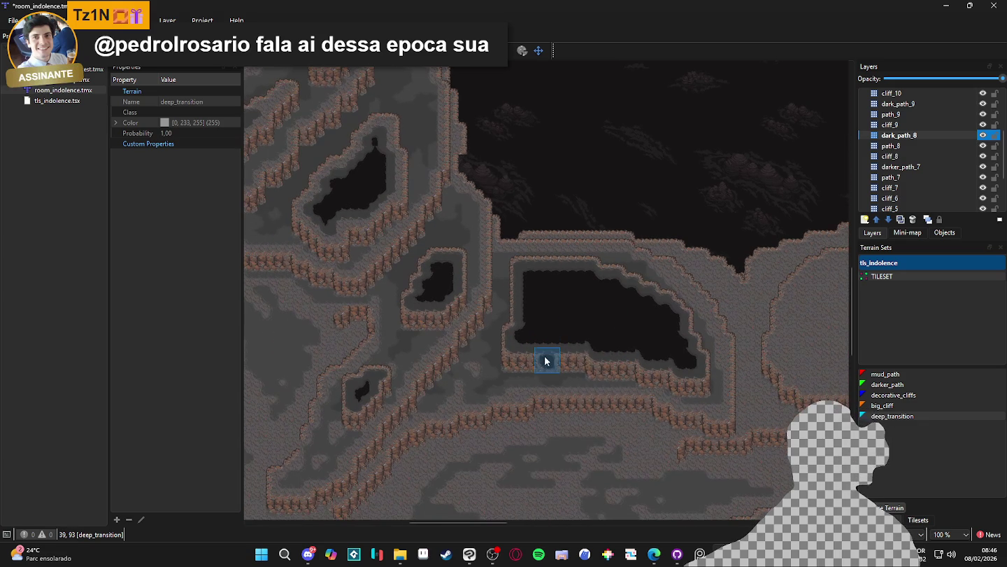
scroll(540, 353, up, 2)
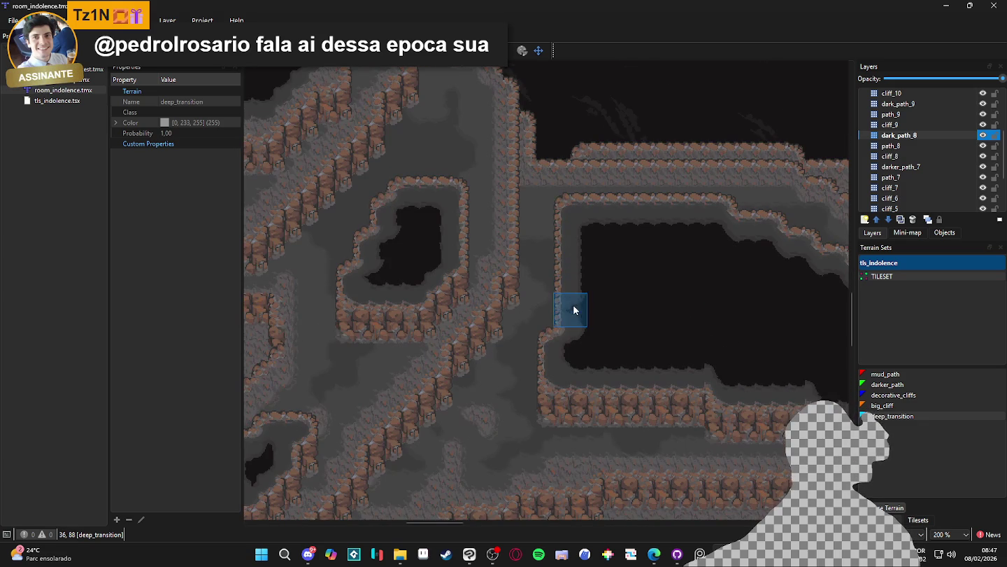
scroll(606, 315, down, 2)
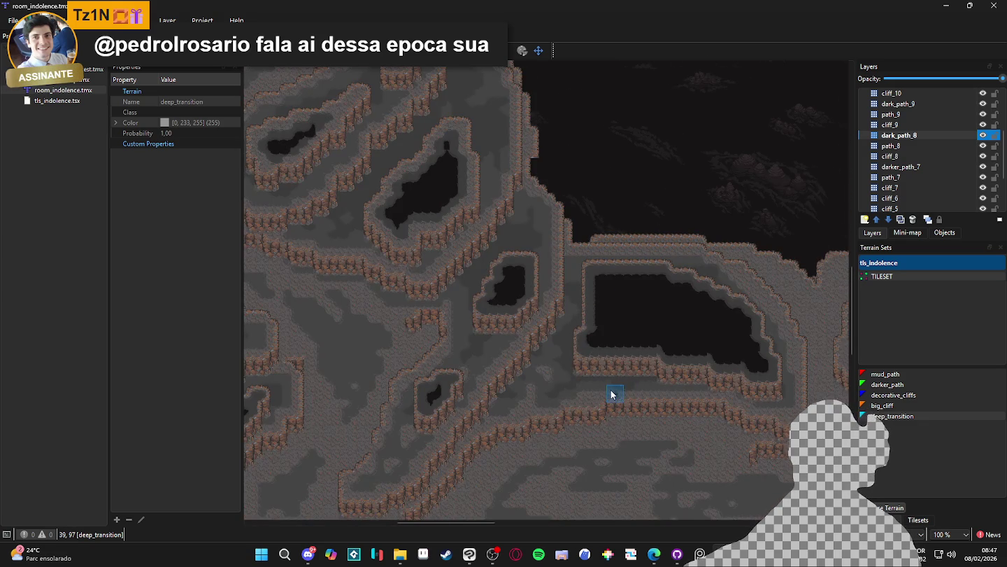
scroll(538, 301, down, 3)
scroll(519, 328, up, 2)
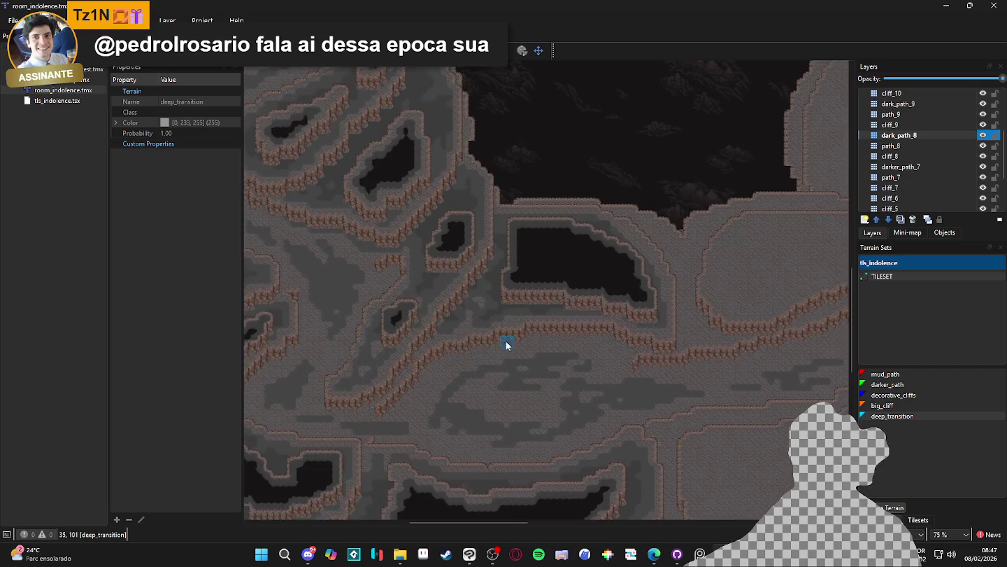
scroll(500, 344, right, 3)
scroll(501, 345, up, 1)
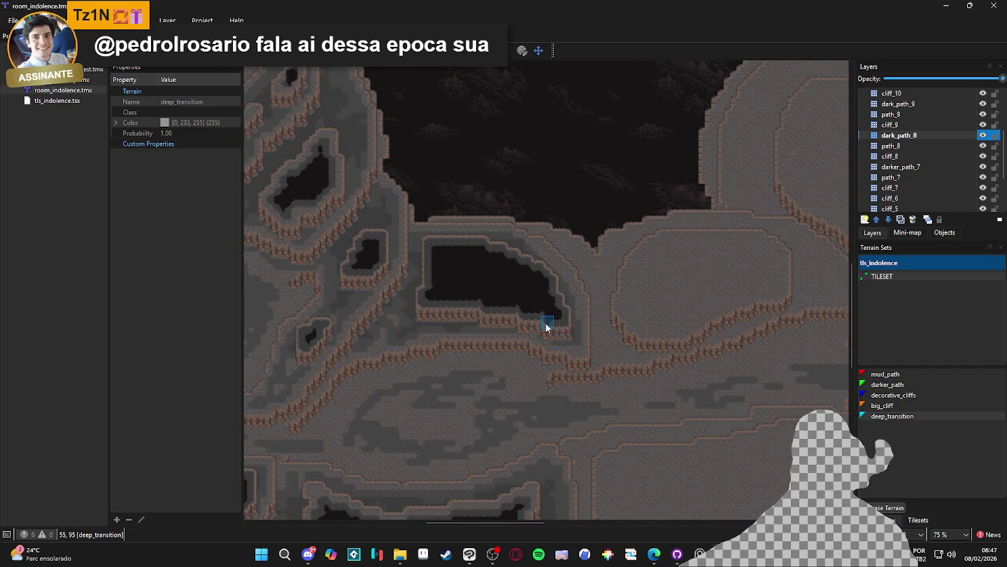
scroll(602, 413, down, 1)
scroll(606, 400, left, 1)
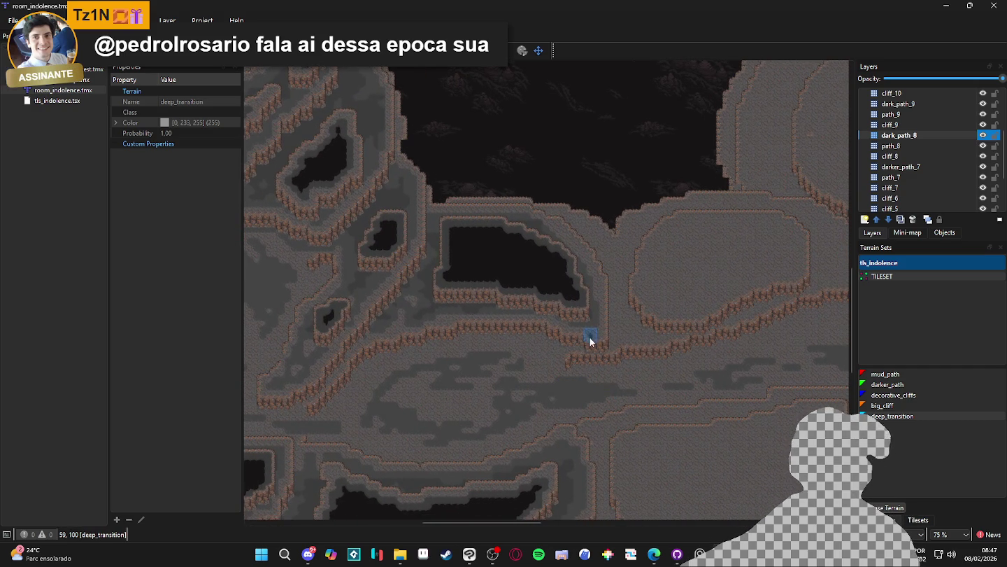
scroll(590, 344, up, 2)
key(alt+Tab)
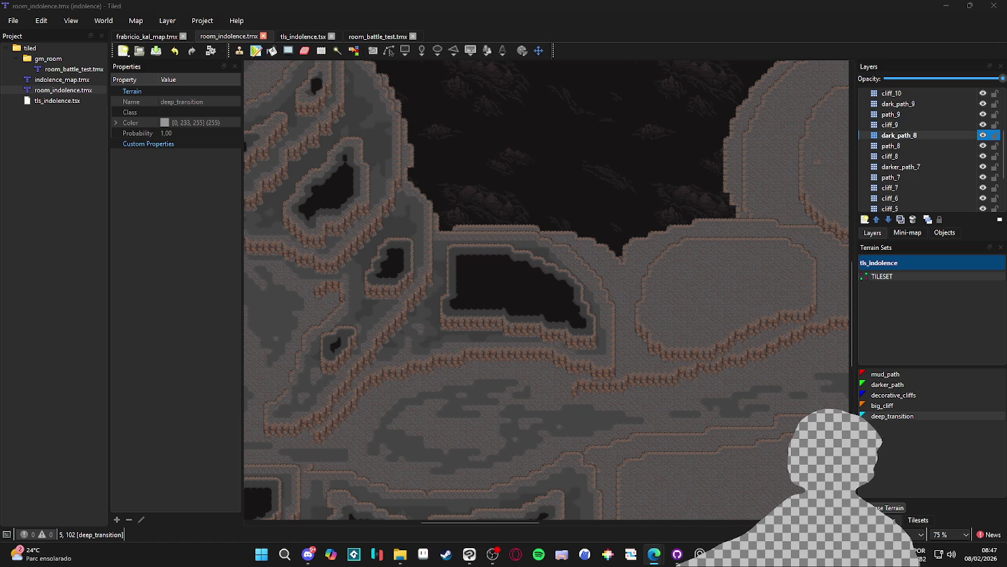
scroll(687, 330, down, 3)
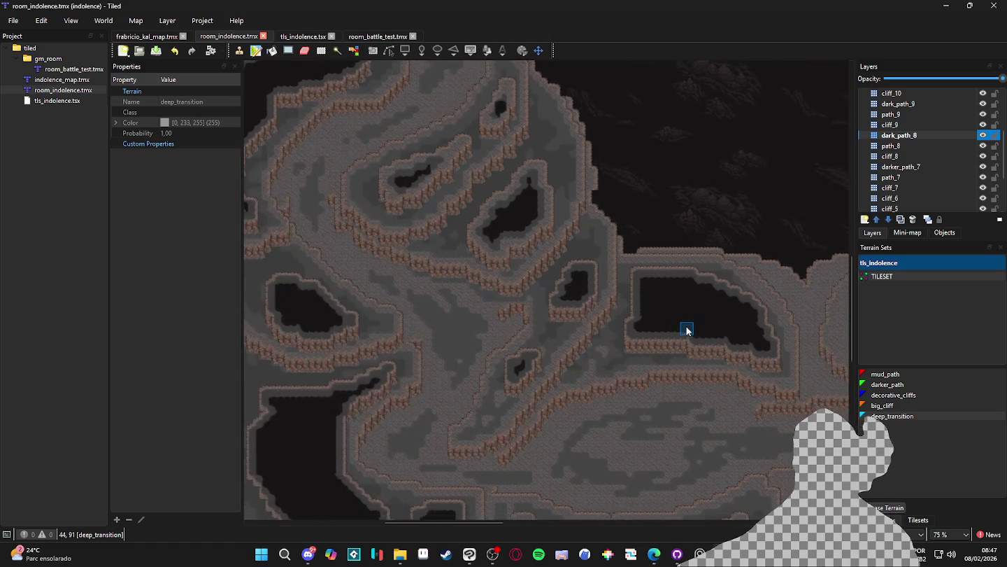
scroll(684, 339, up, 2)
drag(683, 340, 595, 261)
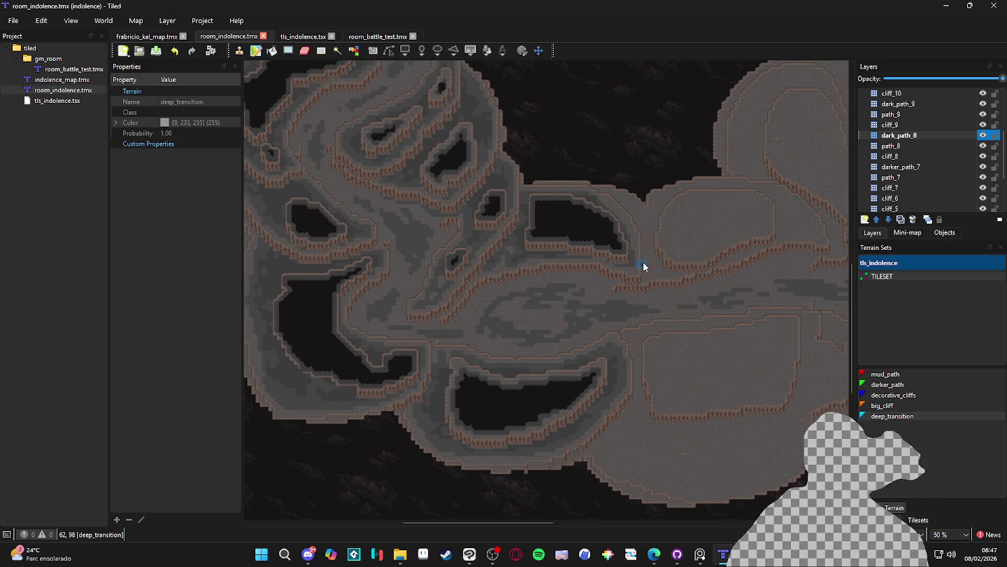
scroll(655, 280, down, 2)
scroll(707, 261, up, 1)
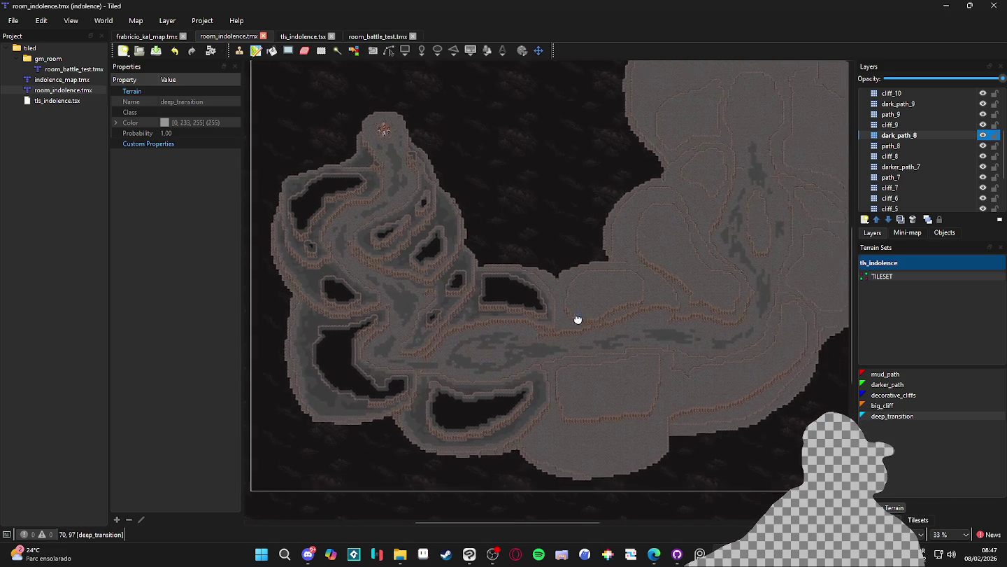
scroll(589, 313, up, 2)
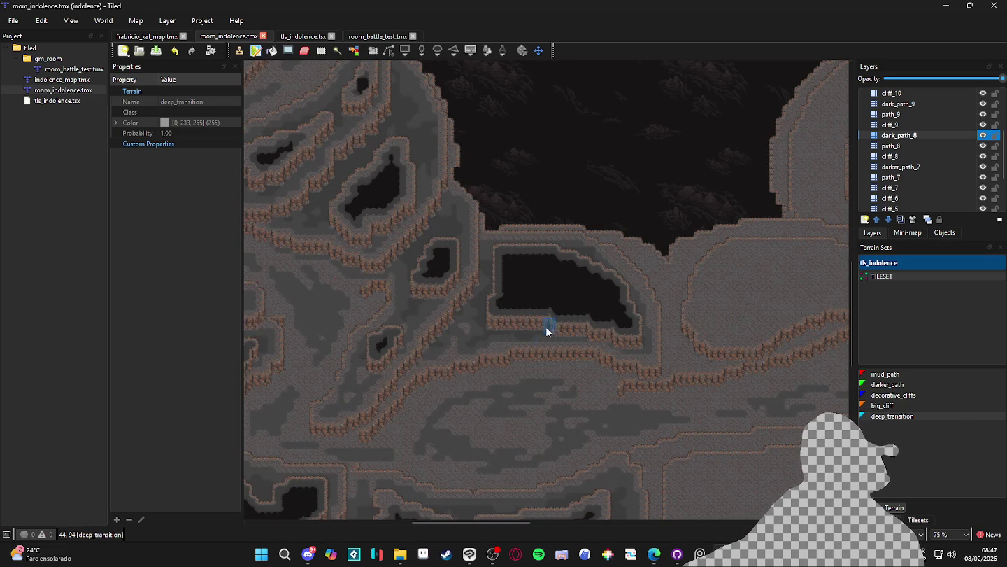
drag(594, 382, 459, 273)
mouse_move(531, 368)
mouse_down()
mouse_move(532, 277)
mouse_move(567, 270)
mouse_move(633, 344)
mouse_move(599, 343)
mouse_move(624, 349)
mouse_move(542, 205)
mouse_up()
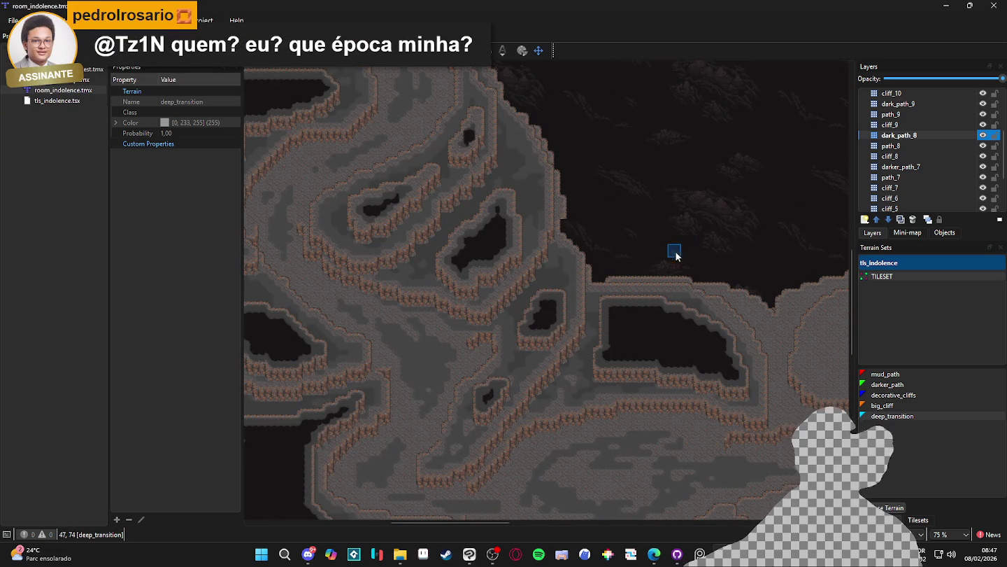
scroll(679, 243, up, 1)
mouse_move(497, 210)
mouse_down()
mouse_move(719, 305)
mouse_move(536, 280)
mouse_up()
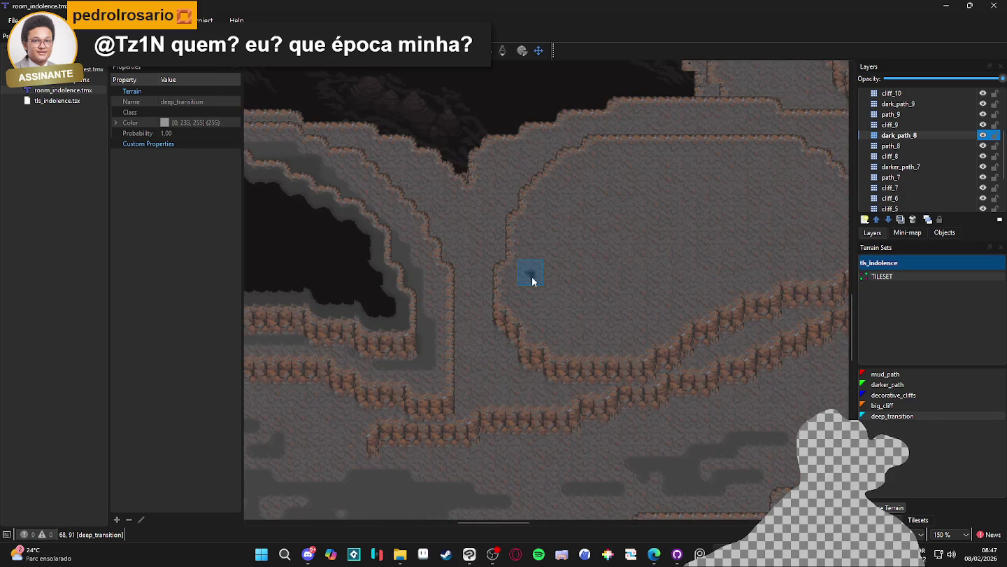
scroll(536, 279, up, 1)
key(ctrl+Page_Down)
key(ctrl+Page_Down)
key(ctrl+Page_Down)
scroll(580, 337, right, 3)
key(ctrl+Page_Down)
key(ctrl+Page_Down)
key(ctrl+Page_Down)
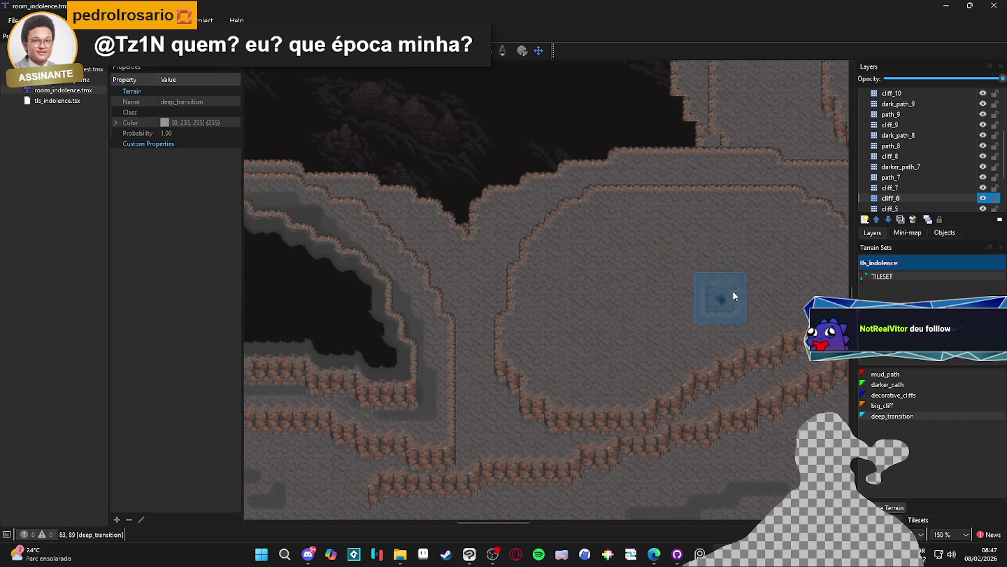
scroll(578, 229, down, 4)
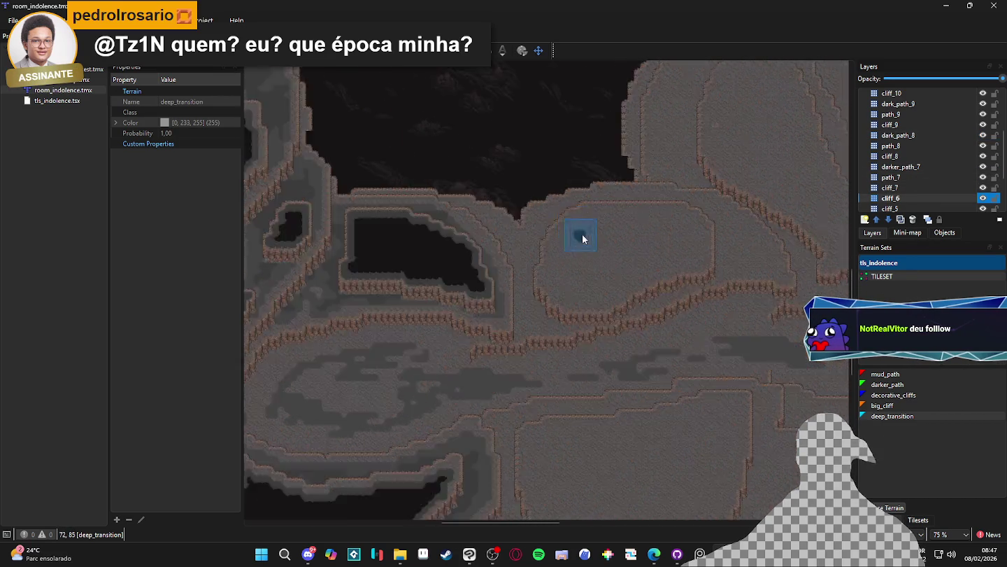
scroll(536, 243, up, 1)
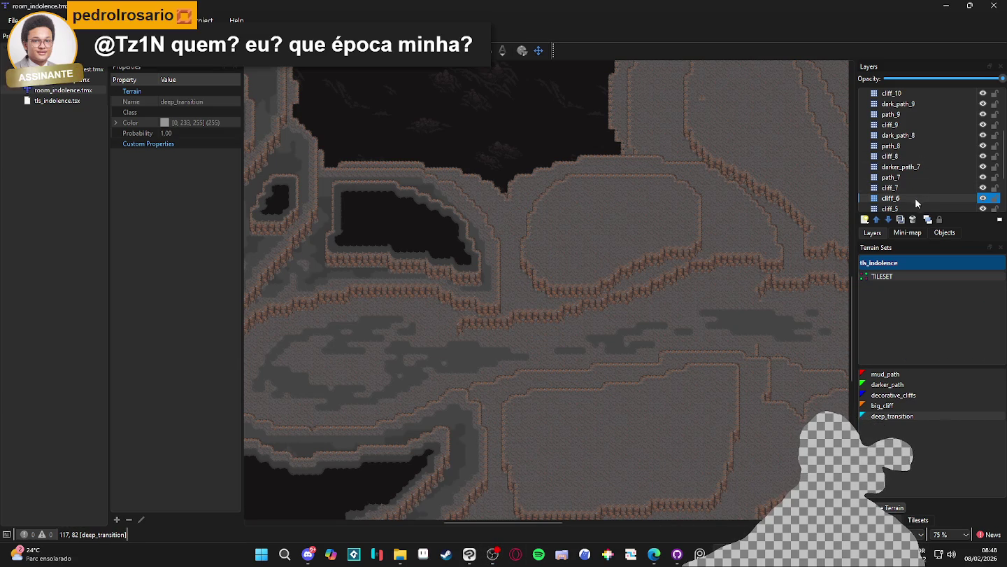
Step: Create a new tile layer named path_6 above cliff_6
click(865, 219)
click(882, 234)
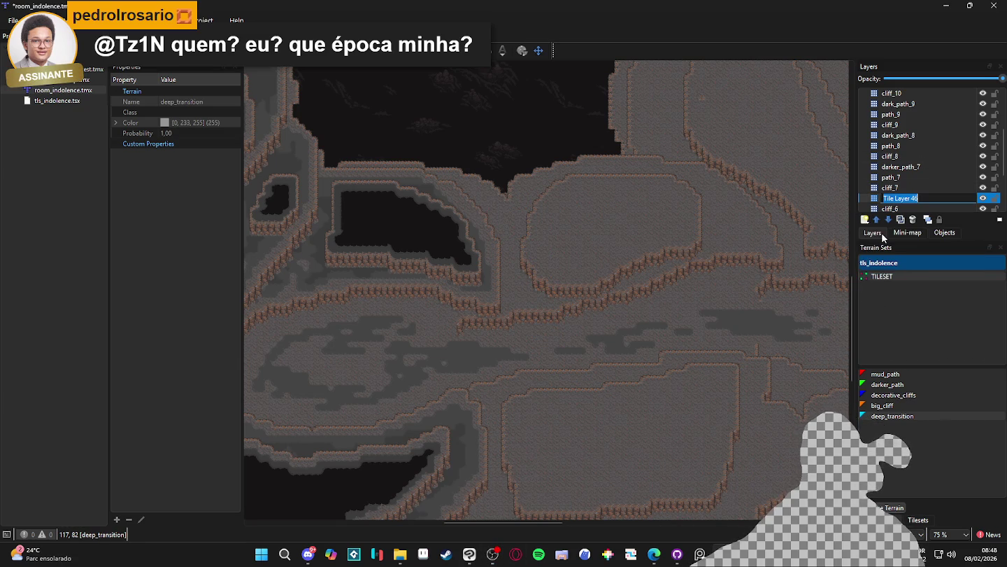
text(path_6)
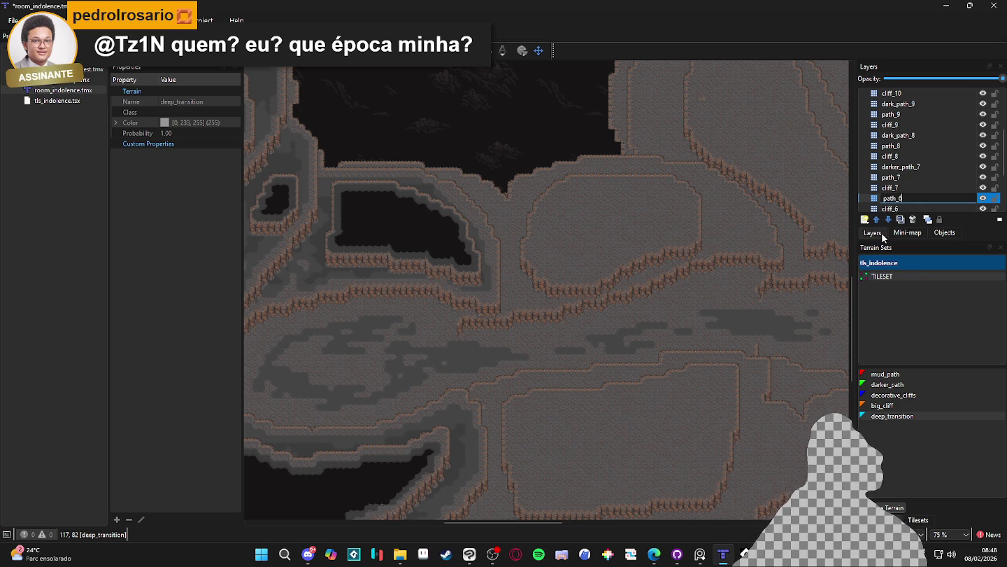
key(Return)
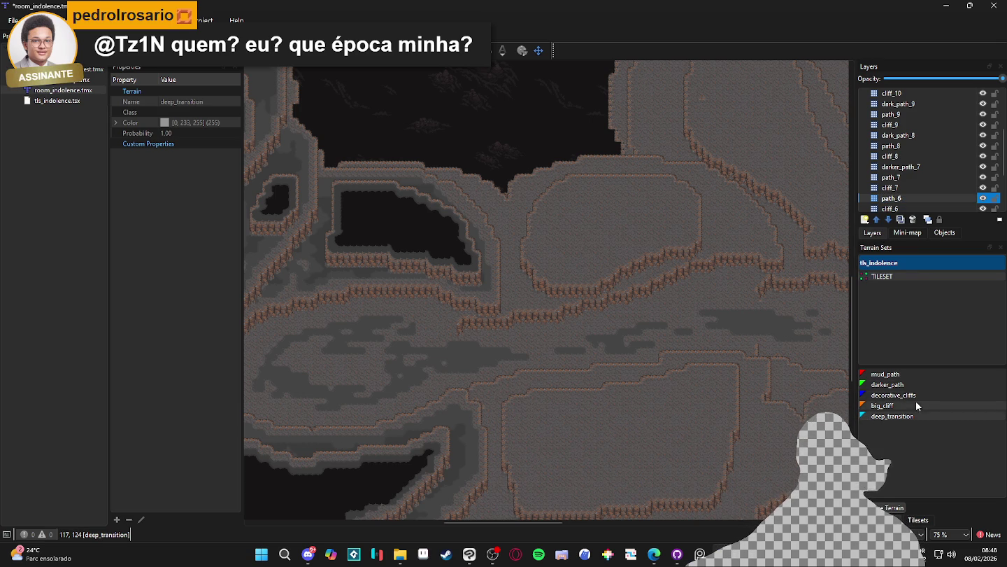
Step: Paint mud_path down the cliff gap and along the band between the cliffs
click(886, 375)
scroll(545, 257, up, 2)
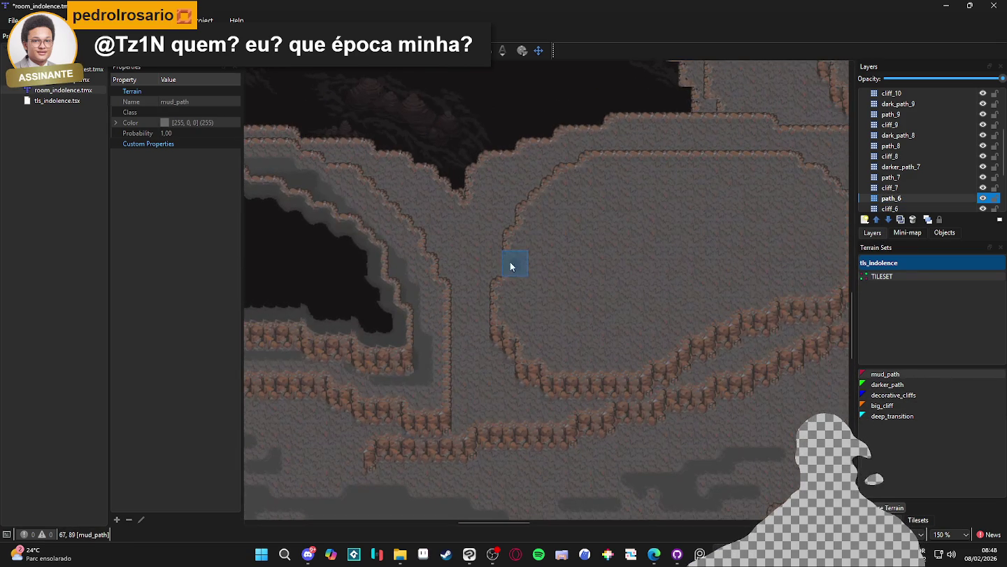
mouse_move(482, 270)
mouse_down()
mouse_move(371, 207)
mouse_move(476, 270)
mouse_move(458, 392)
mouse_move(569, 378)
mouse_up()
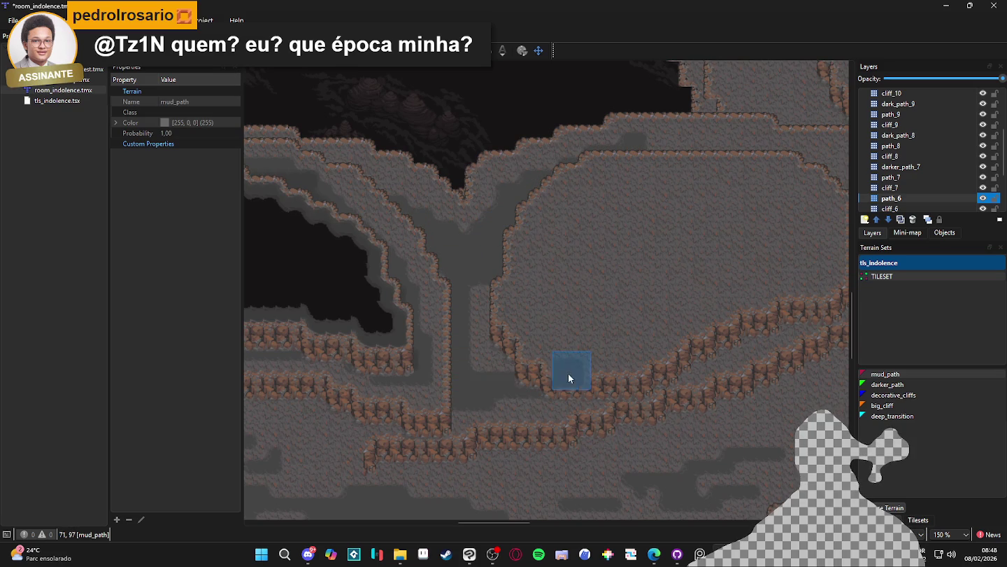
click(445, 350)
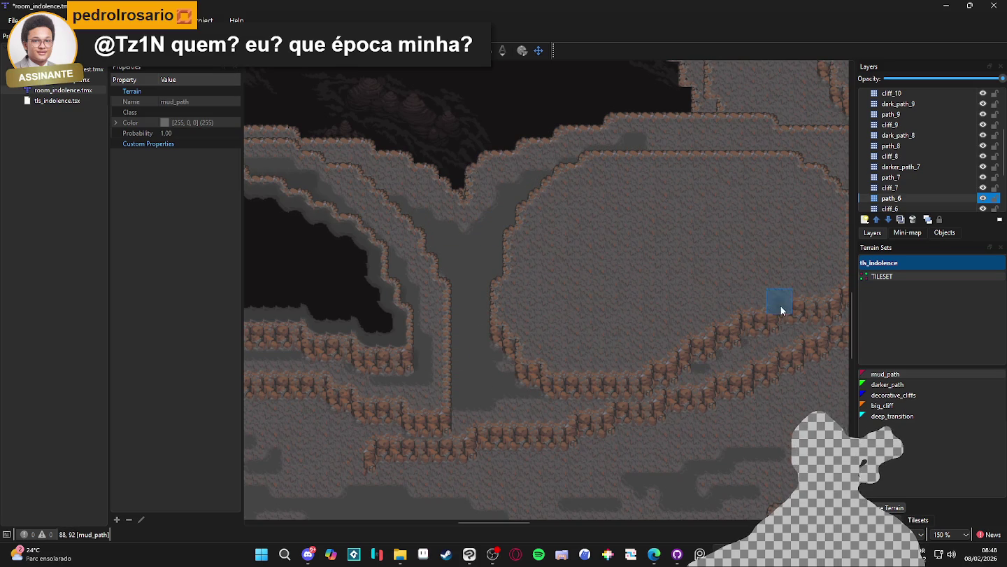
drag(719, 356, 788, 318)
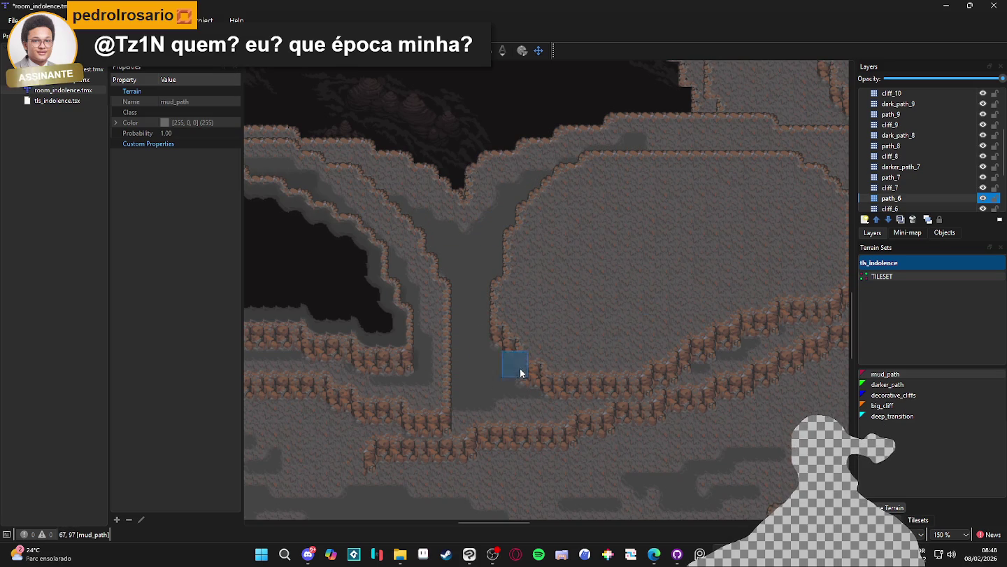
Step: Paint a dark mud_path patch on the plateau, growing it toward the top cliff edge
scroll(516, 371, right, 5)
scroll(517, 371, up, 3)
mouse_move(605, 446)
mouse_down()
mouse_move(714, 425)
mouse_move(719, 446)
mouse_move(731, 430)
mouse_up()
drag(677, 396, 633, 352)
mouse_move(686, 375)
mouse_down()
mouse_move(583, 316)
mouse_move(477, 302)
mouse_move(503, 310)
mouse_up()
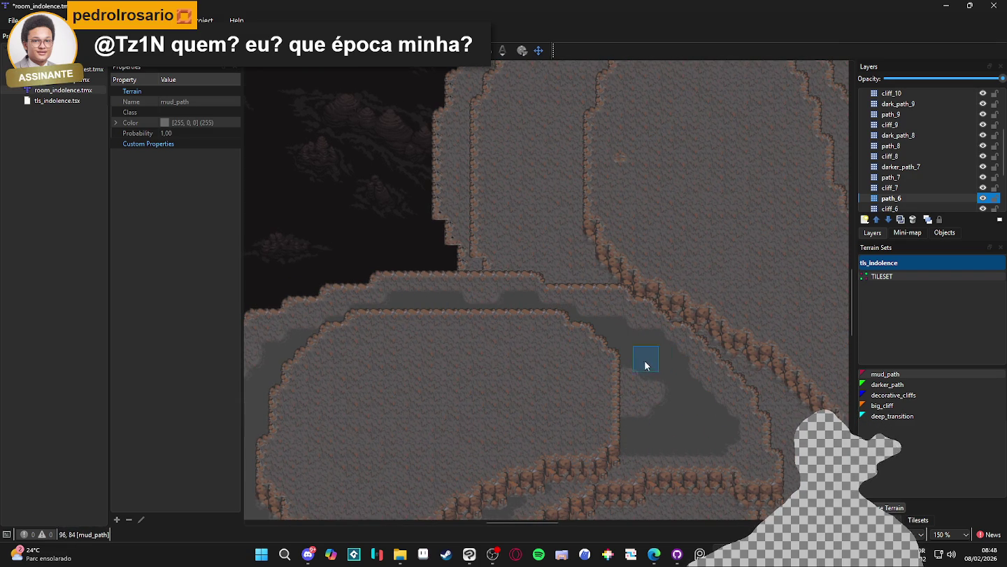
Step: Review the new mud_path patches across the map, then add another layer above path_6
scroll(580, 420, down, 3)
scroll(580, 420, left, 2)
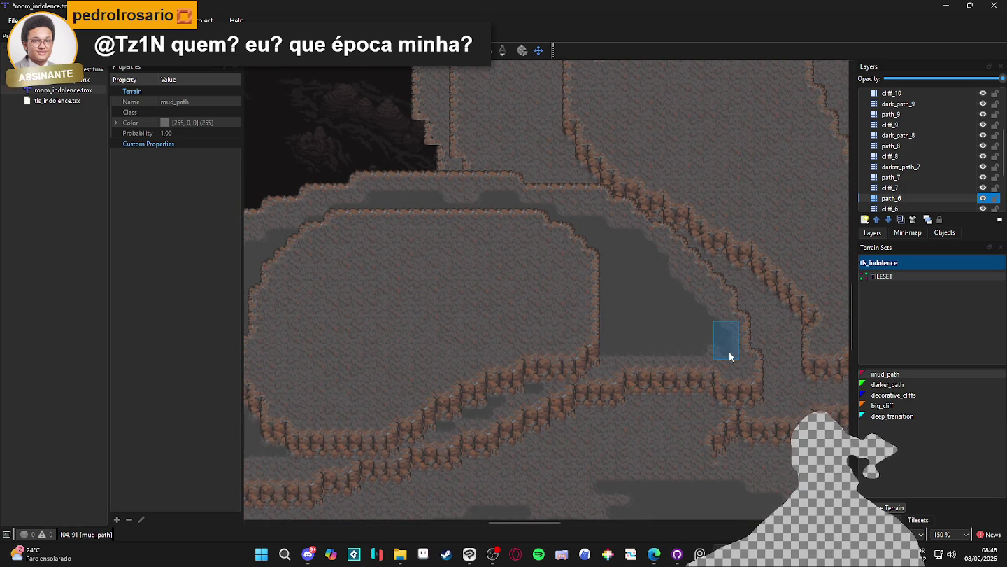
scroll(701, 338, left, 4)
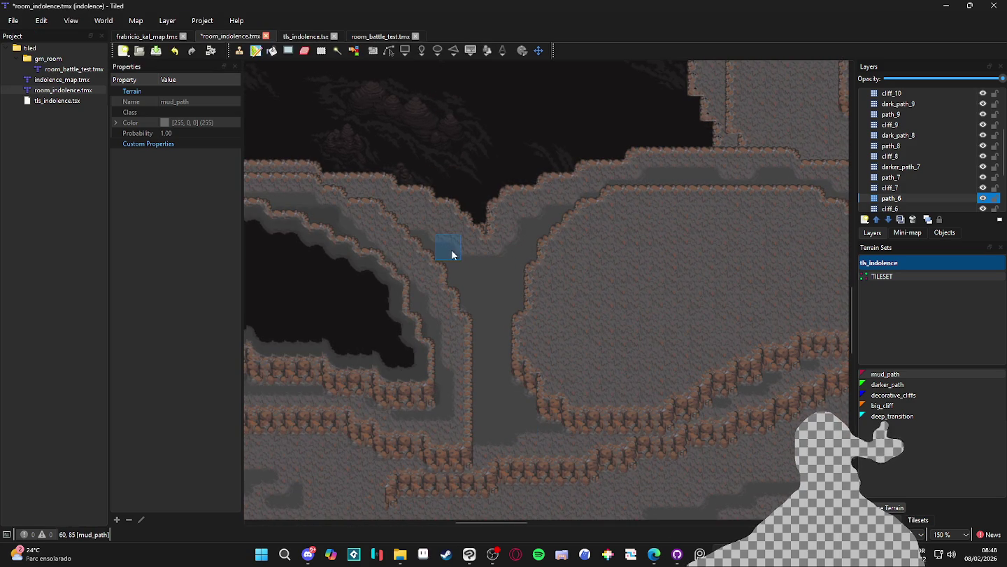
scroll(455, 273, up, 1)
scroll(456, 274, left, 1)
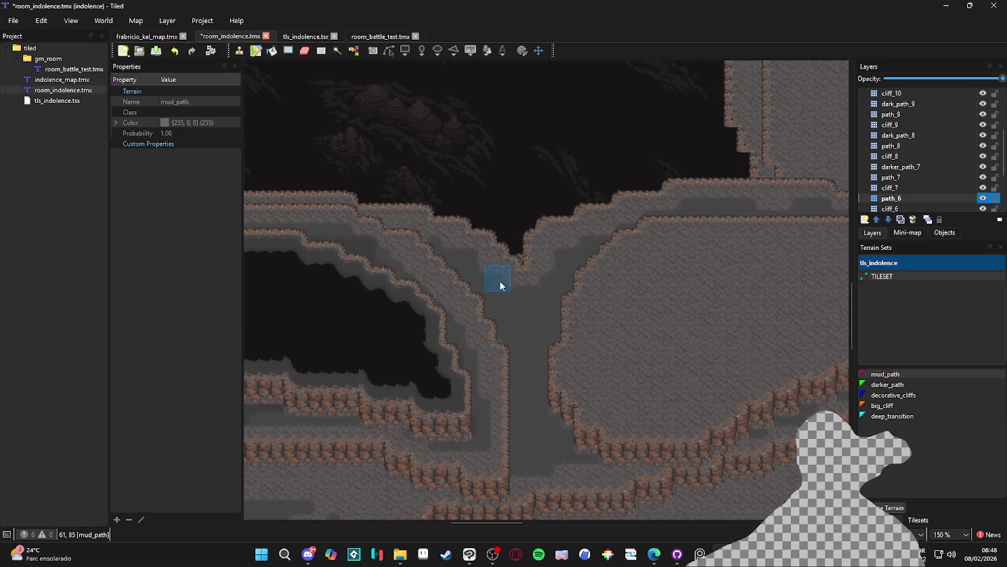
scroll(467, 314, left, 4)
scroll(468, 314, up, 2)
scroll(611, 395, right, 10)
scroll(611, 395, down, 2)
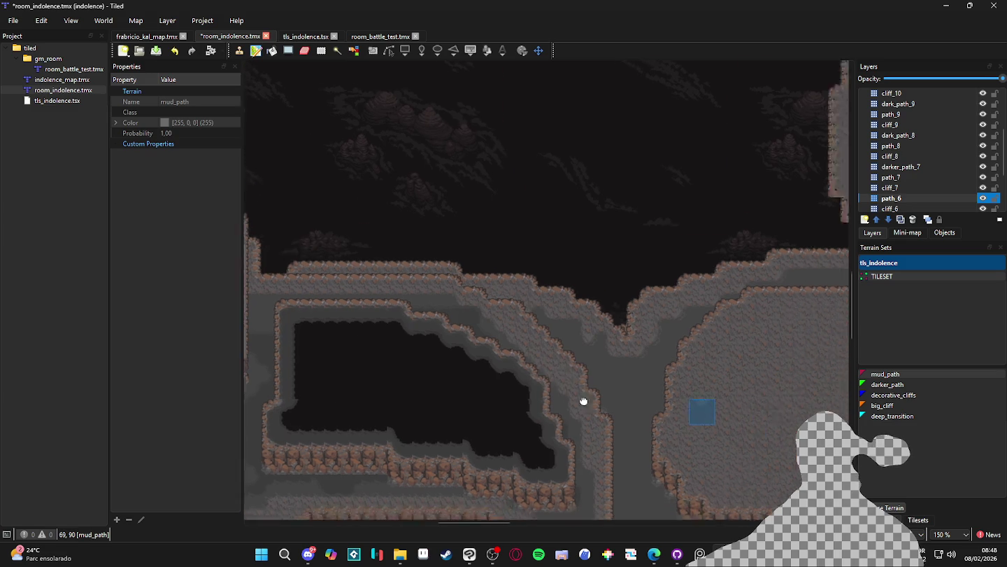
scroll(430, 346, left, 3)
scroll(430, 346, up, 1)
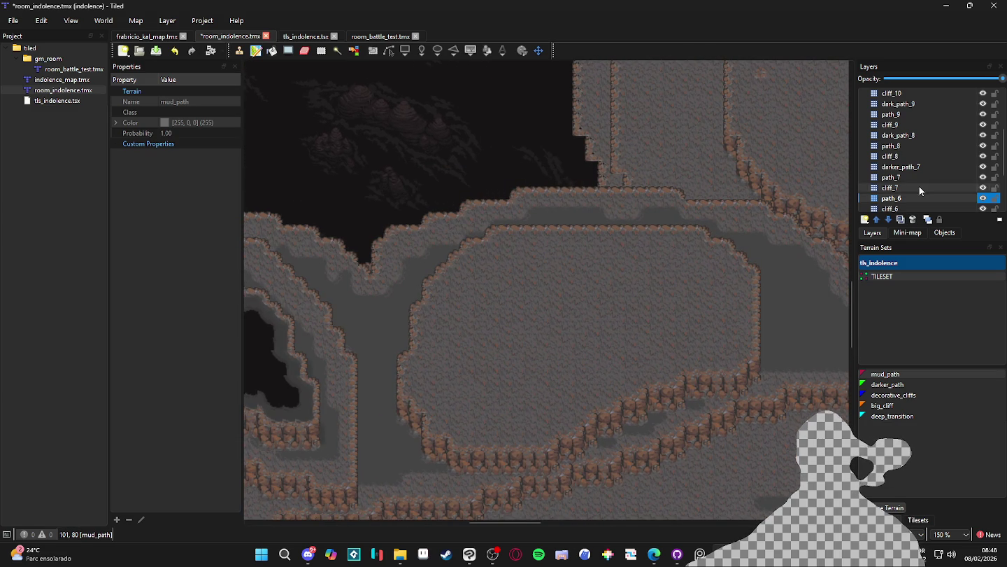
click(866, 218)
Step: Add a new tile layer named dark_path_6 above path_6 and choose darker_path terrain
click(885, 233)
text(dark_path_6)
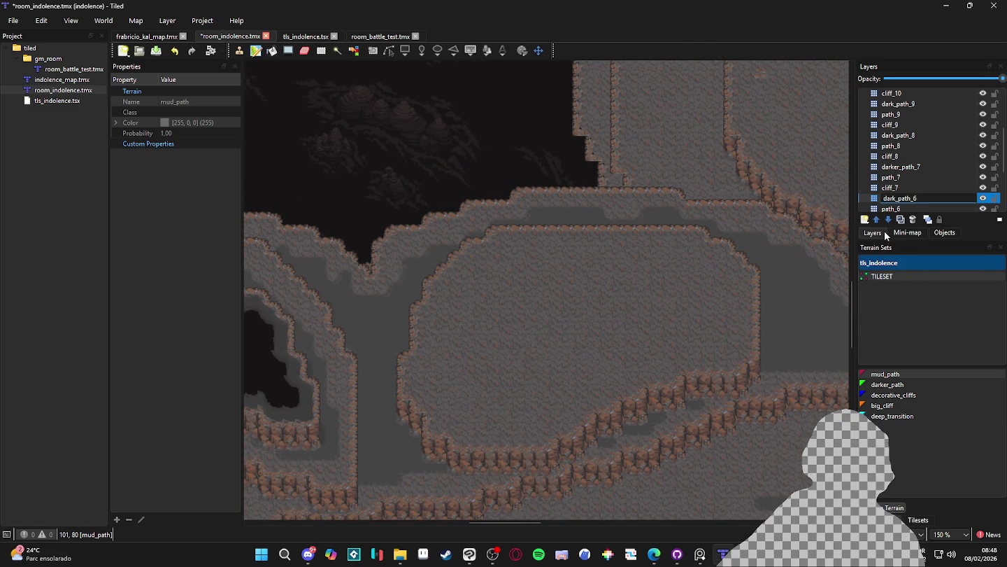
key(Return)
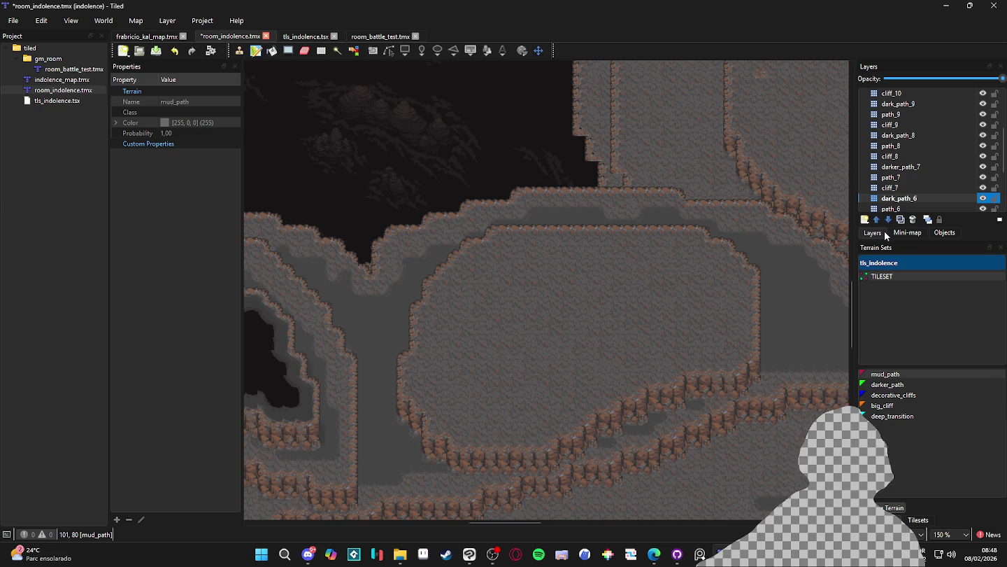
click(887, 384)
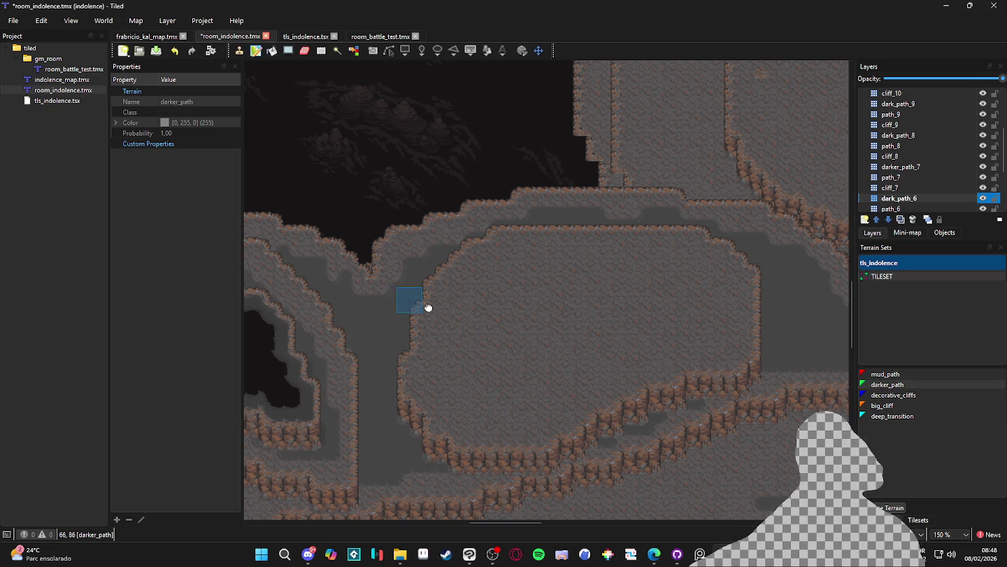
Step: Paint darker_path in two strokes along the corridor beside the large plateau
scroll(489, 311, left, 2)
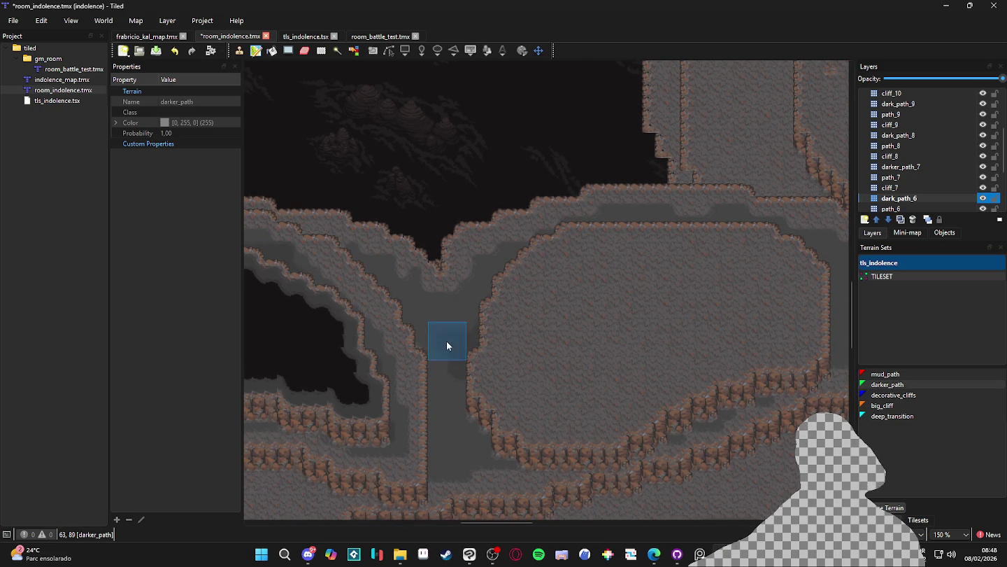
drag(452, 364, 413, 410)
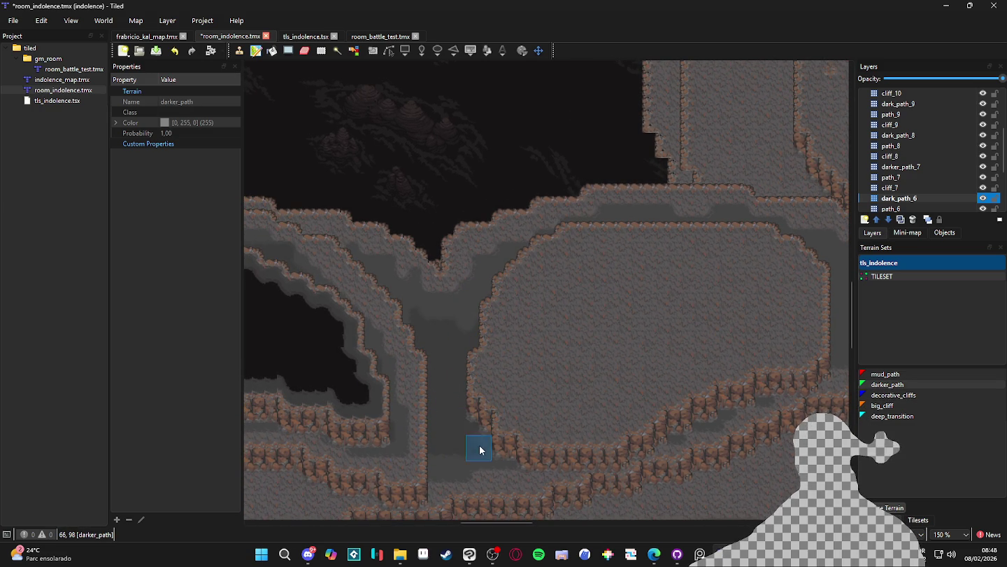
scroll(463, 372, right, 1)
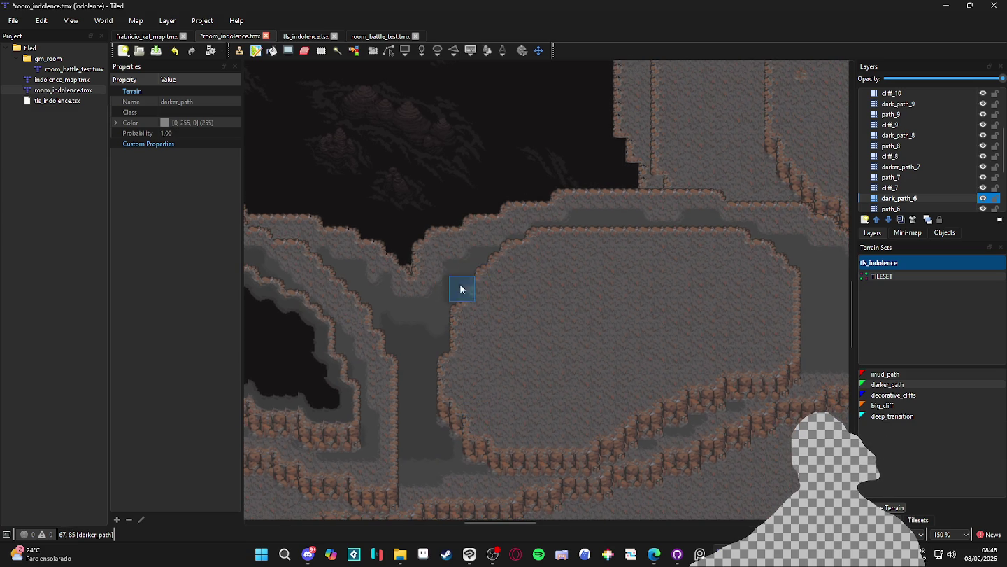
scroll(632, 323, right, 4)
mouse_move(679, 327)
mouse_down()
mouse_move(726, 364)
mouse_move(669, 343)
mouse_move(690, 381)
mouse_move(677, 382)
mouse_move(667, 358)
mouse_move(704, 389)
mouse_move(691, 319)
mouse_move(675, 304)
mouse_move(637, 308)
mouse_up()
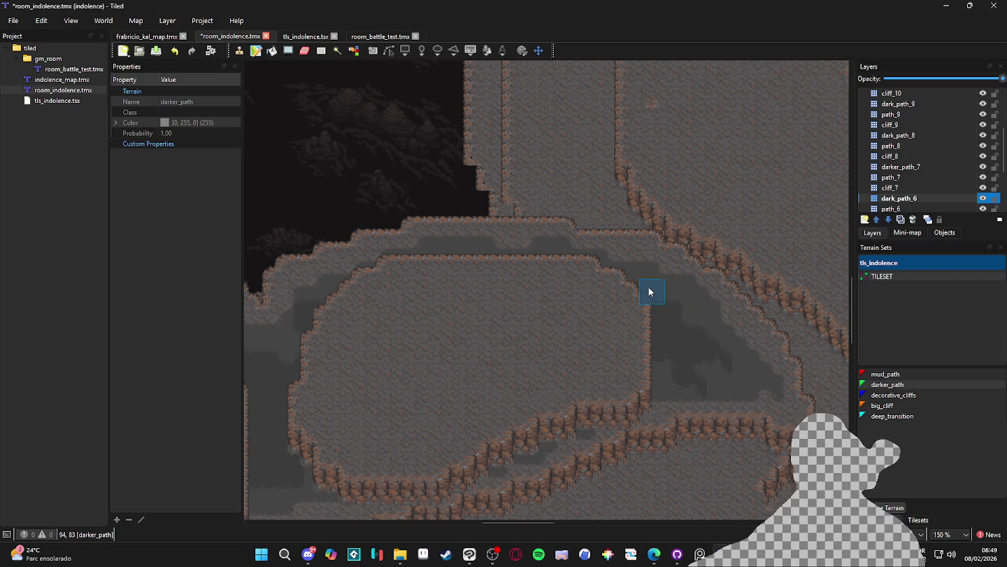
scroll(643, 345, left, 3)
scroll(643, 344, down, 1)
scroll(680, 334, down, 1)
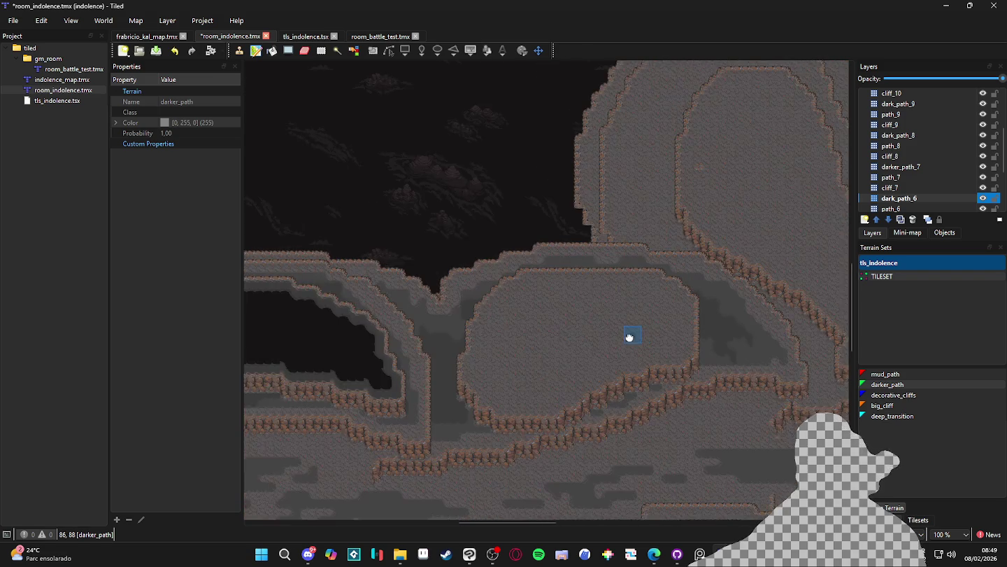
key(ctrl+Page_Up)
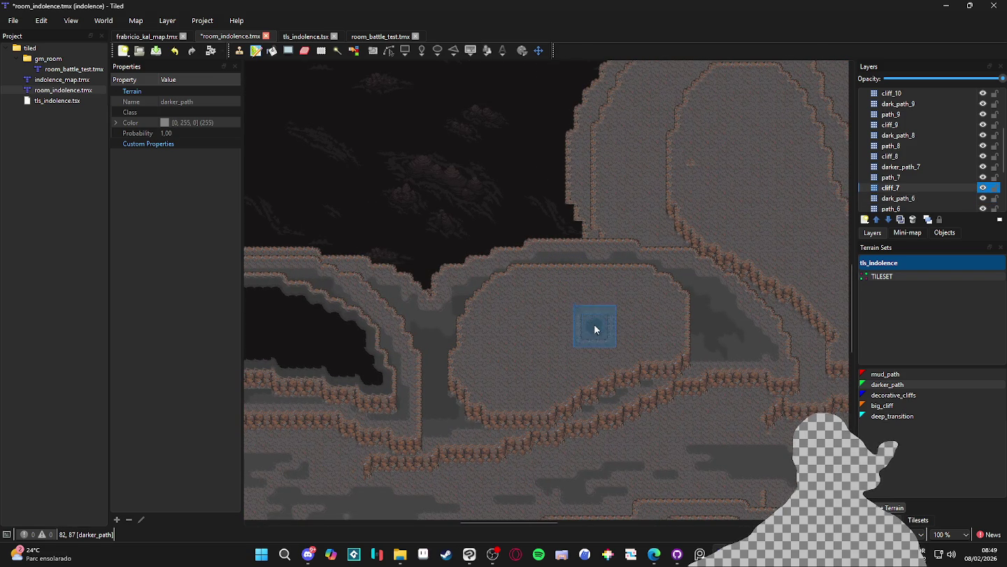
Step: On layer path_7, paint darker_path strips and patches across the plateau's lower part and cliff edge
click(910, 177)
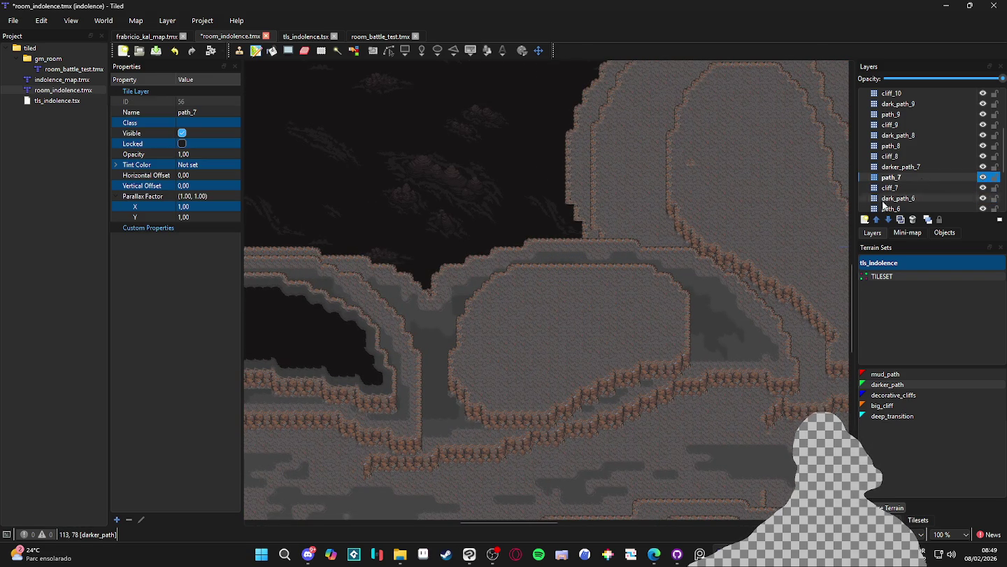
click(899, 385)
mouse_move(679, 300)
mouse_down()
mouse_move(684, 341)
mouse_move(534, 388)
mouse_move(554, 397)
mouse_move(549, 409)
mouse_move(494, 408)
mouse_up()
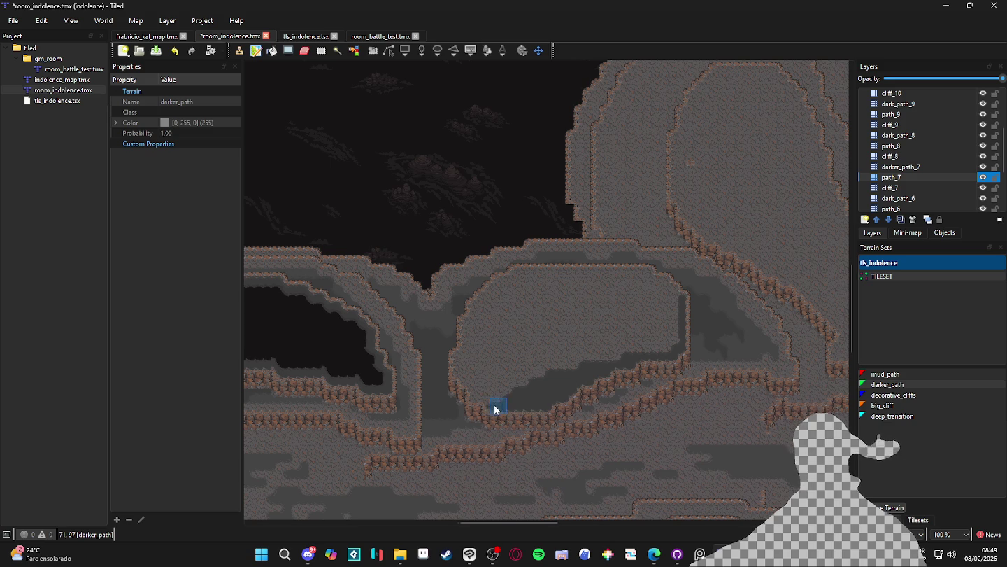
scroll(494, 409, up, 2)
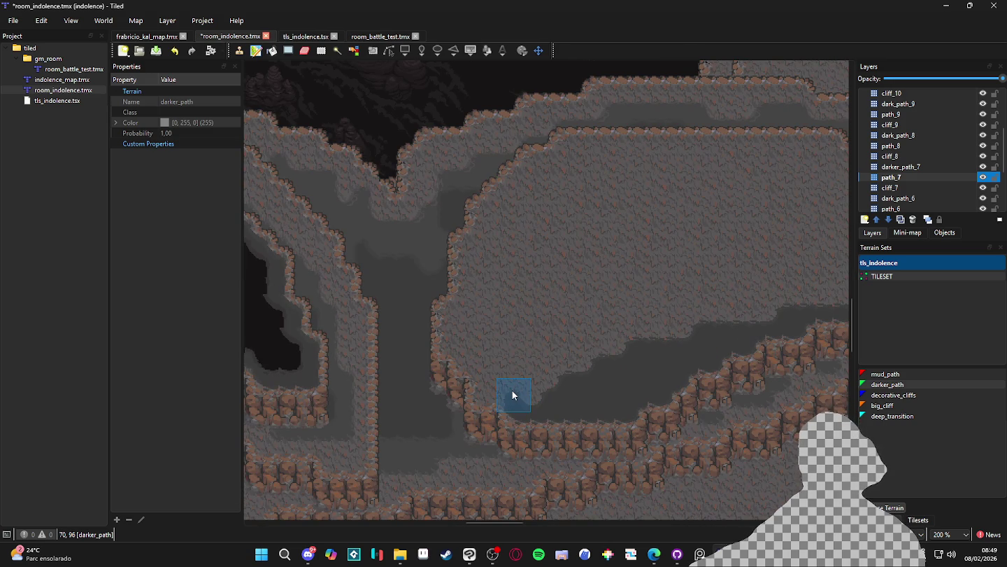
mouse_move(513, 398)
mouse_down()
mouse_move(475, 379)
mouse_move(510, 378)
mouse_up()
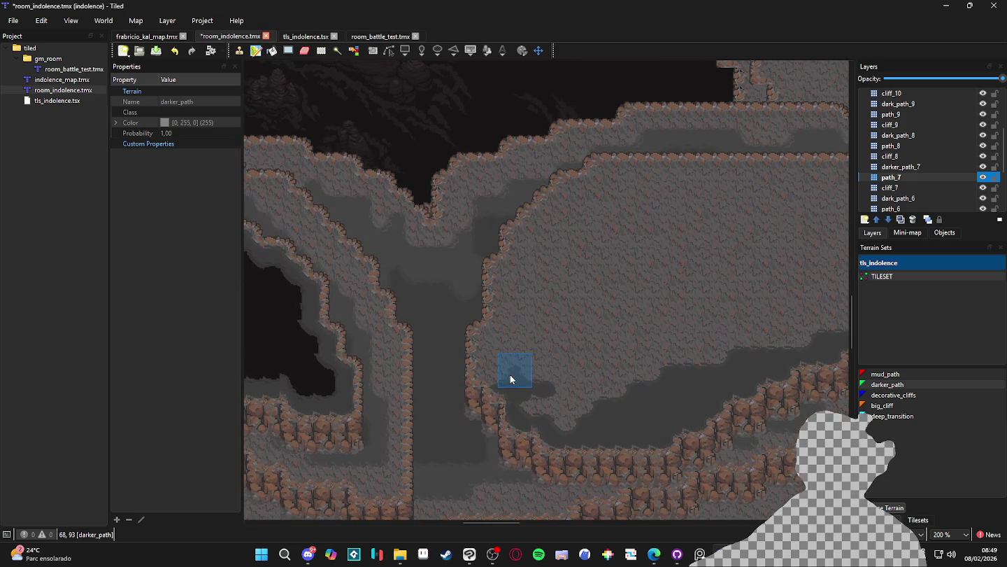
click(482, 334)
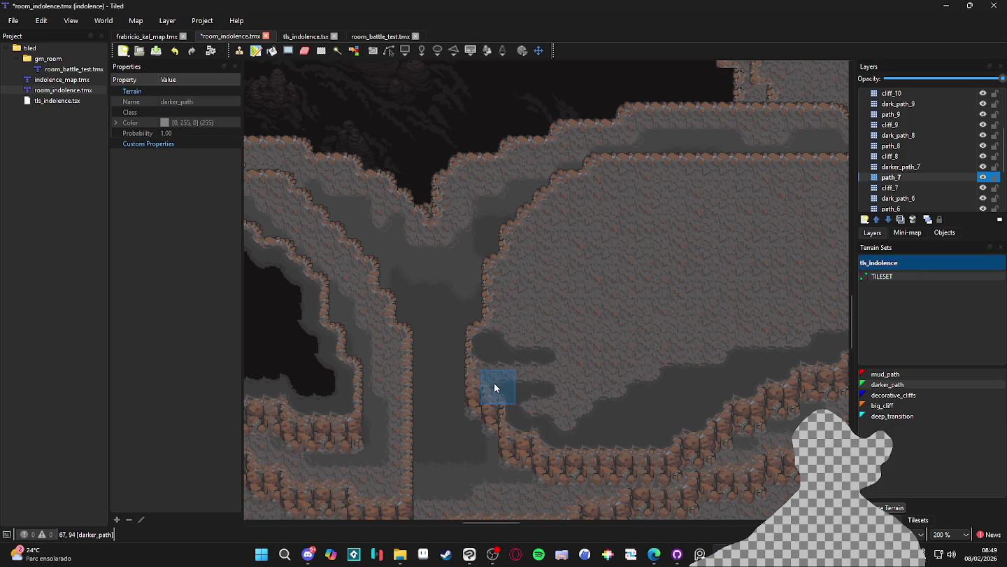
click(493, 334)
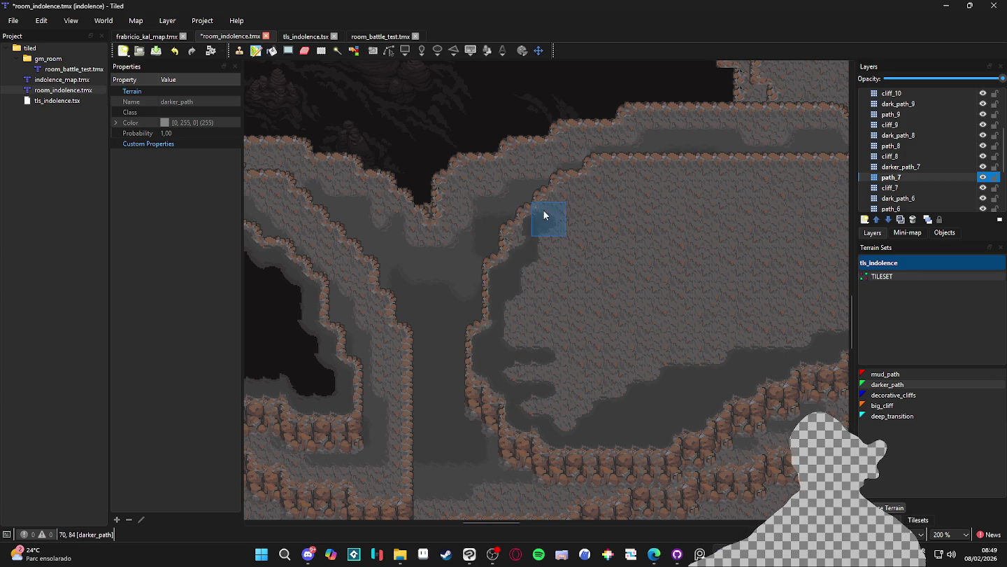
Step: Extend darker_path over the plateau's upper edge and middle, covering the remaining light patches
drag(552, 207, 576, 185)
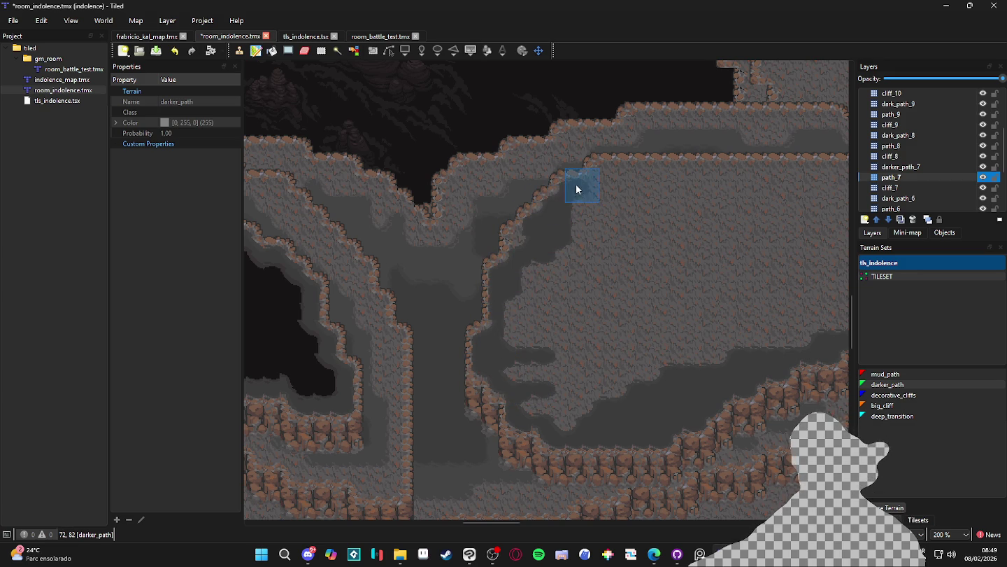
mouse_move(664, 186)
mouse_down()
mouse_move(419, 300)
mouse_move(643, 293)
mouse_up()
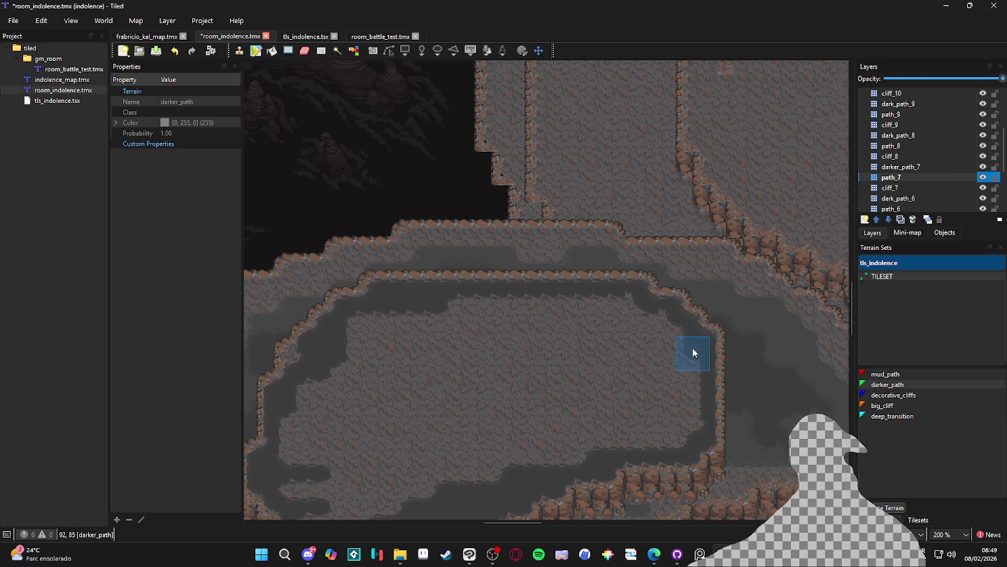
mouse_move(623, 319)
mouse_down()
mouse_move(516, 315)
mouse_move(420, 329)
mouse_move(599, 330)
mouse_up()
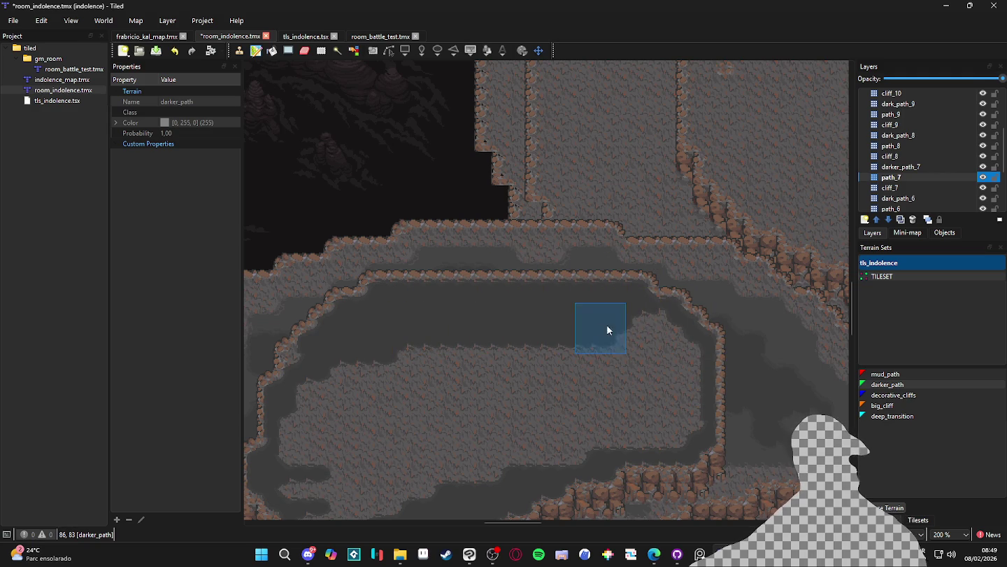
mouse_move(672, 354)
mouse_down()
mouse_move(394, 372)
mouse_move(315, 397)
mouse_move(313, 367)
mouse_move(293, 423)
mouse_move(648, 382)
mouse_move(679, 413)
mouse_move(397, 433)
mouse_up()
scroll(420, 387, down, 2)
scroll(420, 388, left, 3)
mouse_move(442, 365)
mouse_down()
mouse_move(762, 358)
mouse_move(714, 384)
mouse_move(463, 393)
mouse_move(478, 421)
mouse_move(465, 434)
mouse_move(494, 457)
mouse_up()
mouse_move(809, 321)
mouse_down()
mouse_move(795, 387)
mouse_move(750, 409)
mouse_up()
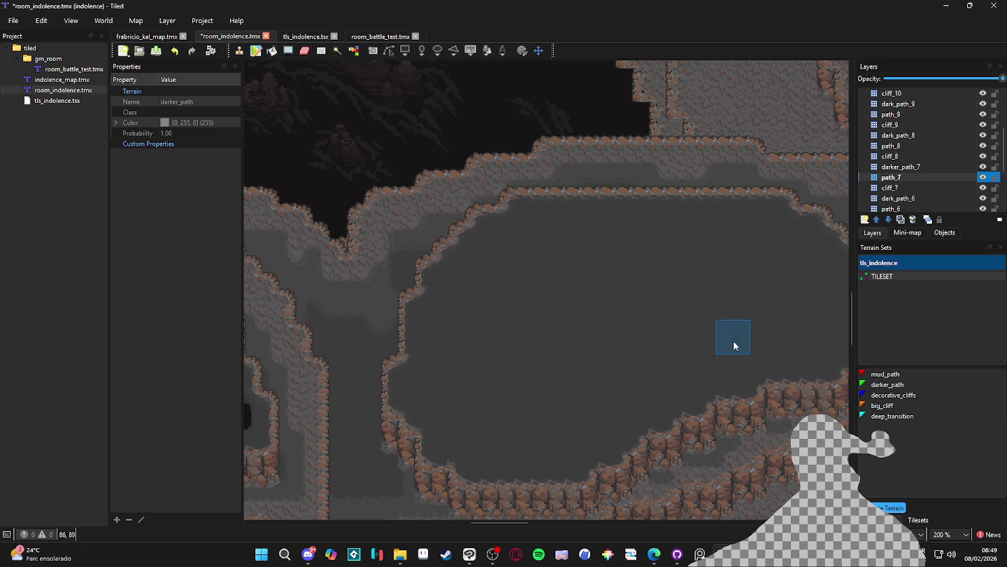
scroll(632, 327, right, 3)
Step: On layer darker_path_7, outline the pit with deep_transition terrain strokes around the platform
click(903, 167)
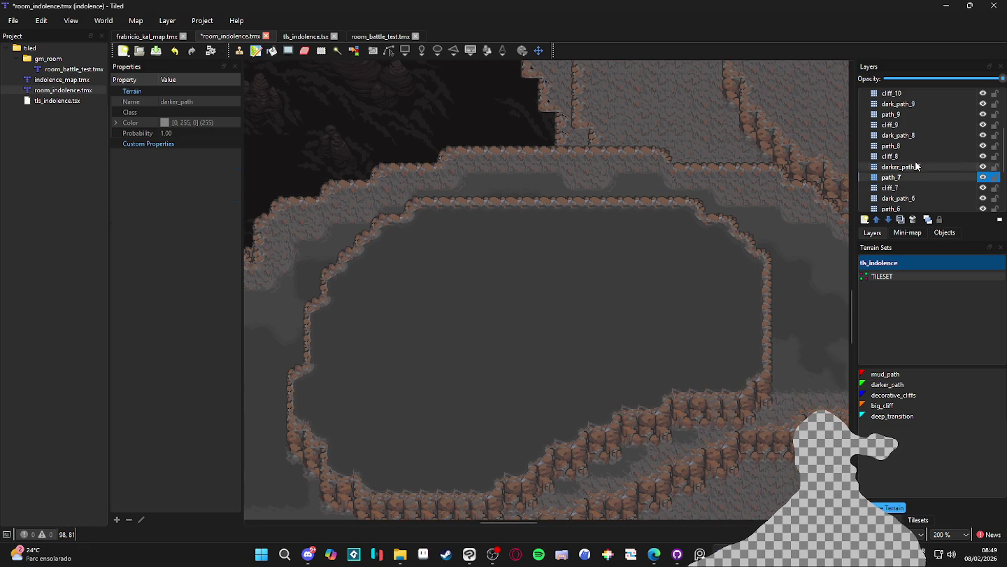
click(917, 417)
mouse_move(434, 228)
mouse_down()
mouse_move(677, 230)
mouse_move(736, 262)
mouse_move(739, 360)
mouse_move(719, 363)
mouse_move(723, 377)
mouse_move(735, 360)
mouse_move(728, 348)
mouse_move(723, 381)
mouse_move(725, 360)
mouse_move(703, 360)
mouse_move(750, 349)
mouse_move(752, 365)
mouse_up()
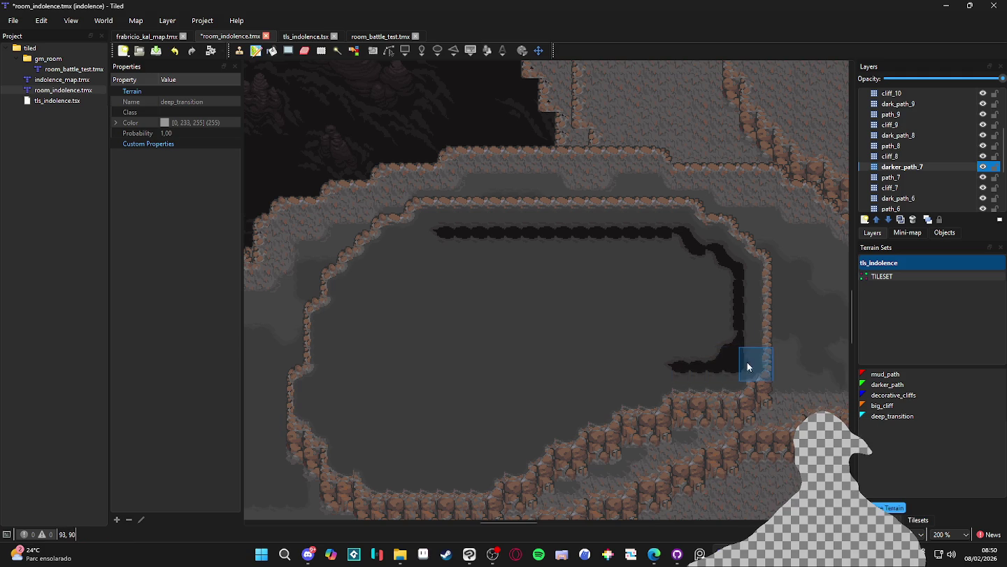
click(734, 350)
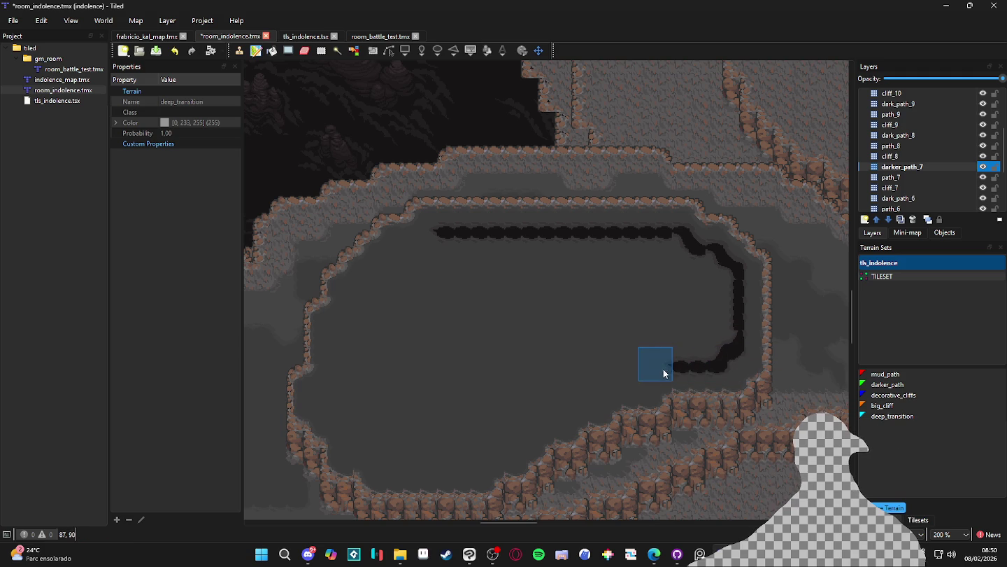
click(691, 363)
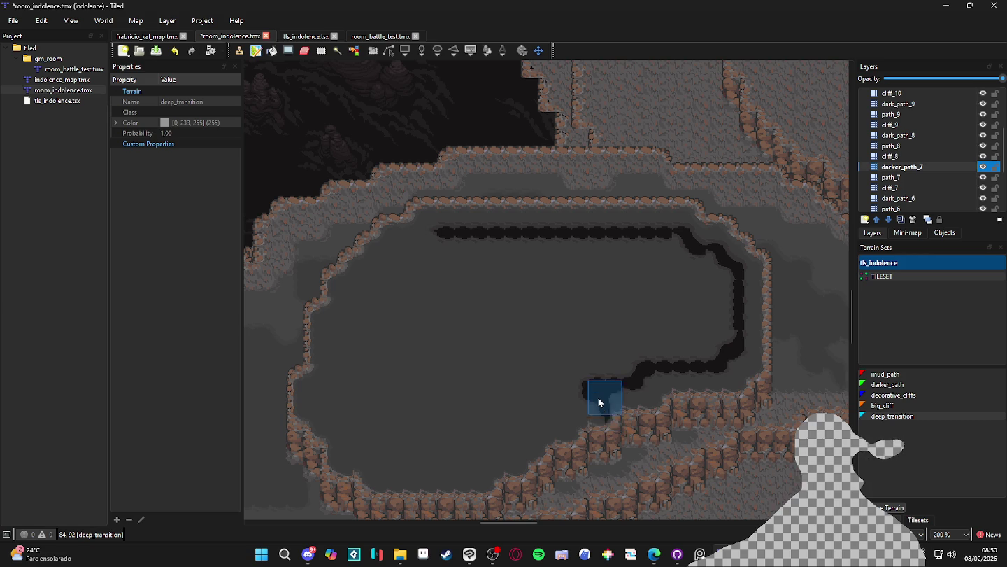
drag(595, 400, 516, 445)
scroll(516, 445, down, 2)
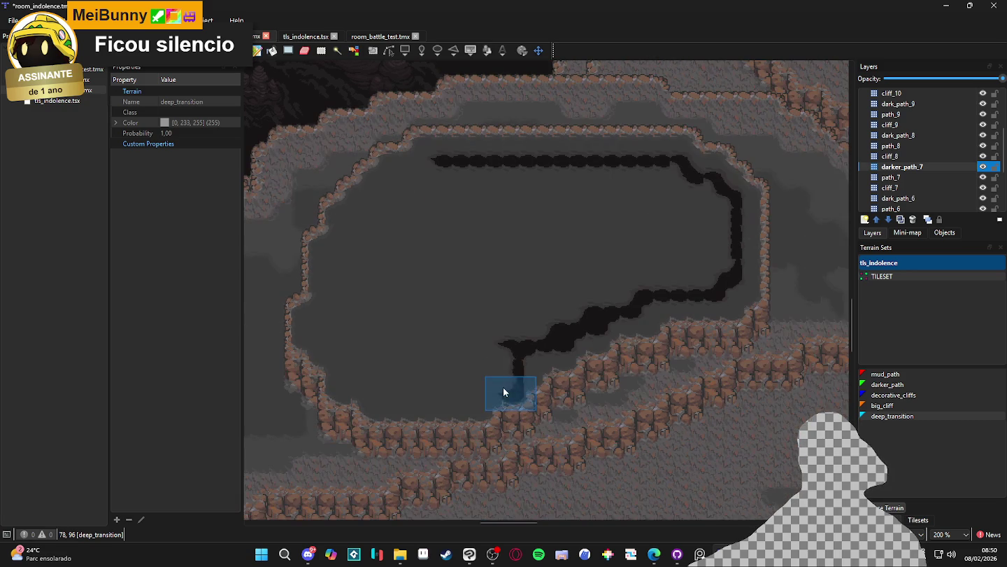
click(511, 387)
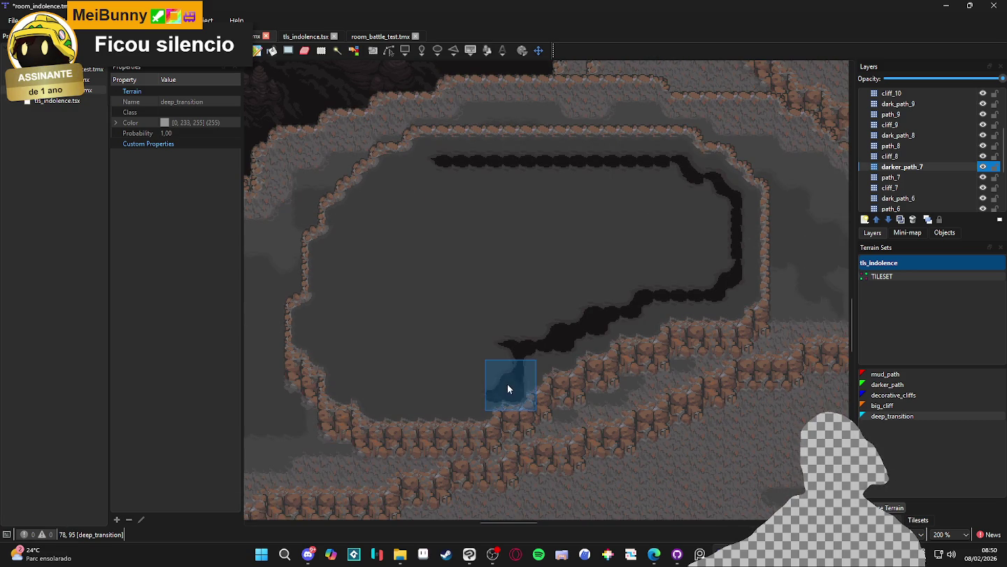
mouse_move(479, 394)
mouse_down()
mouse_move(367, 396)
mouse_move(352, 376)
mouse_move(469, 431)
mouse_move(427, 371)
mouse_up()
mouse_move(444, 314)
mouse_down()
mouse_move(459, 293)
mouse_move(456, 270)
mouse_move(477, 265)
mouse_move(519, 217)
mouse_move(545, 220)
mouse_move(523, 237)
mouse_move(602, 236)
mouse_move(581, 226)
mouse_move(769, 236)
mouse_move(805, 252)
mouse_move(580, 279)
mouse_up()
Step: Fill the grey notch and the pit's interior with black deep_transition rows
right_click(468, 171)
mouse_move(520, 287)
mouse_down()
mouse_move(484, 270)
mouse_move(469, 280)
mouse_up()
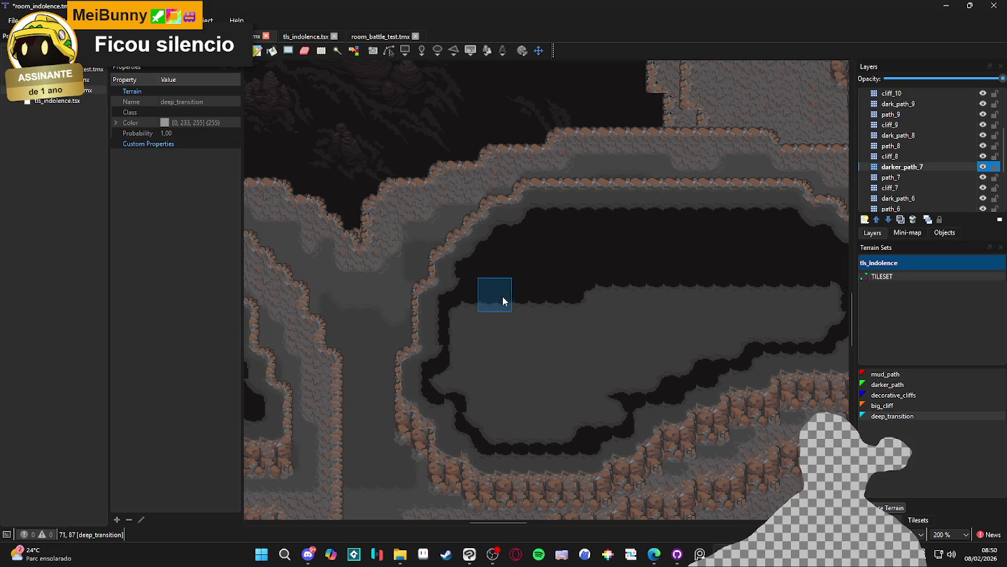
drag(583, 299, 478, 313)
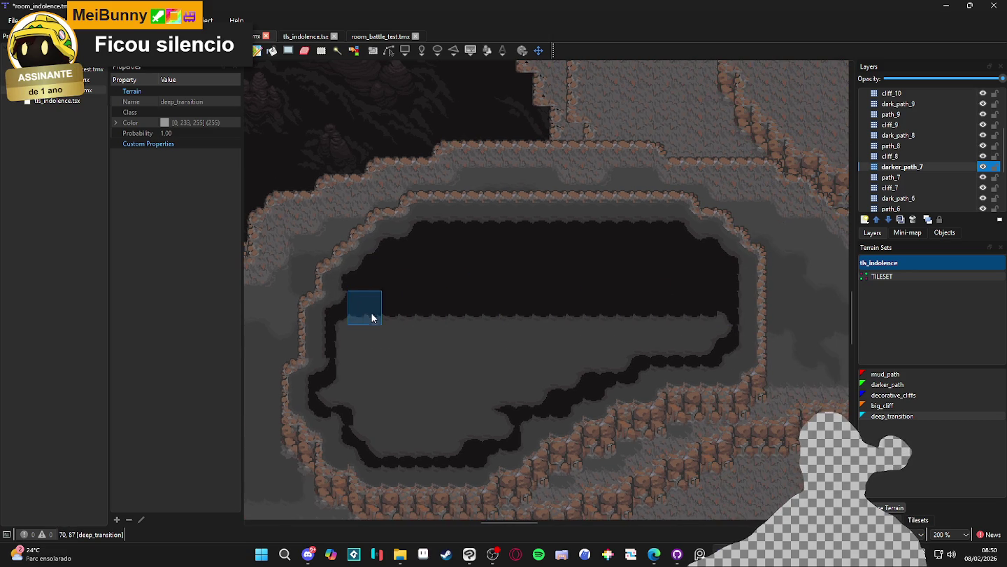
mouse_move(376, 326)
mouse_down()
mouse_move(718, 326)
mouse_move(349, 328)
mouse_move(682, 347)
mouse_up()
key(ctrl+z)
mouse_move(617, 358)
mouse_down()
mouse_move(350, 364)
mouse_move(564, 375)
mouse_move(337, 400)
mouse_move(494, 413)
mouse_move(388, 427)
mouse_move(391, 442)
mouse_up()
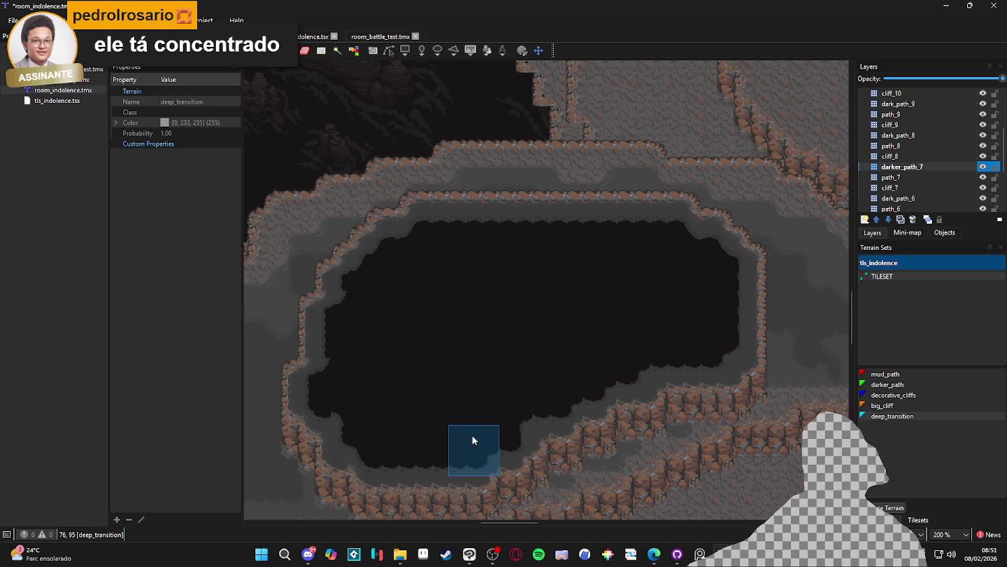
scroll(482, 441, down, 3)
drag(494, 468, 545, 344)
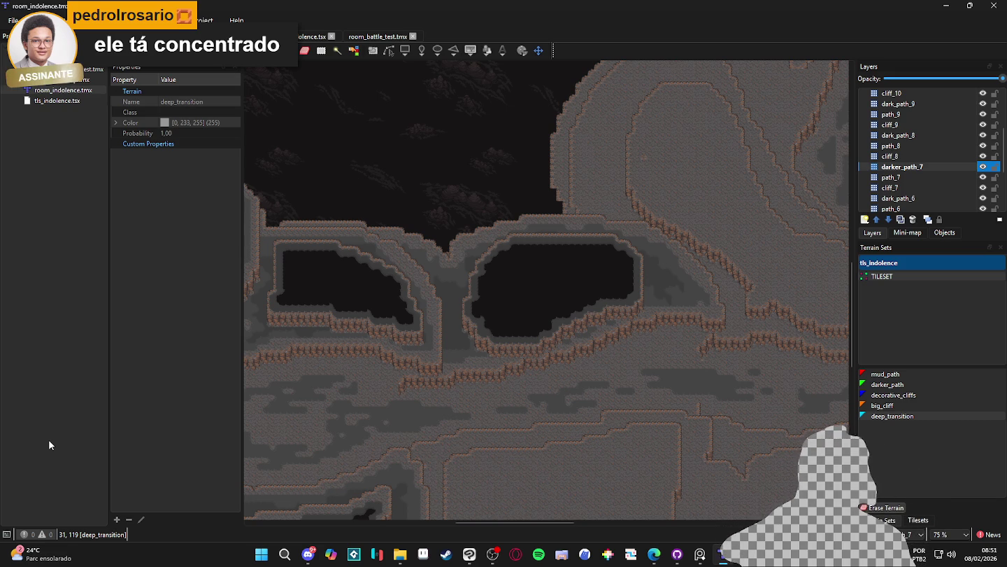
Step: Pan and zoom the view to the rectangular platform beneath the two black pits
mouse_move(542, 270)
mouse_down()
mouse_move(764, 153)
mouse_move(714, 176)
mouse_up()
mouse_move(601, 240)
mouse_down()
mouse_move(609, 322)
mouse_move(472, 298)
mouse_move(552, 327)
mouse_up()
drag(604, 346, 483, 338)
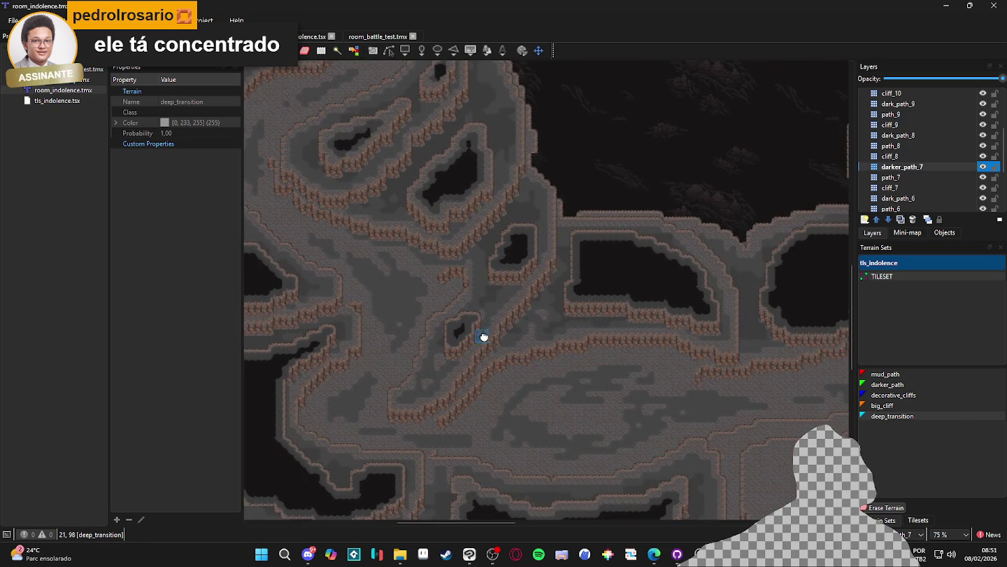
mouse_move(536, 289)
mouse_down()
mouse_move(585, 294)
mouse_move(563, 371)
mouse_move(510, 348)
mouse_up()
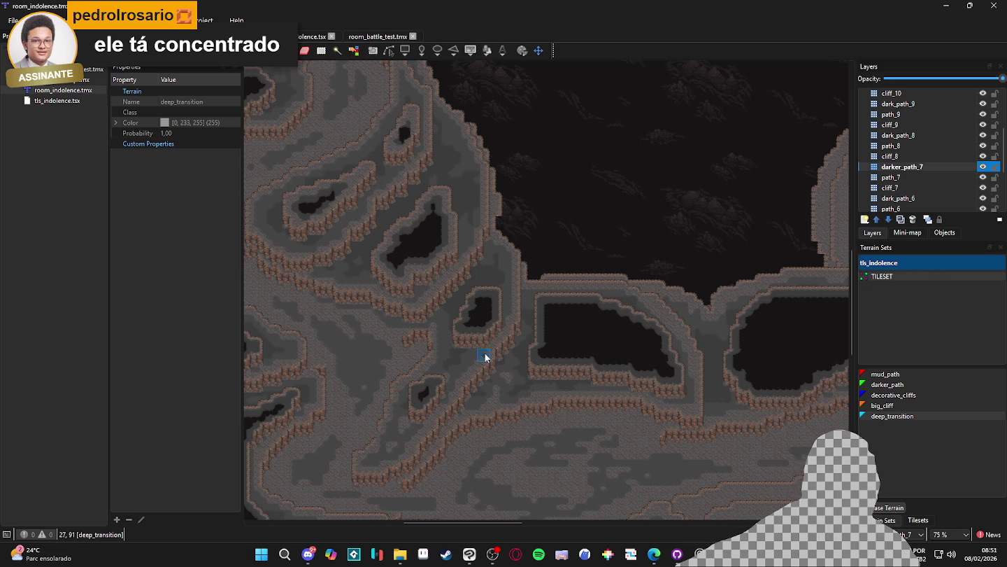
scroll(602, 428, down, 3)
scroll(554, 384, up, 3)
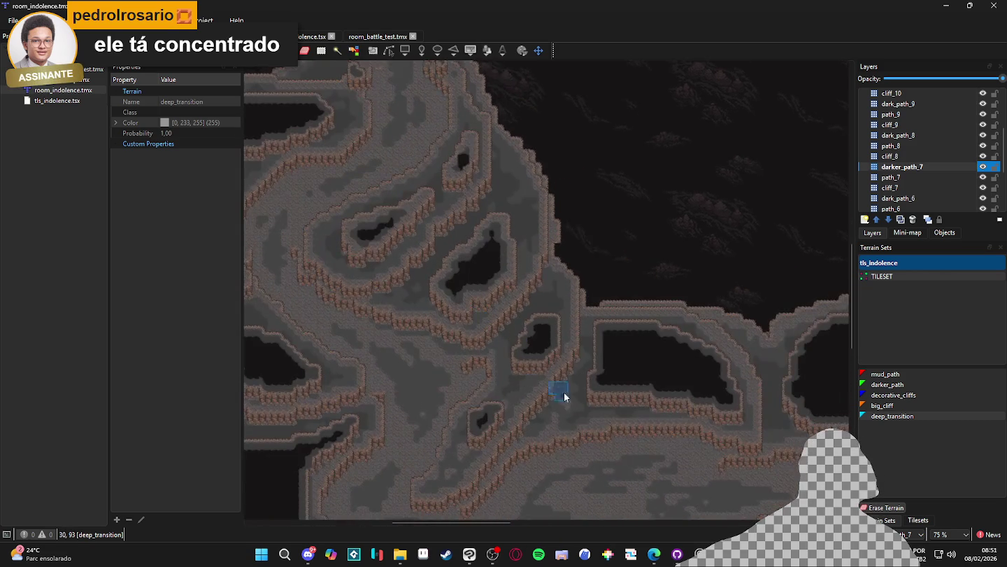
scroll(450, 258, down, 2)
scroll(559, 248, right, 3)
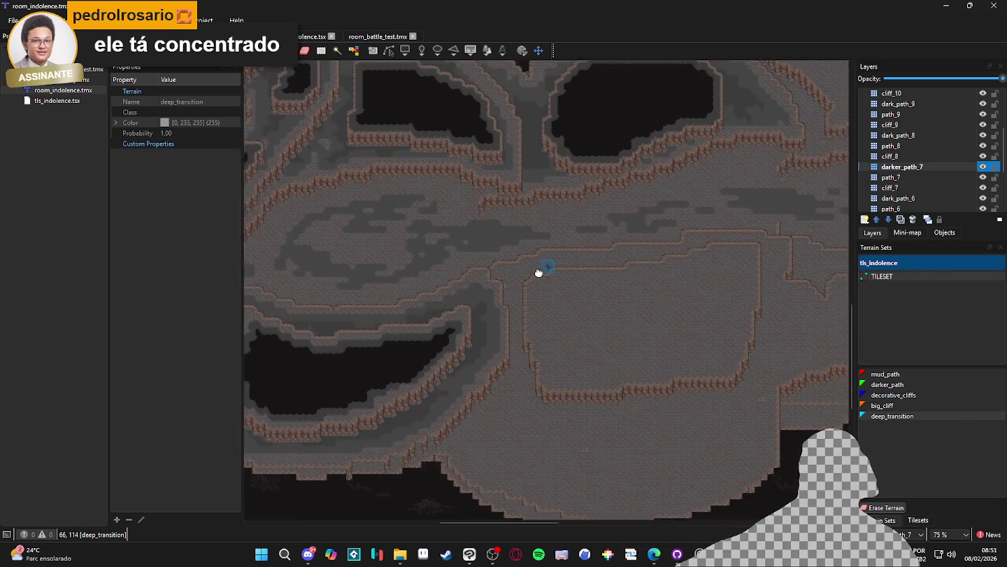
scroll(515, 308, right, 2)
scroll(499, 301, up, 2)
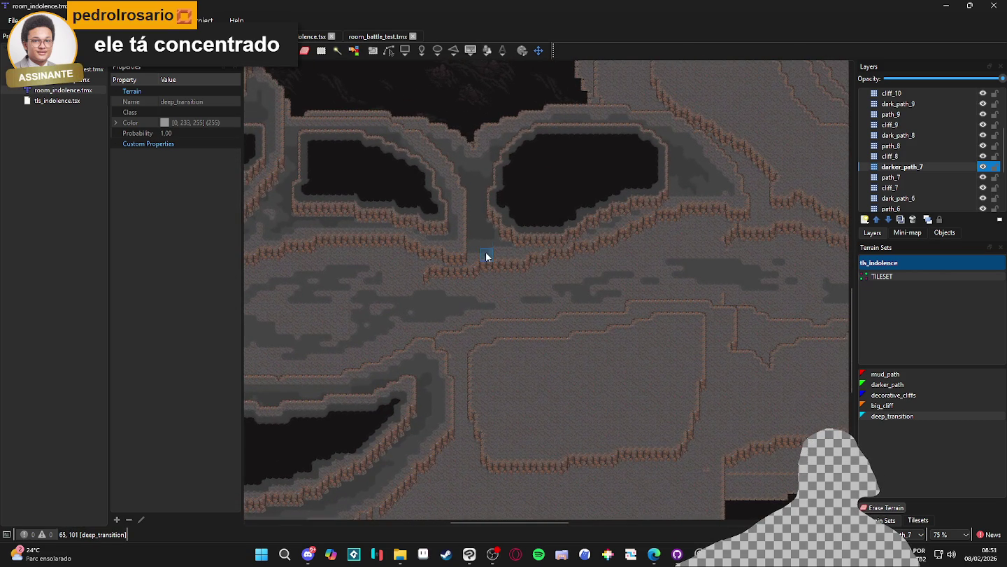
key(ctrl+Page_Down)
key(ctrl+Page_Down)
key(ctrl+Page_Down)
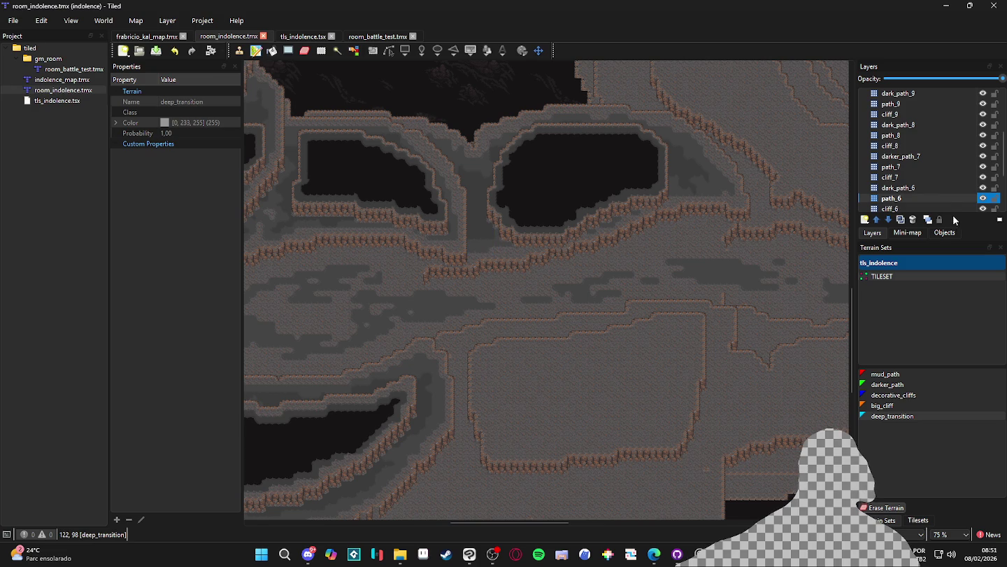
click(894, 375)
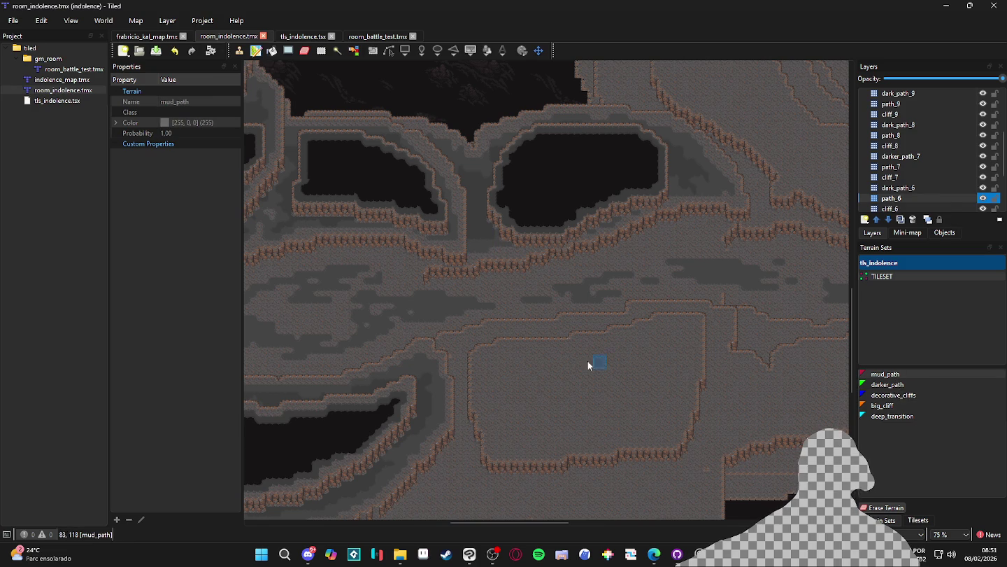
drag(439, 360, 647, 330)
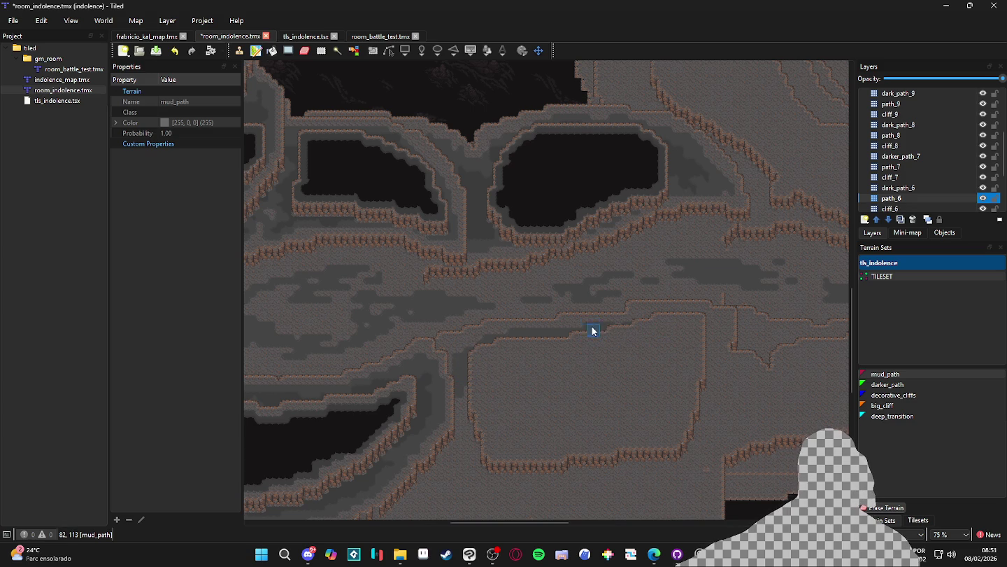
mouse_move(717, 330)
mouse_down()
mouse_move(699, 369)
mouse_move(703, 356)
mouse_move(736, 403)
mouse_move(591, 371)
mouse_move(527, 412)
mouse_move(574, 412)
mouse_move(513, 387)
mouse_move(558, 405)
mouse_move(630, 392)
mouse_move(588, 403)
mouse_up()
key(ctrl+z)
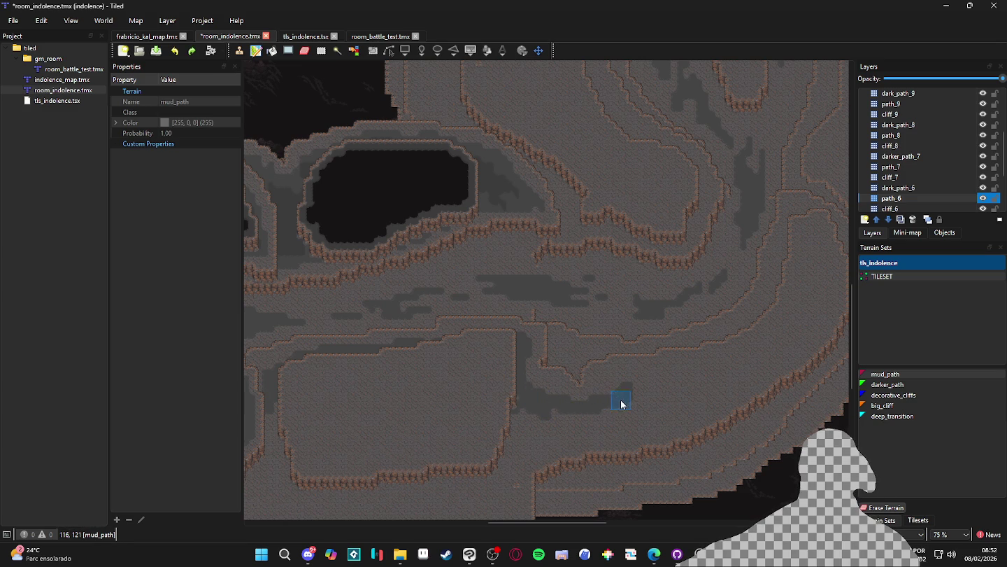
key(ctrl+z)
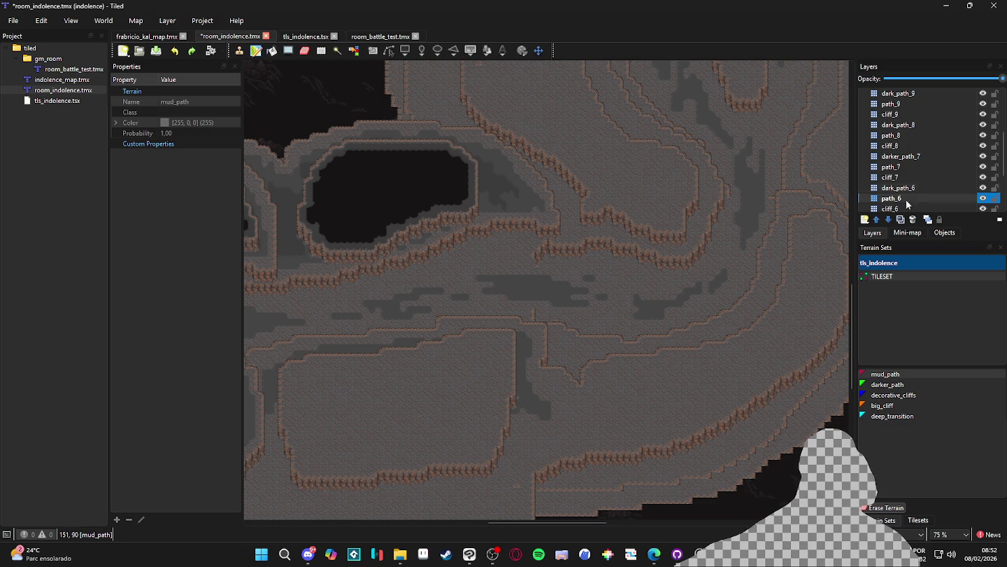
key(ctrl+z)
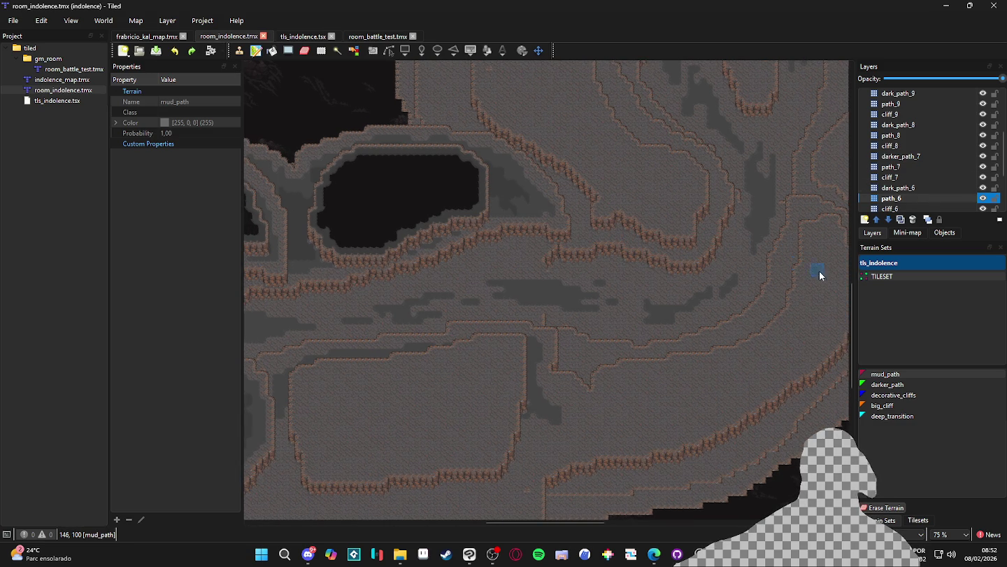
click(982, 199)
click(982, 201)
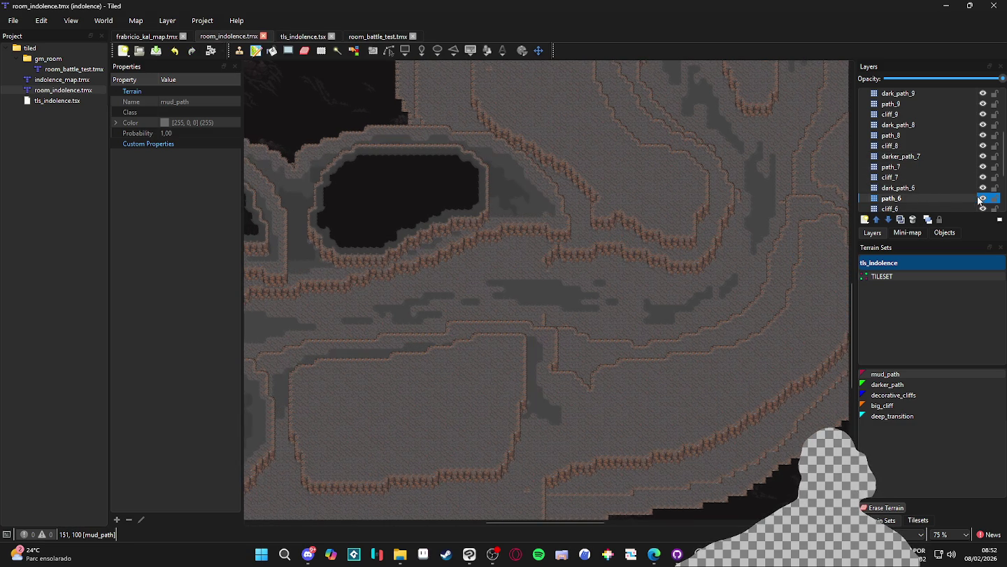
click(983, 208)
click(983, 208)
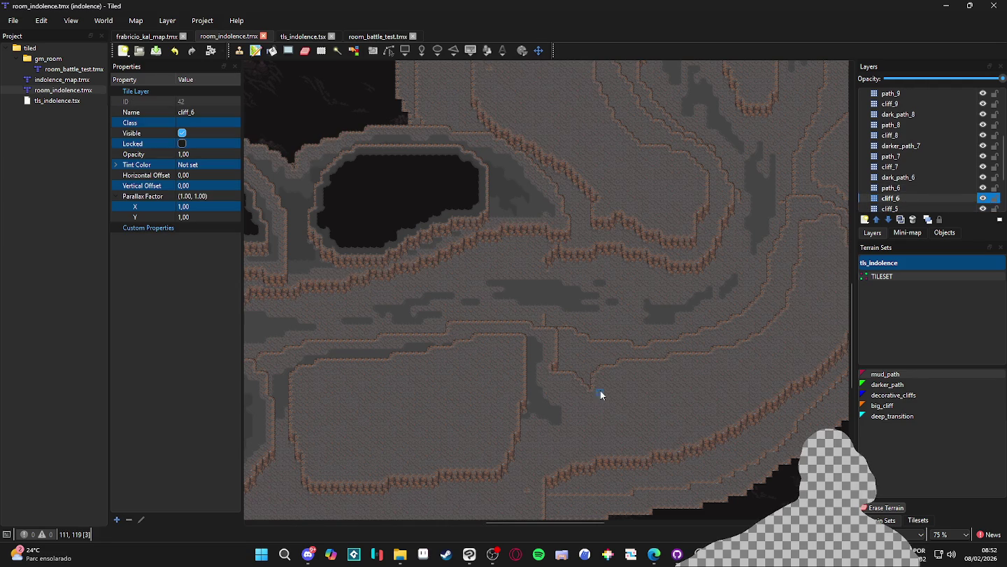
Step: Check beneath cliff_6 by toggling it, then erase its edges along the right-hand curving slope
scroll(720, 356, right, 3)
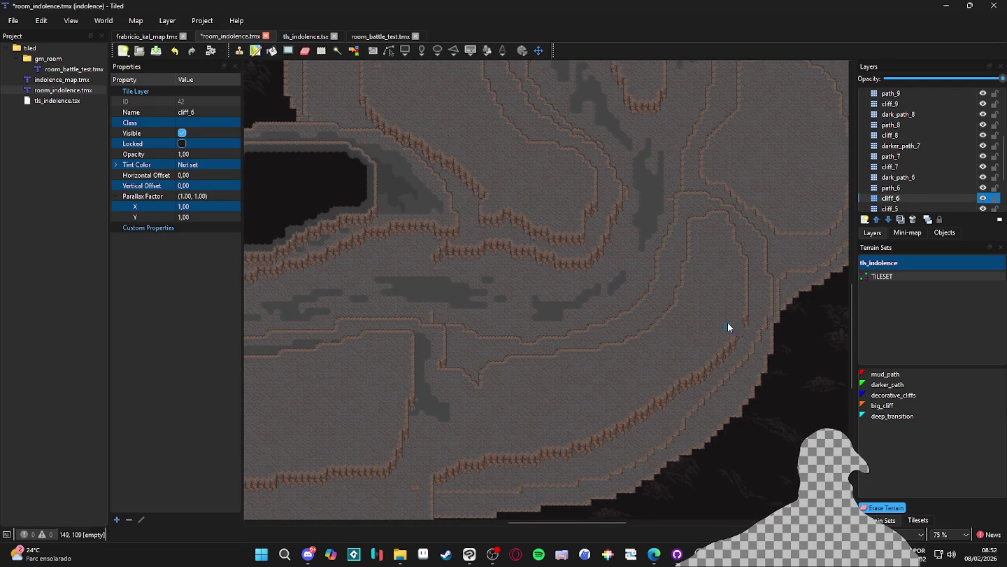
click(983, 200)
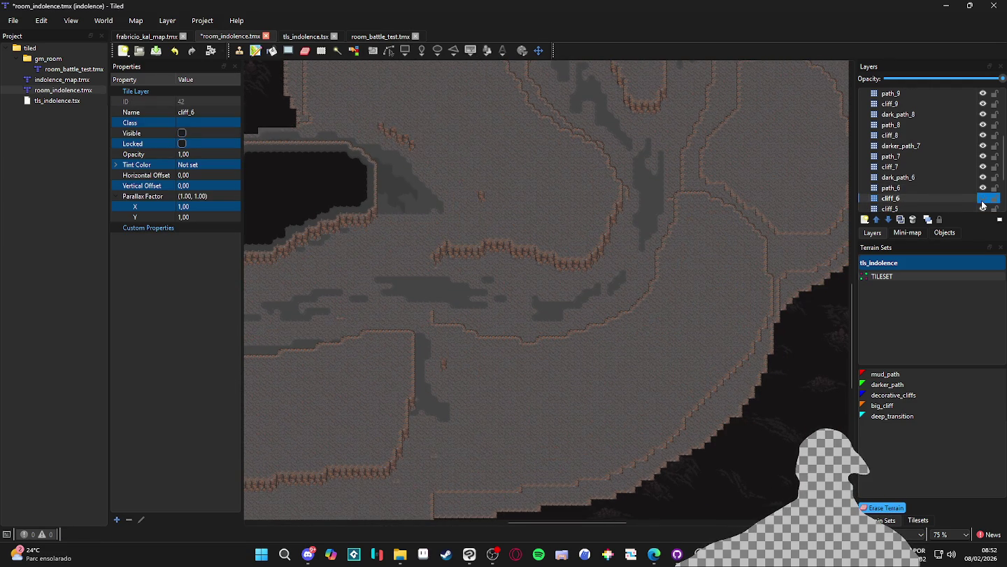
click(983, 199)
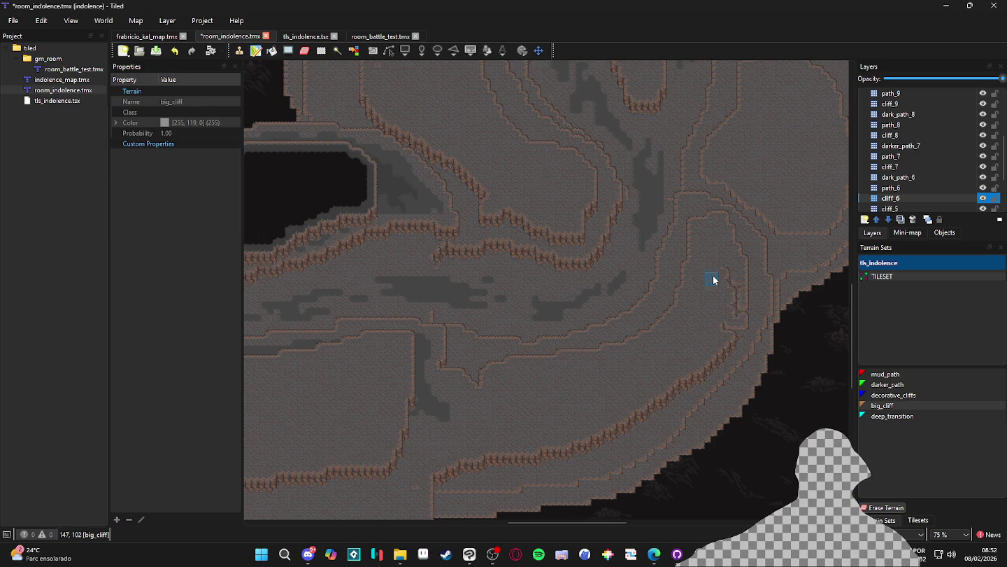
click(888, 510)
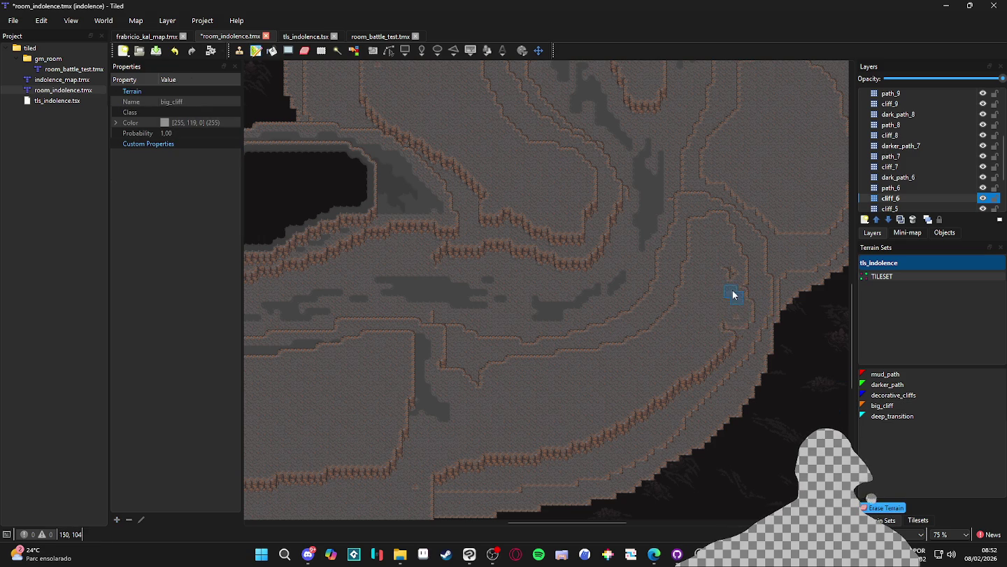
drag(678, 205, 729, 317)
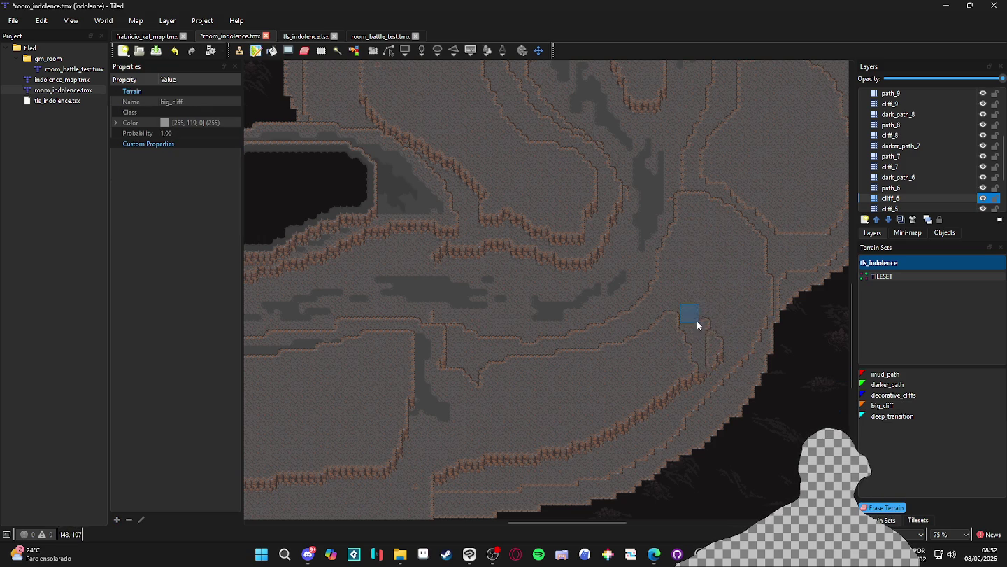
mouse_move(696, 387)
mouse_down()
mouse_move(659, 311)
mouse_move(674, 409)
mouse_move(645, 370)
mouse_move(616, 364)
mouse_up()
mouse_move(629, 430)
mouse_down()
mouse_move(591, 340)
mouse_move(603, 385)
mouse_up()
mouse_move(588, 429)
mouse_down()
mouse_move(560, 364)
mouse_move(590, 441)
mouse_move(547, 373)
mouse_up()
mouse_move(576, 460)
mouse_down()
mouse_move(543, 469)
mouse_move(513, 367)
mouse_move(542, 434)
mouse_move(474, 364)
mouse_move(494, 450)
mouse_up()
mouse_move(491, 415)
mouse_down()
mouse_move(473, 458)
mouse_move(469, 425)
mouse_move(637, 398)
mouse_up()
Step: Select the cliff_7 layer and zoom the map out to 25%
double_click(982, 200)
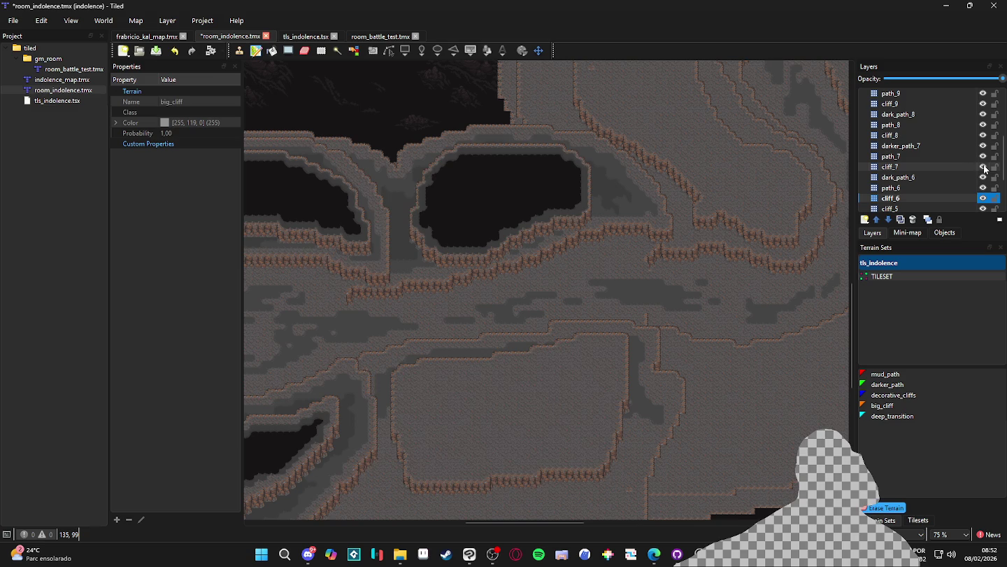
click(954, 165)
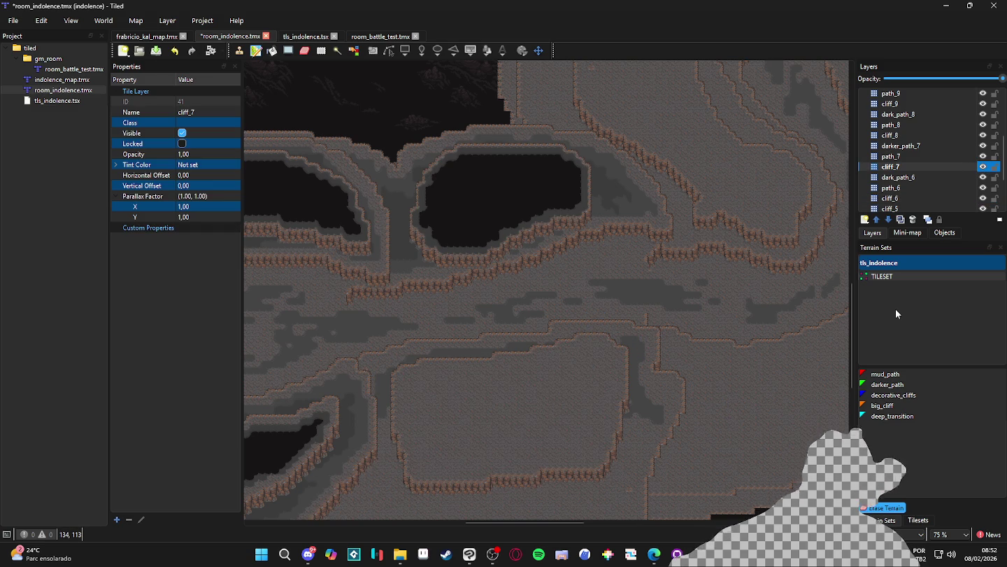
scroll(691, 284, down, 4)
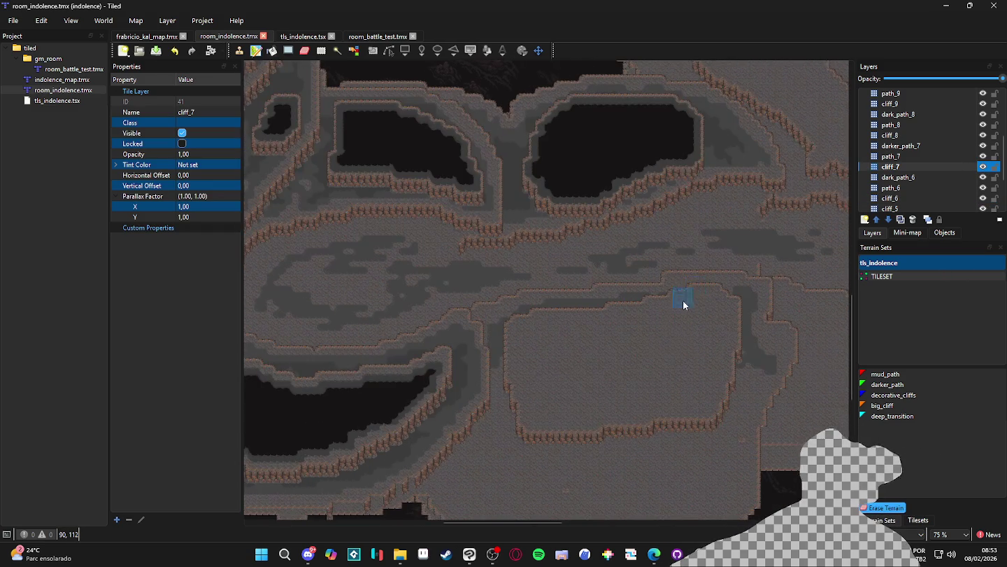
scroll(633, 312, right, 3)
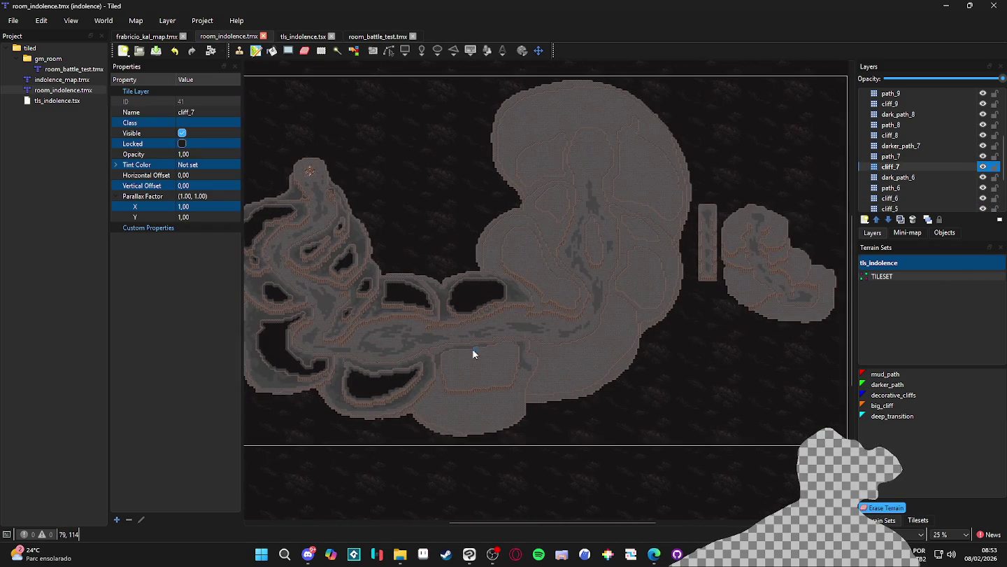
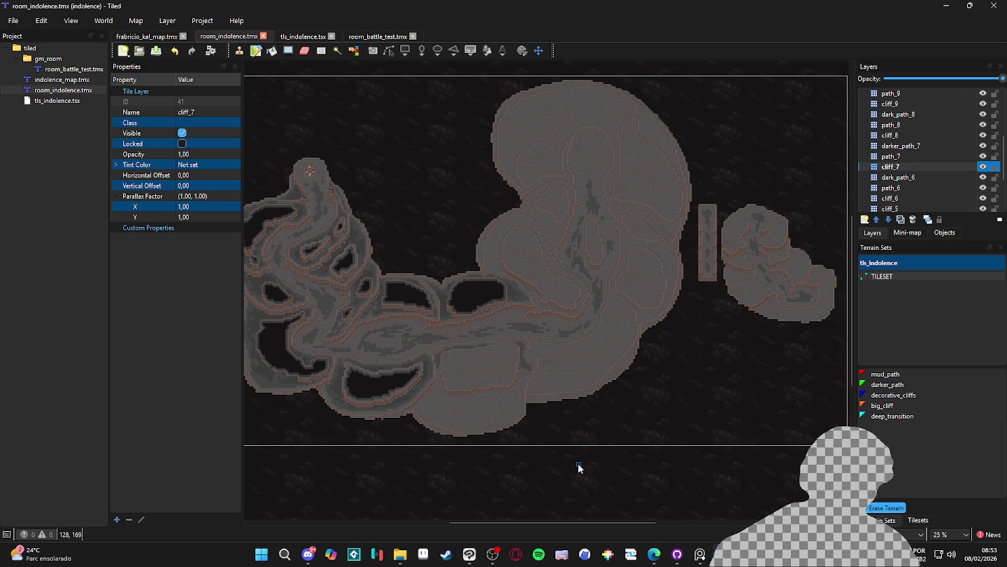
Step: Make path_7 the active layer and briefly hide it to check which tiles it holds
scroll(359, 317, up, 2)
drag(418, 400, 592, 315)
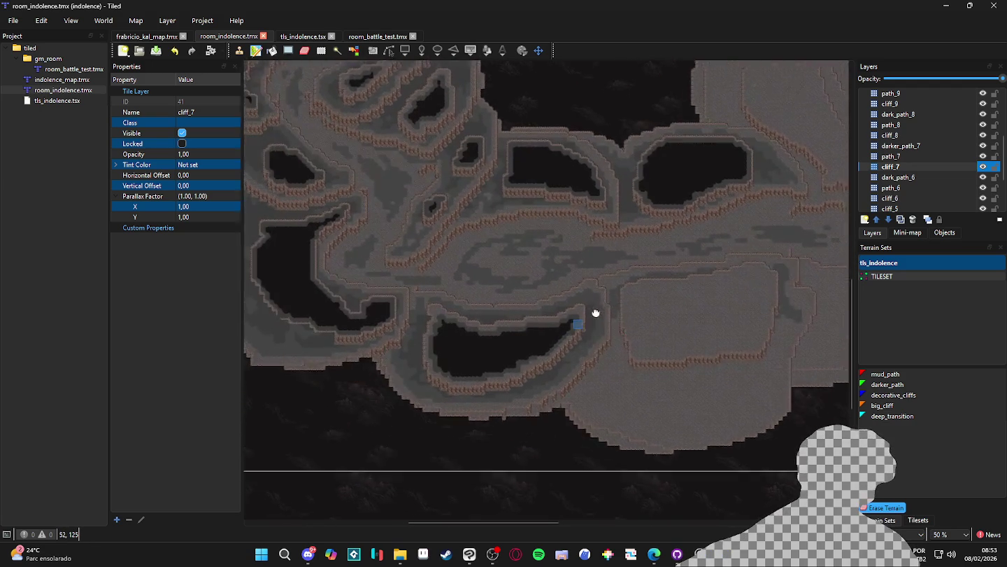
scroll(560, 313, up, 2)
scroll(483, 338, down, 1)
scroll(517, 324, down, 3)
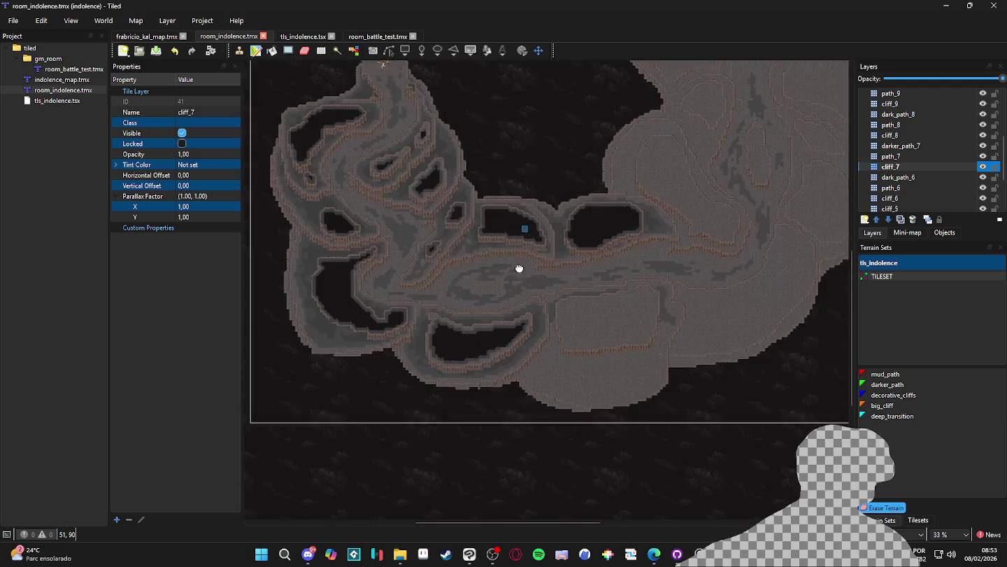
scroll(522, 241, up, 2)
scroll(503, 240, up, 1)
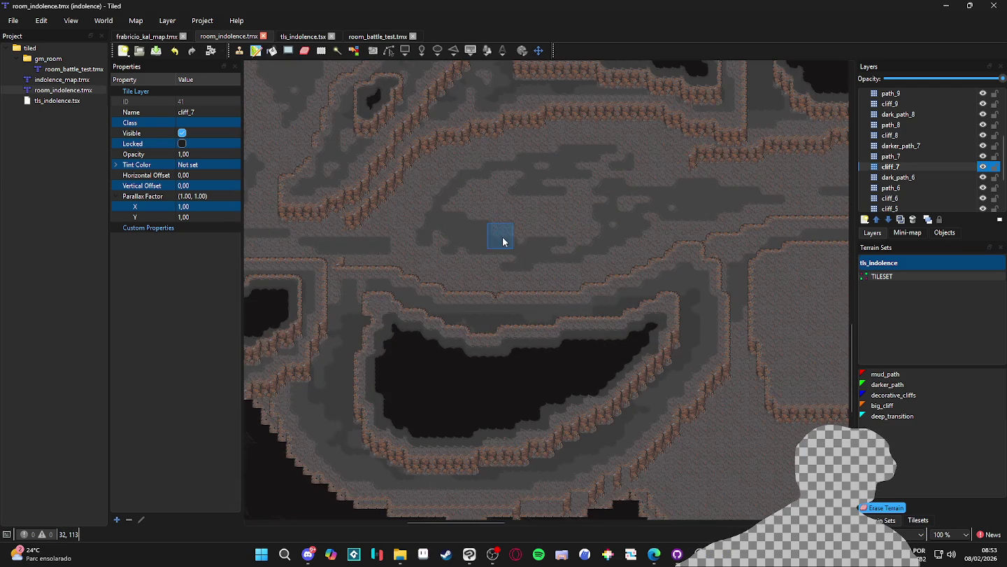
mouse_move(594, 247)
mouse_down()
mouse_move(558, 216)
mouse_move(522, 337)
mouse_move(557, 317)
mouse_move(567, 367)
mouse_move(546, 343)
mouse_up()
scroll(579, 328, down, 3)
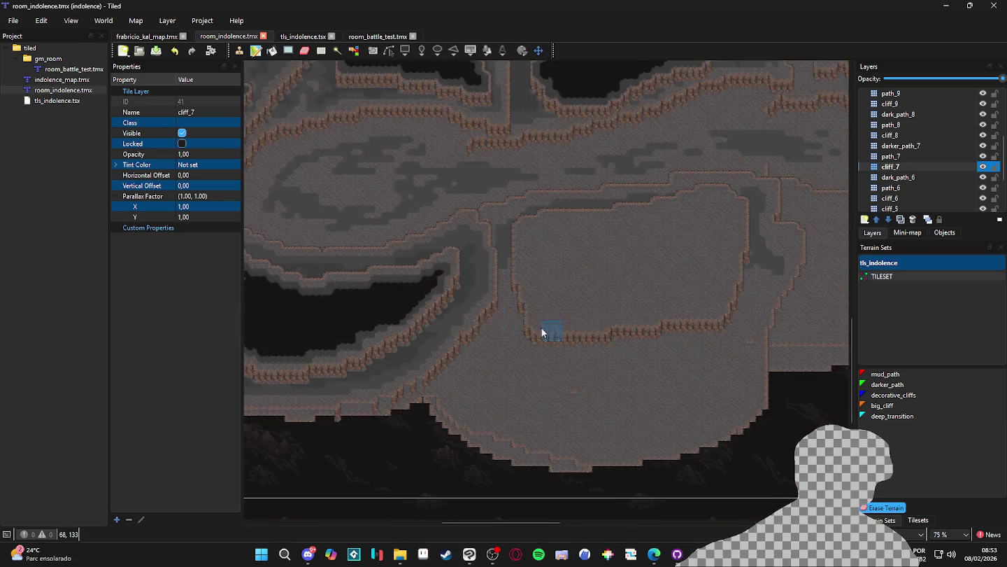
scroll(546, 364, up, 3)
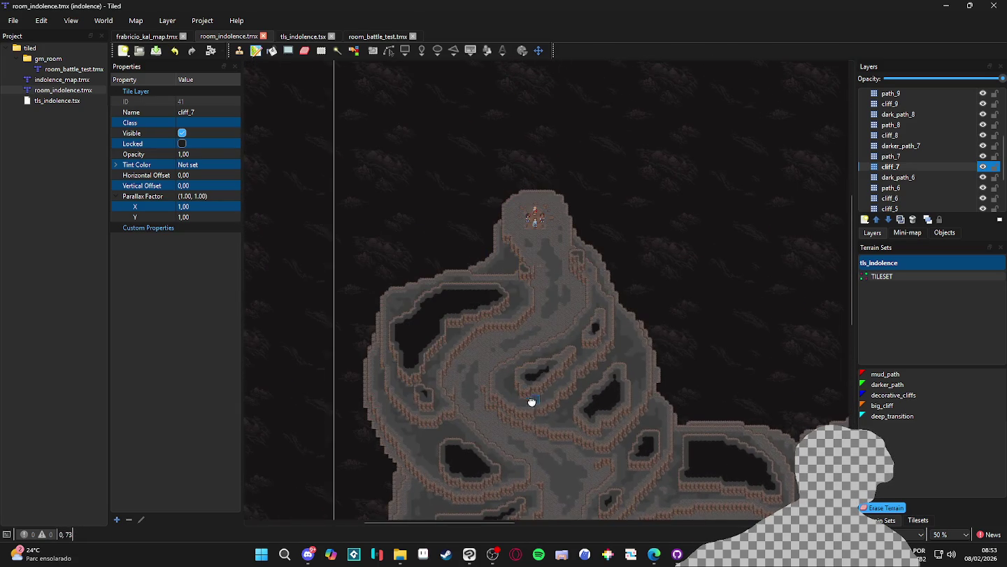
scroll(537, 402, down, 10)
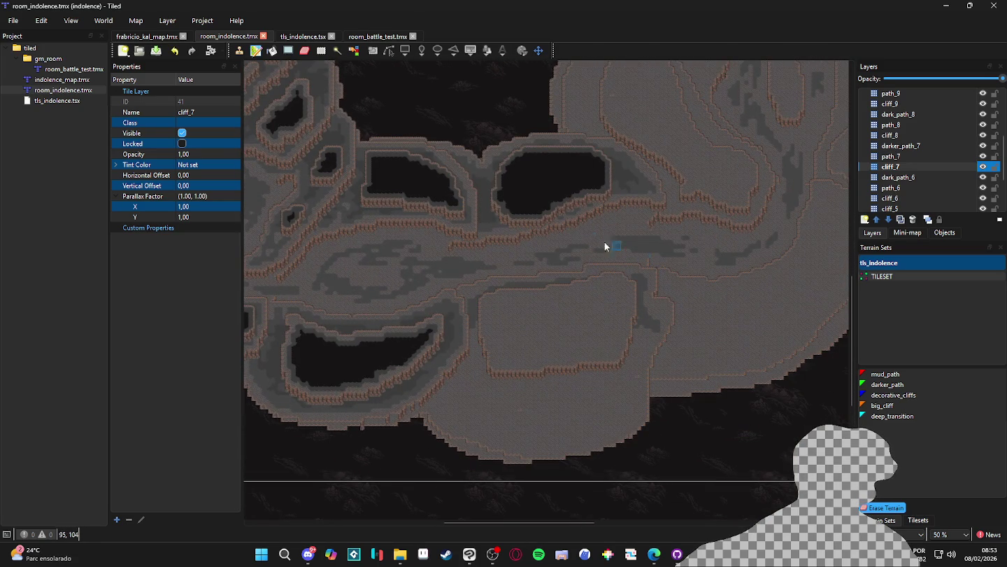
scroll(554, 272, up, 5)
scroll(599, 322, left, 3)
scroll(563, 252, up, 5)
scroll(563, 252, left, 2)
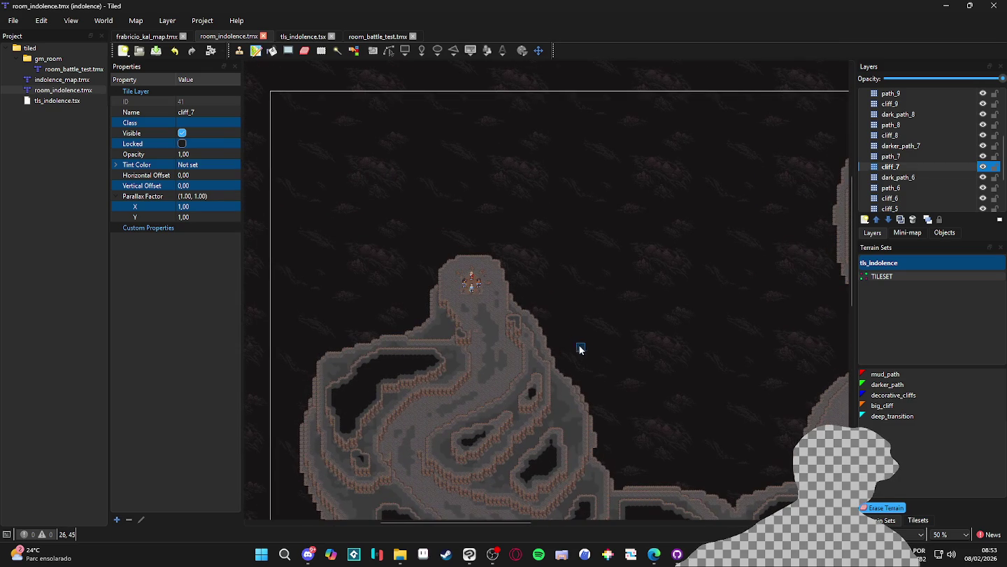
scroll(546, 219, down, 10)
scroll(546, 218, right, 5)
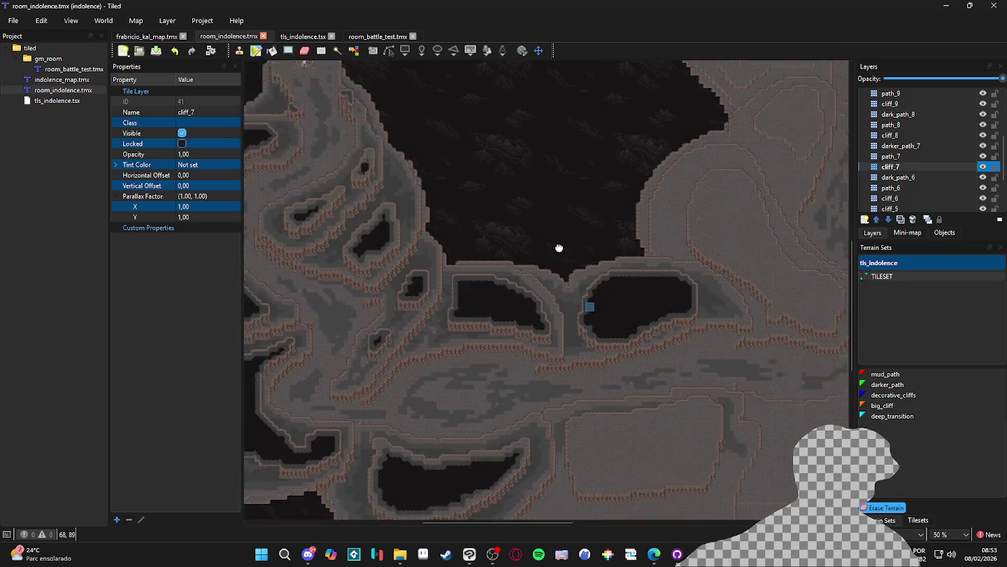
scroll(542, 198, up, 8)
scroll(542, 198, left, 4)
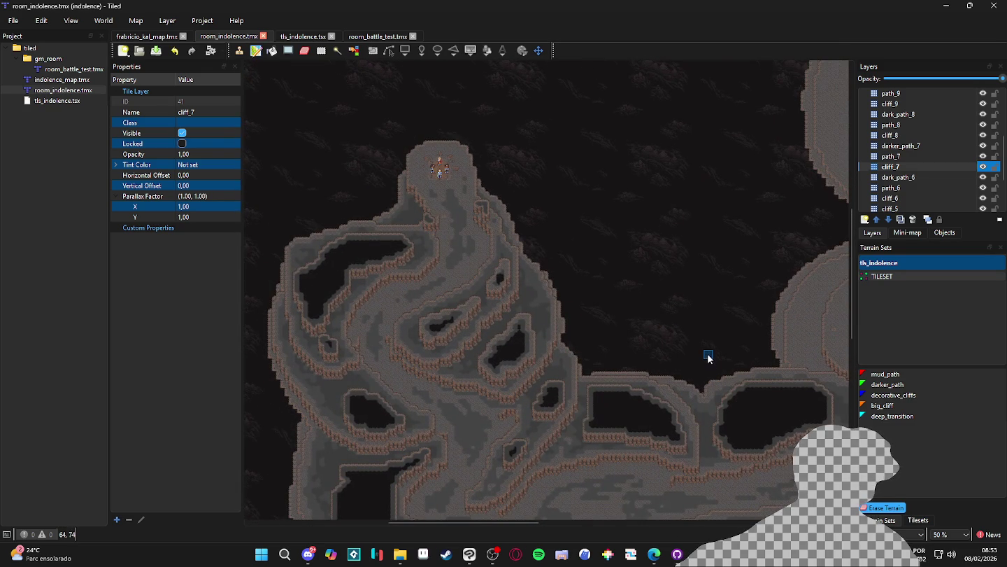
scroll(676, 291, down, 4)
scroll(676, 291, right, 1)
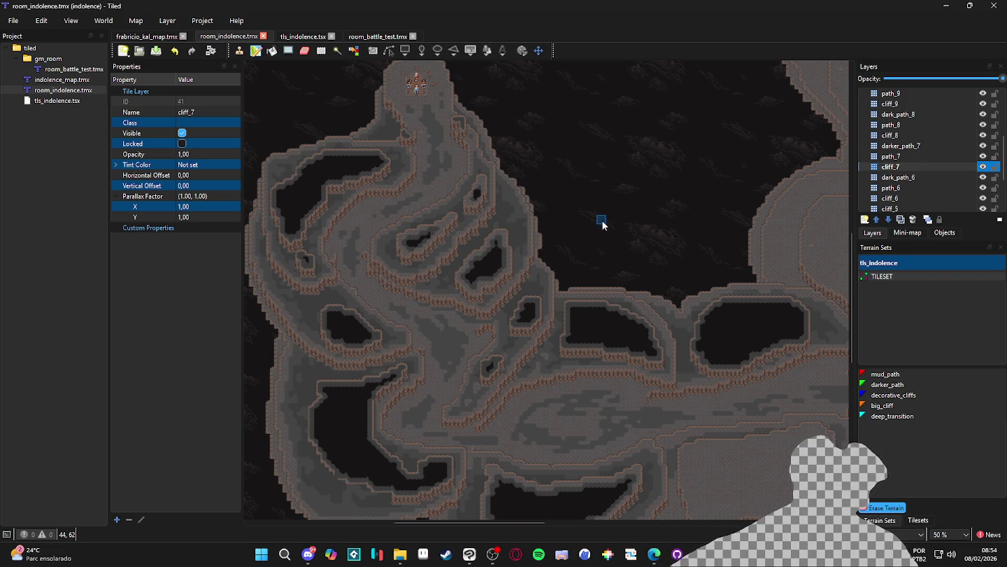
scroll(587, 375, up, 2)
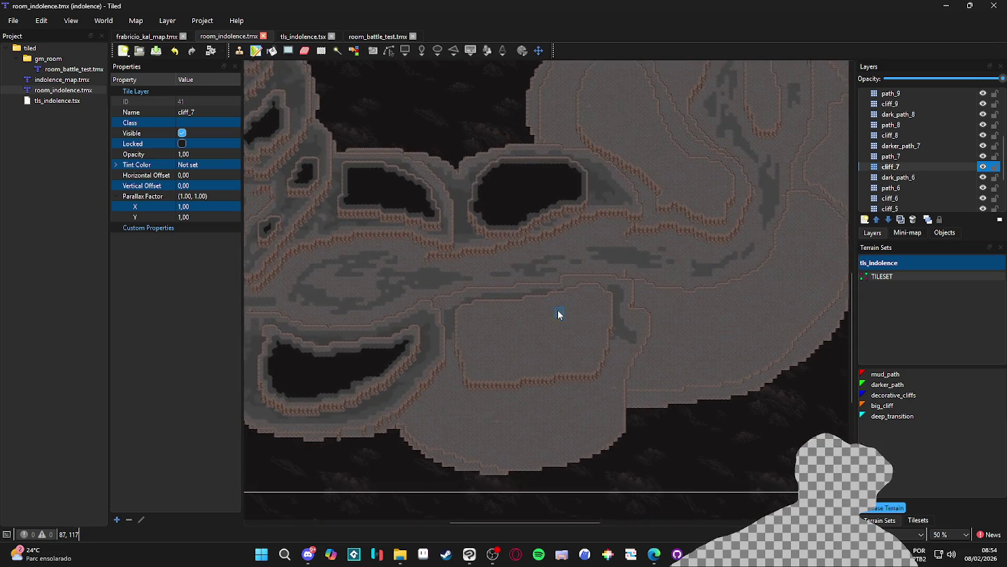
mouse_move(558, 314)
mouse_down()
mouse_move(622, 432)
mouse_move(617, 339)
mouse_up()
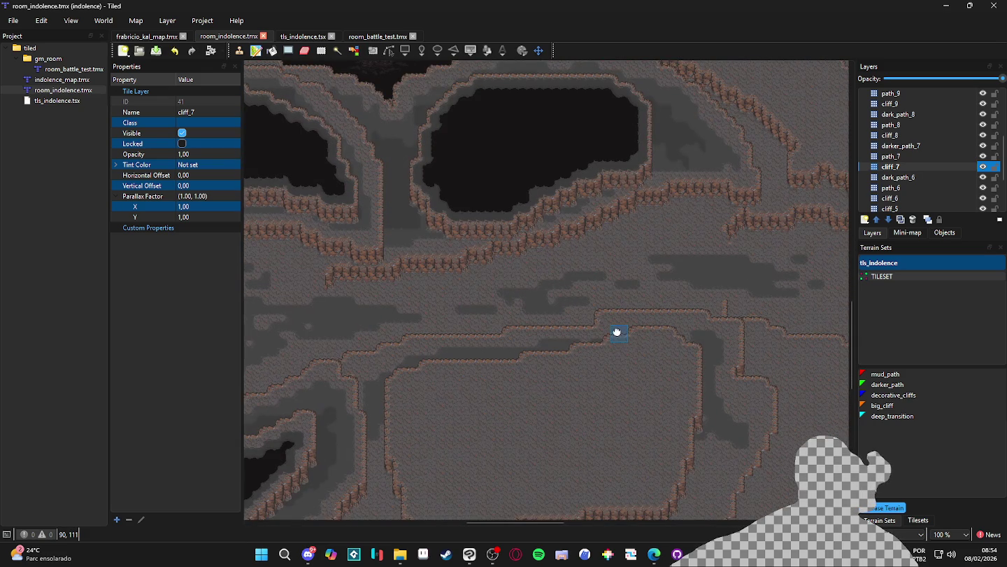
click(974, 156)
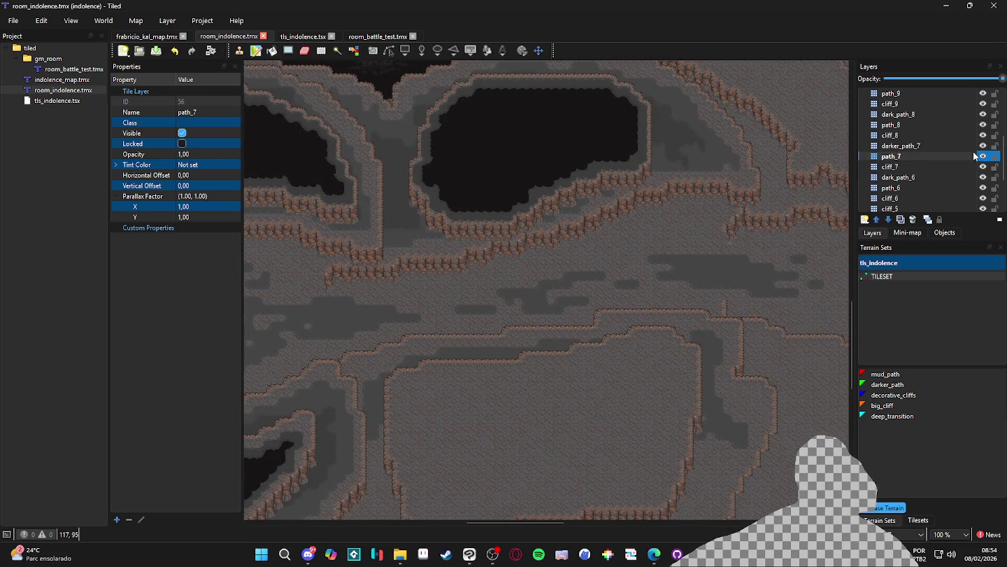
click(982, 158)
click(982, 158)
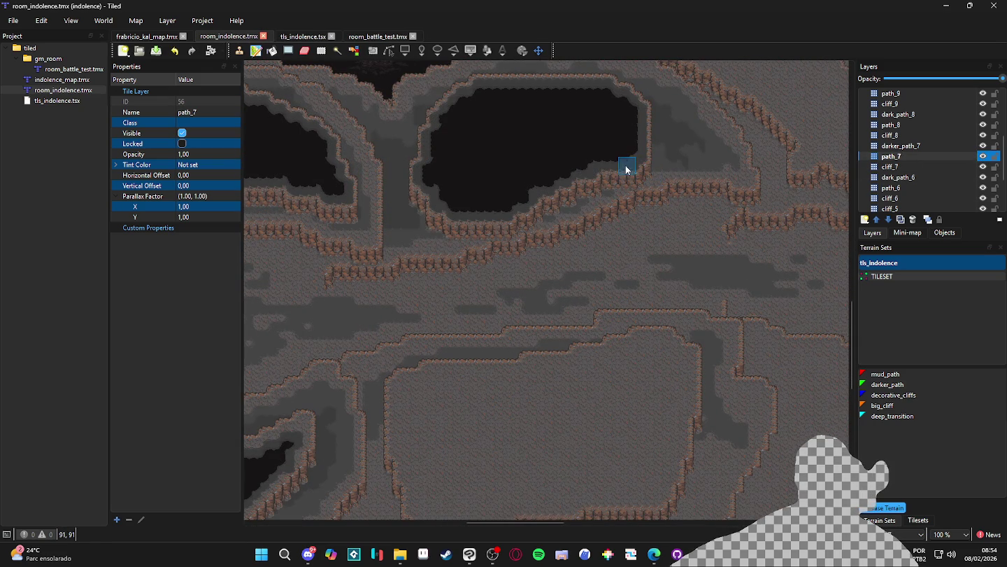
Step: Paint darker_path along the plateau's cliff edge, bottom edge, left wall and inner left edge
drag(607, 251, 645, 143)
mouse_move(675, 220)
mouse_down()
mouse_move(726, 238)
mouse_move(726, 291)
mouse_move(704, 375)
mouse_move(558, 386)
mouse_move(544, 392)
mouse_move(598, 396)
mouse_move(547, 398)
mouse_move(550, 407)
mouse_up()
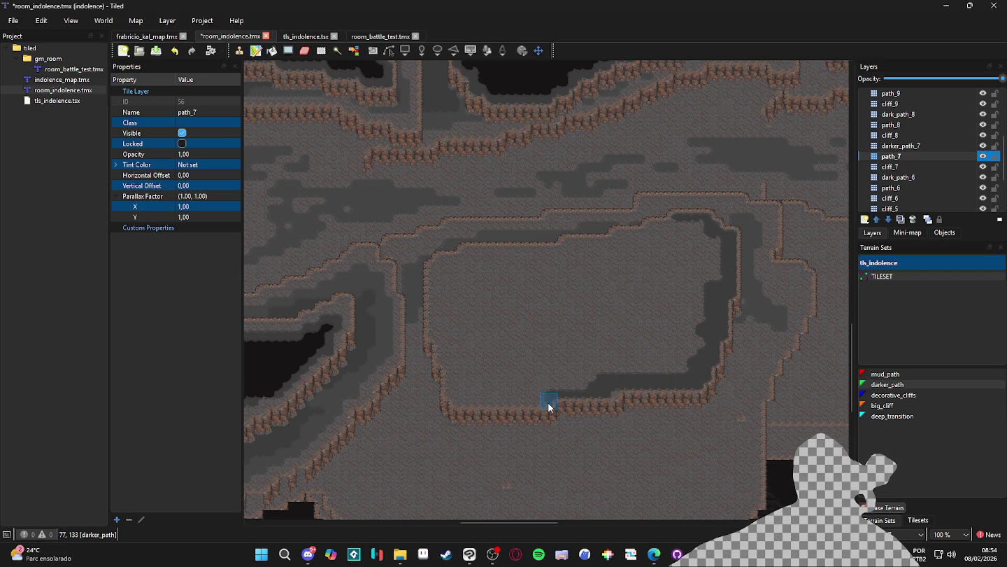
shift+click(457, 401)
mouse_move(450, 373)
mouse_down()
mouse_move(442, 359)
mouse_move(460, 397)
mouse_up()
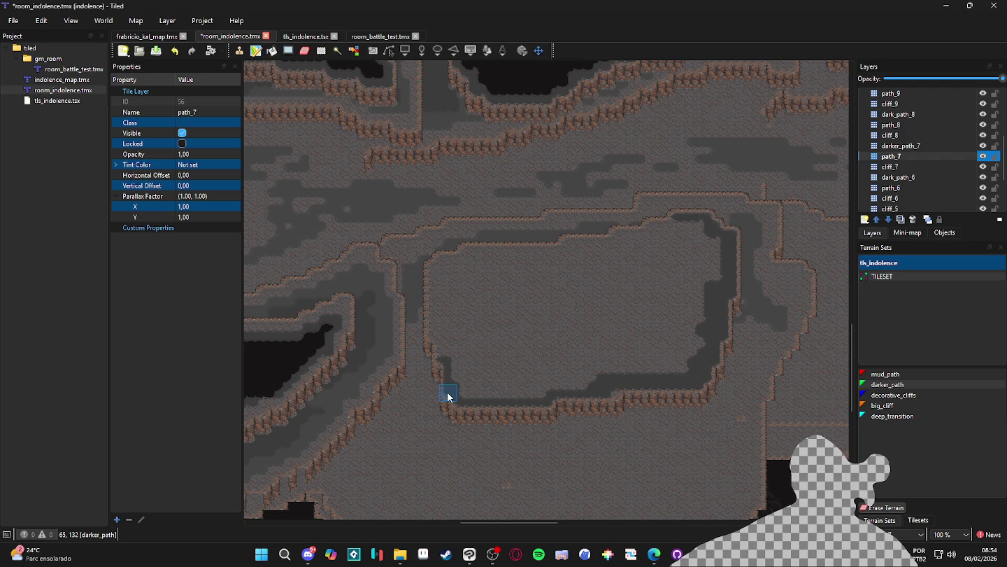
mouse_move(441, 361)
mouse_down()
mouse_move(430, 277)
mouse_move(458, 263)
mouse_move(602, 254)
mouse_move(567, 243)
mouse_move(645, 250)
mouse_move(659, 236)
mouse_move(652, 230)
mouse_move(696, 227)
mouse_move(706, 258)
mouse_move(714, 247)
mouse_move(715, 286)
mouse_move(691, 238)
mouse_move(700, 348)
mouse_move(677, 330)
mouse_move(688, 286)
mouse_move(671, 234)
mouse_move(661, 247)
mouse_move(611, 263)
mouse_move(454, 280)
mouse_move(470, 389)
mouse_move(591, 380)
mouse_move(578, 387)
mouse_move(668, 361)
mouse_move(552, 357)
mouse_up()
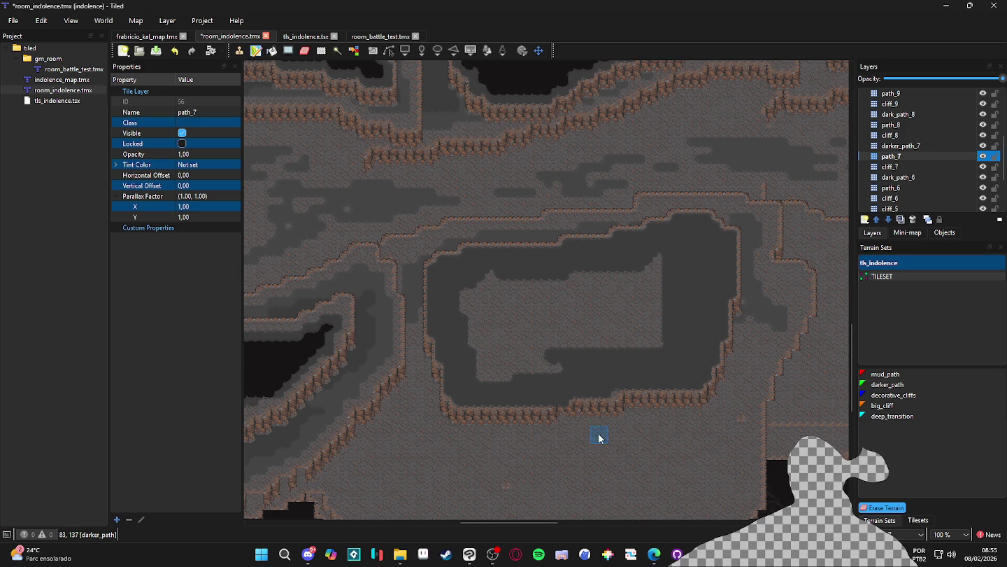
Step: Paint darker_path over most of the plateau's light floor
scroll(558, 406, up, 3)
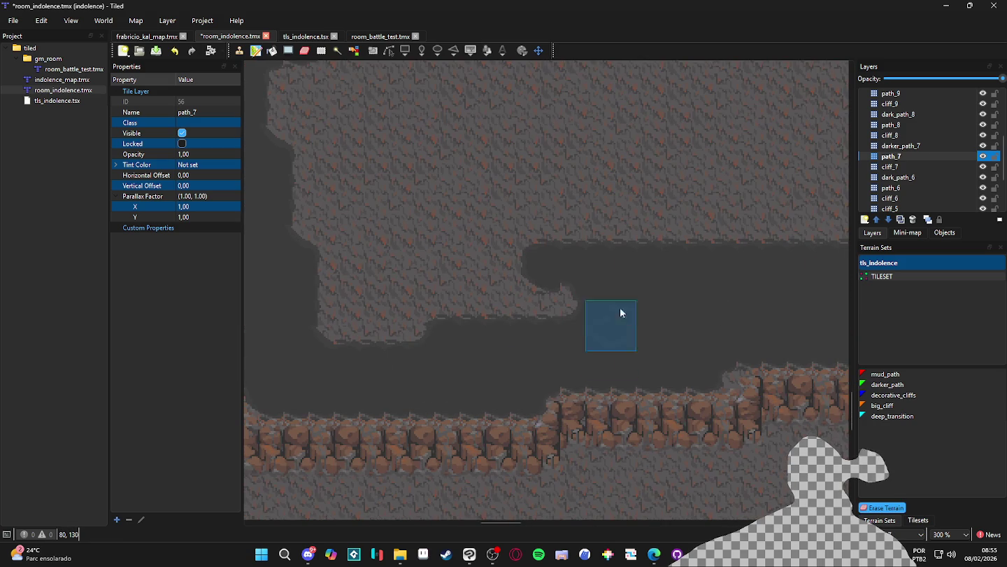
scroll(630, 312, down, 2)
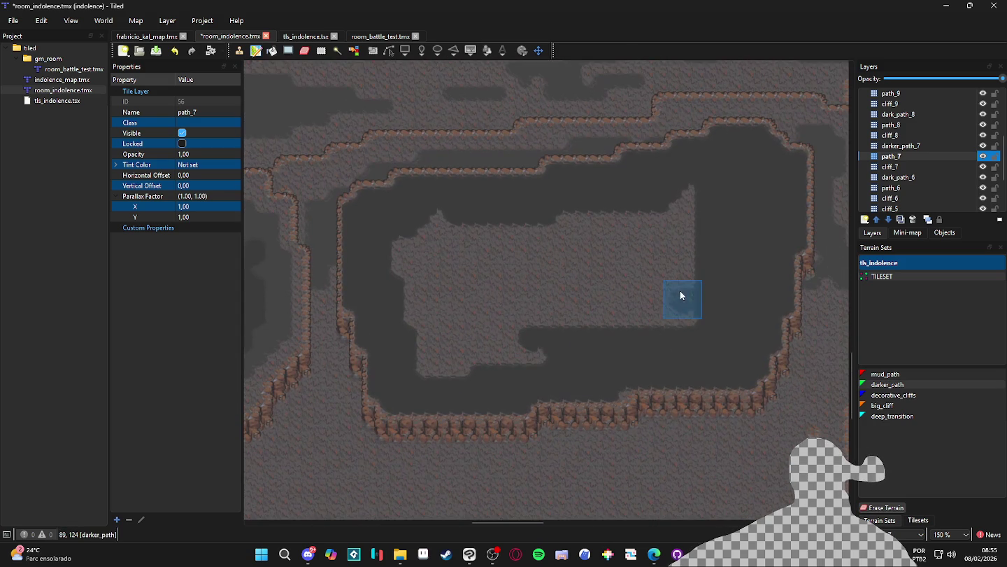
mouse_move(689, 255)
mouse_down()
mouse_move(652, 275)
mouse_move(668, 249)
mouse_move(628, 273)
mouse_move(584, 276)
mouse_move(540, 340)
mouse_move(515, 354)
mouse_move(420, 335)
mouse_move(445, 364)
mouse_move(530, 343)
mouse_move(422, 295)
mouse_move(438, 337)
mouse_move(479, 308)
mouse_up()
mouse_move(424, 277)
mouse_down()
mouse_move(529, 301)
mouse_move(424, 235)
mouse_move(554, 291)
mouse_move(502, 240)
mouse_move(511, 242)
mouse_up()
Step: Cover the last light floor patch, save the map, then place a first deep_transition tile
click(901, 146)
key(ctrl+s)
click(892, 416)
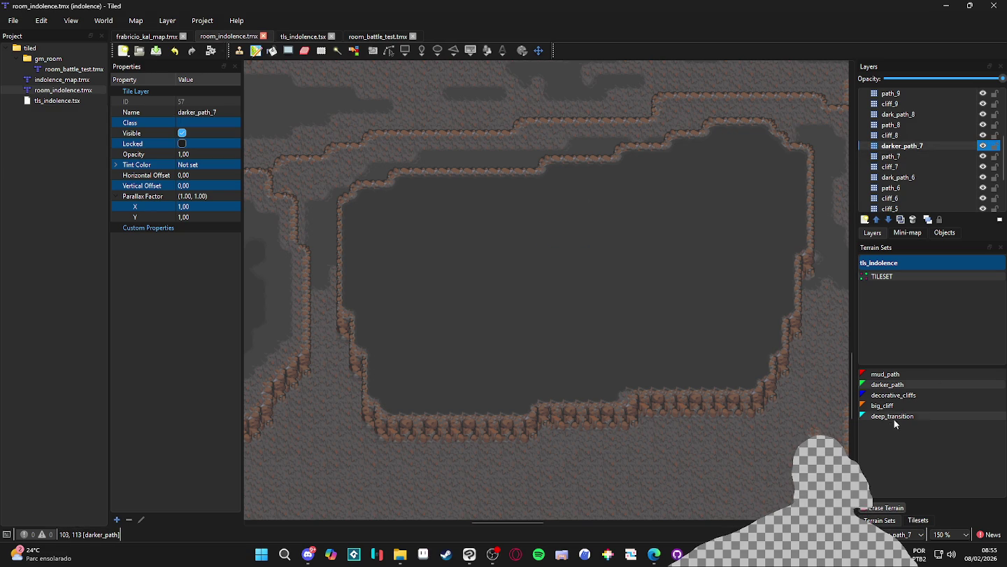
mouse_move(699, 164)
mouse_down()
mouse_move(670, 208)
mouse_move(710, 188)
mouse_move(748, 219)
mouse_move(748, 283)
mouse_move(733, 287)
mouse_move(714, 404)
mouse_up()
click(683, 187)
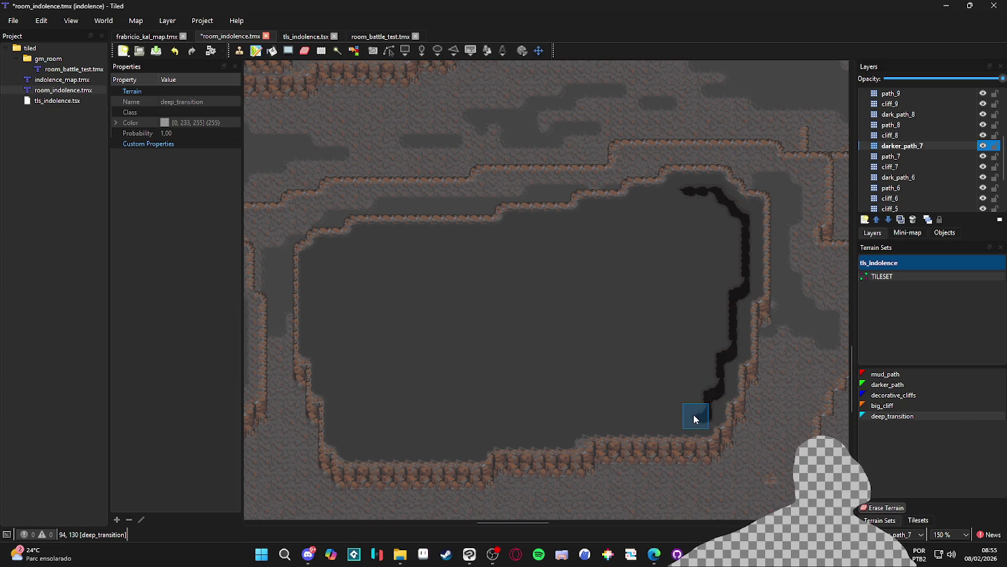
Step: Paint the dark deep_transition border along the plateau's bottom edge and start it up the left side
shift+click(560, 417)
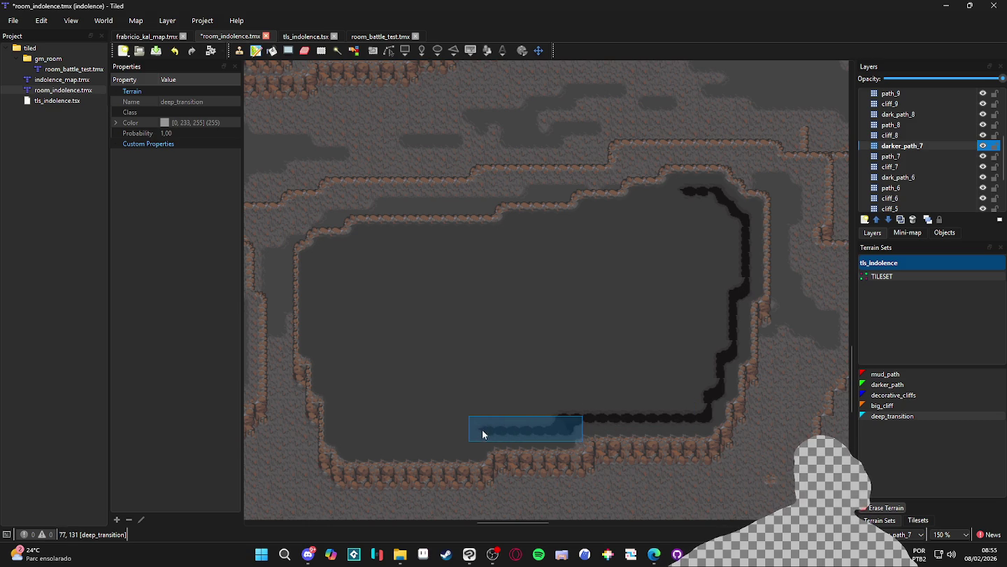
shift+click(480, 431)
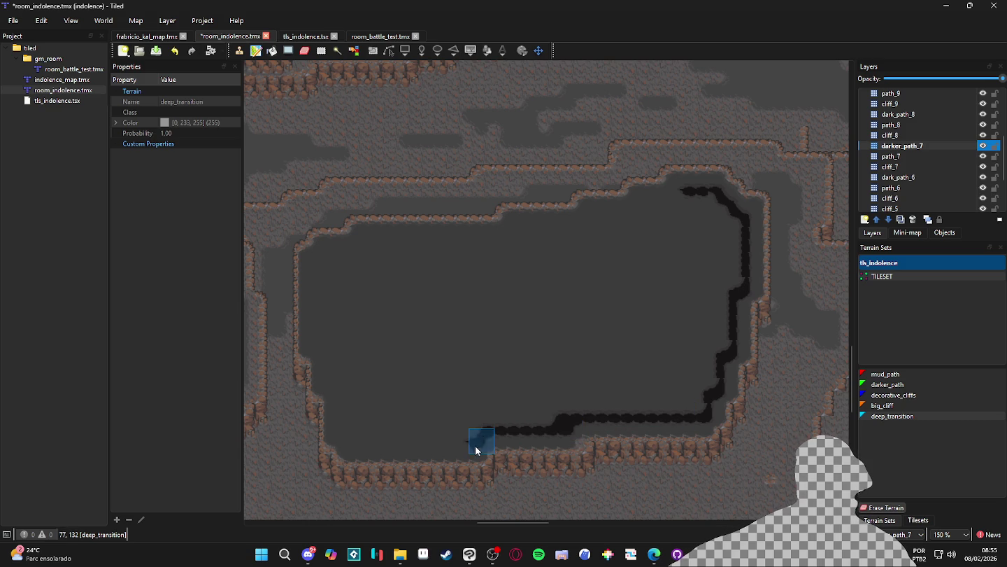
shift+click(355, 443)
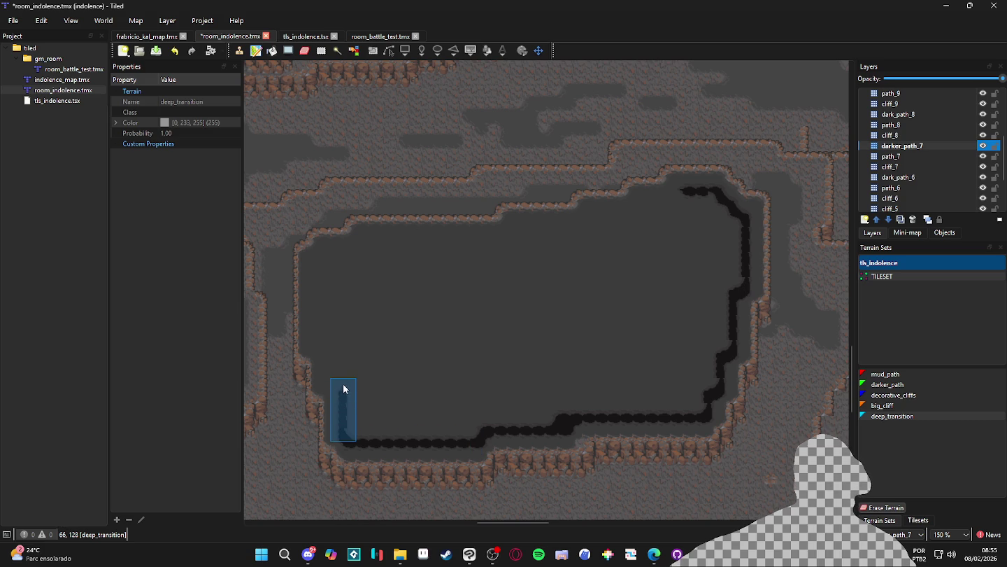
shift+click(341, 391)
click(340, 388)
Step: Continue the dark border up the left edge, into the top-left corner and along the top edge
mouse_move(342, 364)
mouse_down()
mouse_move(418, 421)
mouse_move(391, 371)
mouse_up()
shift+click(401, 371)
click(400, 311)
mouse_move(402, 306)
mouse_down()
mouse_move(452, 311)
mouse_move(434, 295)
mouse_move(515, 306)
mouse_move(475, 303)
mouse_move(588, 284)
mouse_move(696, 282)
mouse_move(661, 270)
mouse_move(727, 265)
mouse_move(712, 257)
mouse_move(795, 271)
mouse_move(800, 321)
mouse_move(785, 292)
mouse_move(769, 302)
mouse_move(752, 268)
mouse_move(702, 281)
mouse_move(675, 304)
mouse_move(610, 305)
mouse_move(652, 288)
mouse_move(589, 302)
mouse_move(735, 301)
mouse_move(805, 326)
mouse_move(715, 327)
mouse_up()
Step: Fill the plateau's upper-right notch, top, left wall, bottom edge and upper light patch with deep_transition
mouse_move(785, 334)
mouse_down()
mouse_move(778, 324)
mouse_move(784, 356)
mouse_up()
mouse_move(794, 399)
mouse_down()
mouse_move(737, 319)
mouse_move(647, 316)
mouse_move(670, 318)
mouse_up()
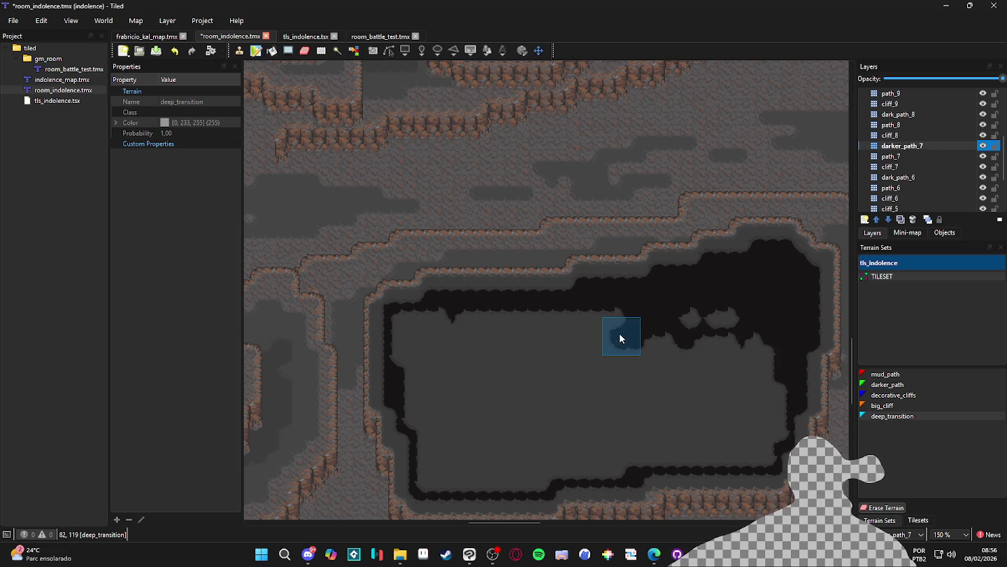
drag(605, 326, 430, 335)
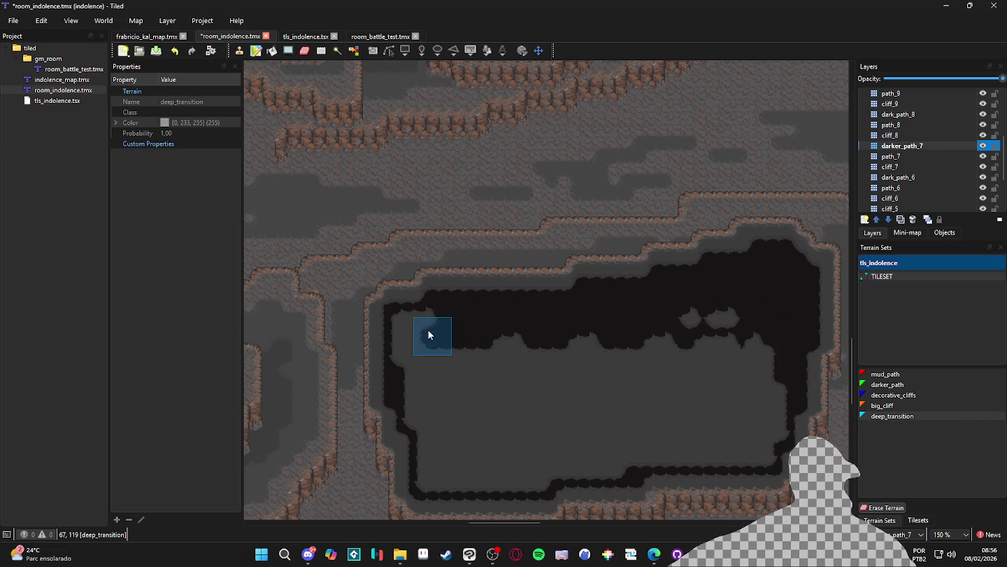
drag(424, 381, 427, 420)
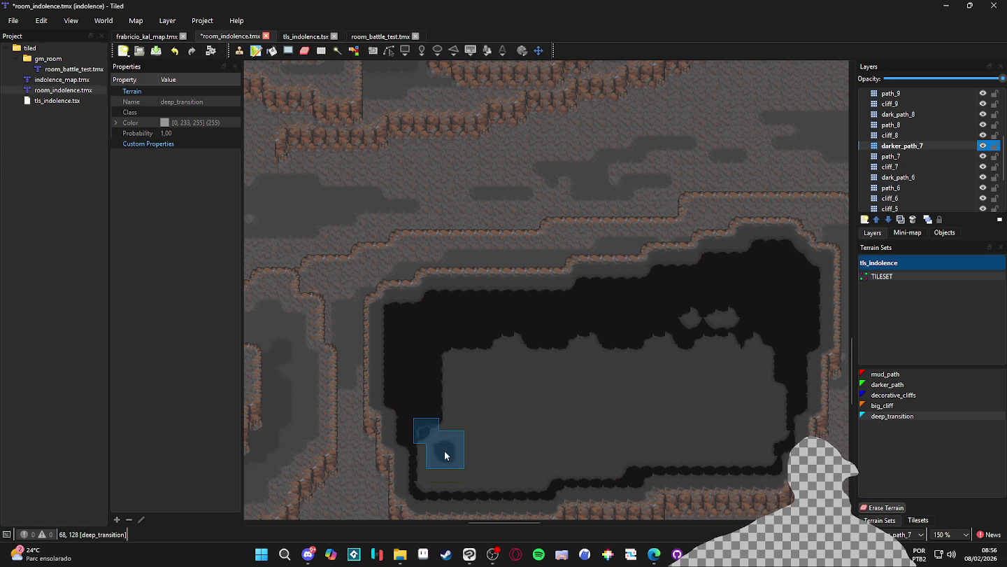
mouse_move(438, 481)
mouse_down()
mouse_move(561, 456)
mouse_move(610, 458)
mouse_move(630, 443)
mouse_move(744, 439)
mouse_move(755, 450)
mouse_move(730, 452)
mouse_move(768, 347)
mouse_move(744, 361)
mouse_move(721, 337)
mouse_move(622, 423)
mouse_up()
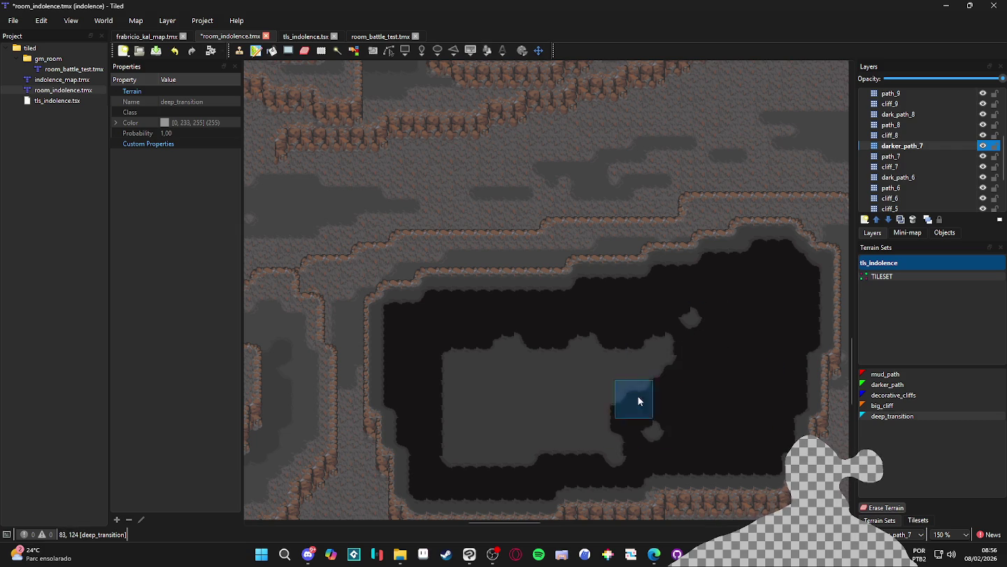
mouse_move(718, 318)
mouse_down()
mouse_move(459, 358)
mouse_move(625, 362)
mouse_move(459, 392)
mouse_move(623, 405)
mouse_move(454, 438)
mouse_move(645, 443)
mouse_up()
Step: Save the room_indolence map with its new dark pit
key(ctrl+s)
scroll(625, 405, down, 3)
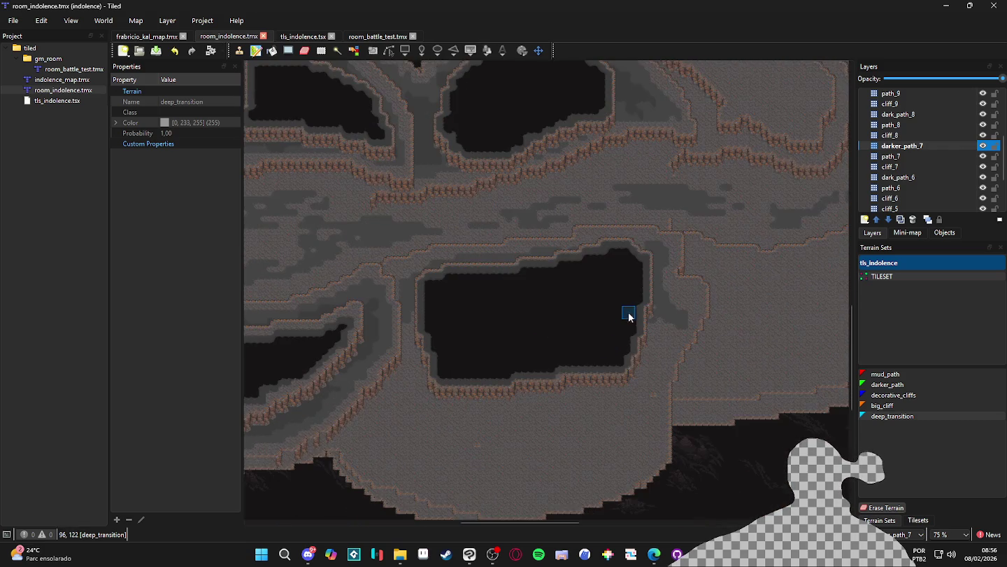
drag(626, 329, 600, 414)
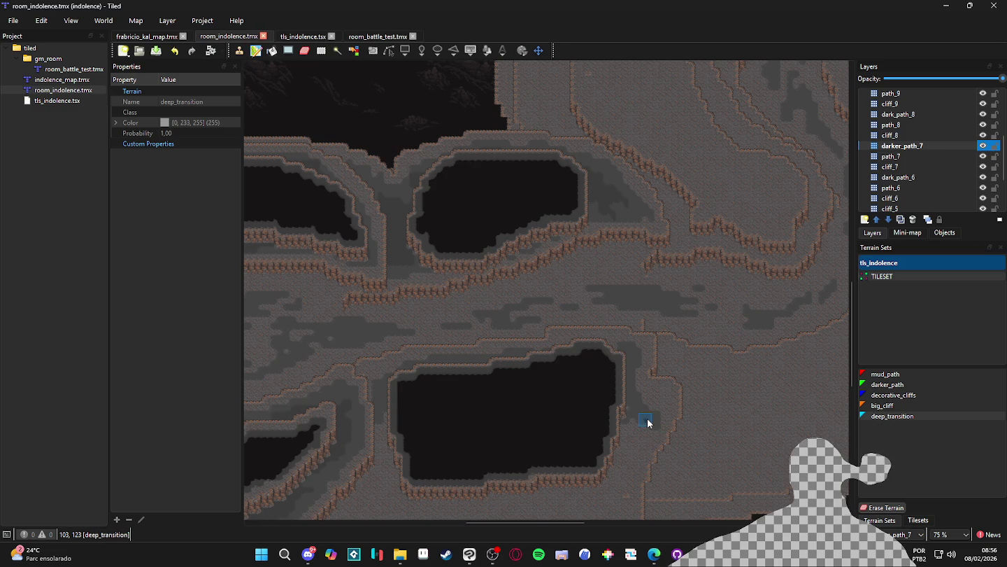
Step: On the dark_path_6 layer, paint three darker_path tiles down the cliff edge
click(899, 177)
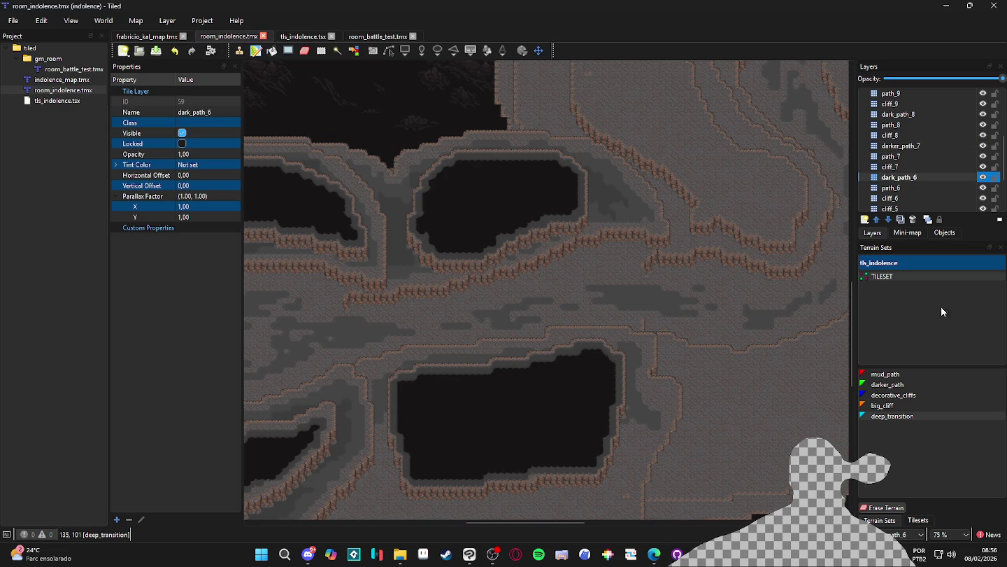
click(902, 384)
scroll(603, 356, up, 2)
click(636, 361)
drag(637, 361, 630, 399)
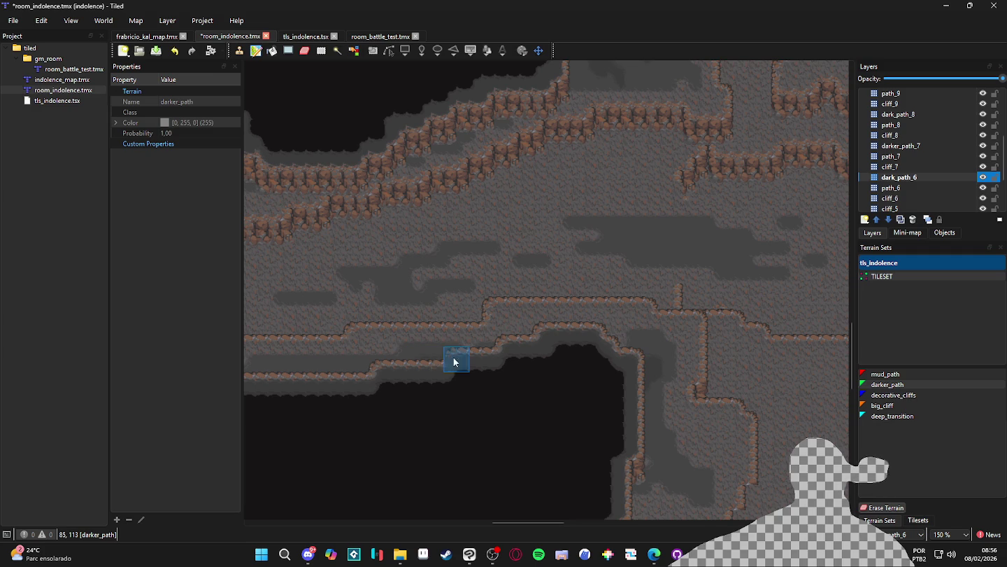
Step: Pan and zoom around the map to inspect the cliff corridor and the finished pit
scroll(618, 399, left, 6)
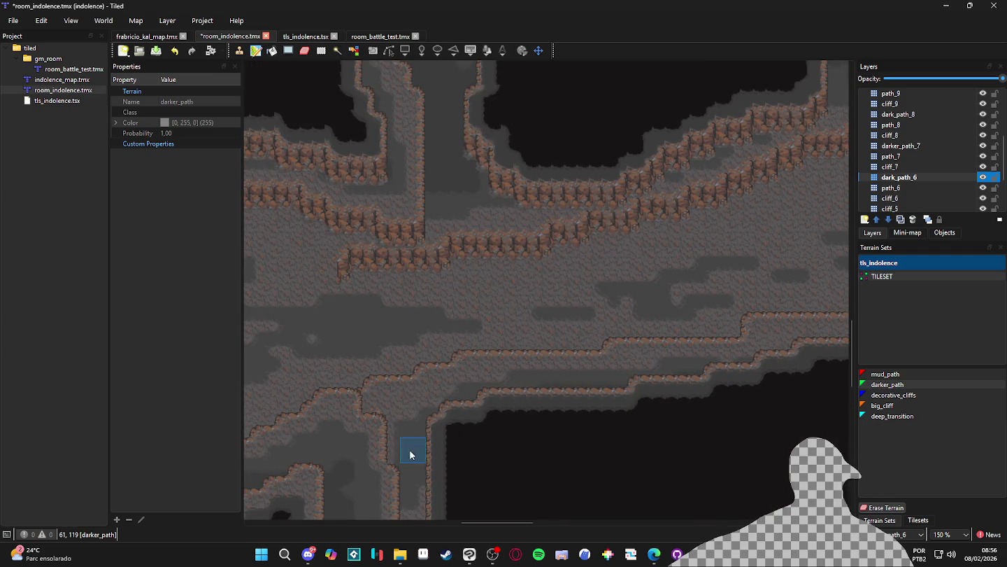
drag(411, 455, 480, 413)
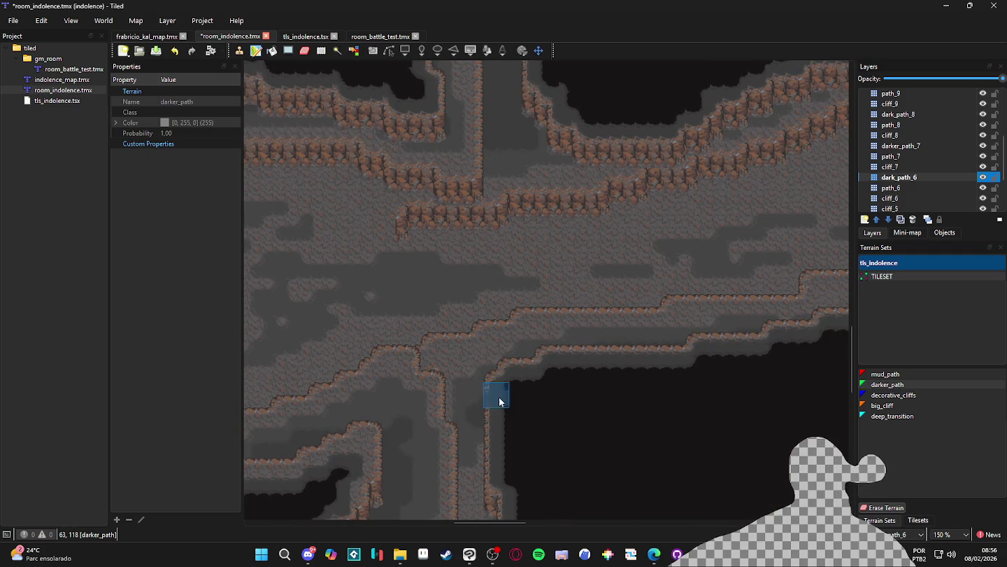
scroll(498, 397, down, 1)
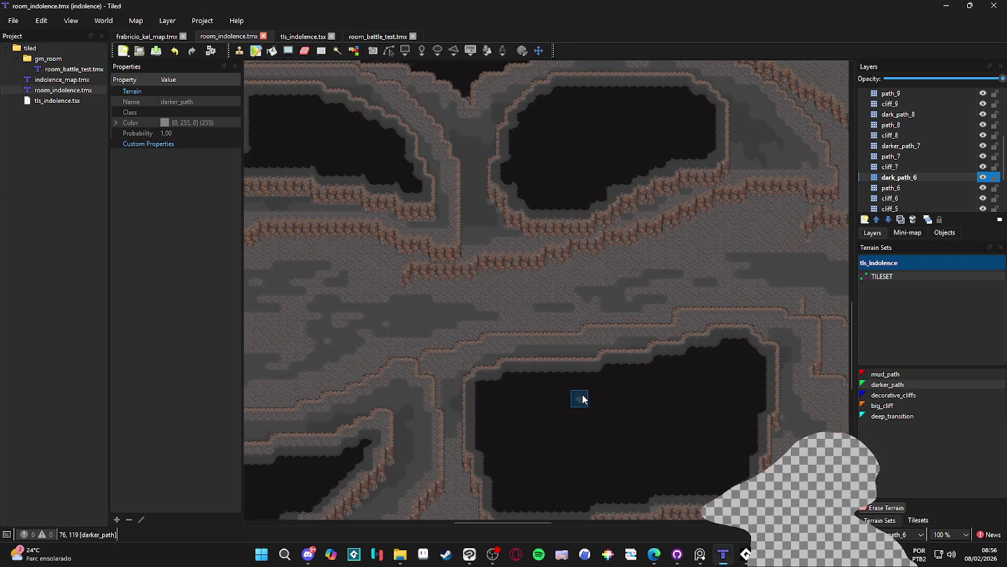
scroll(584, 404, down, 1)
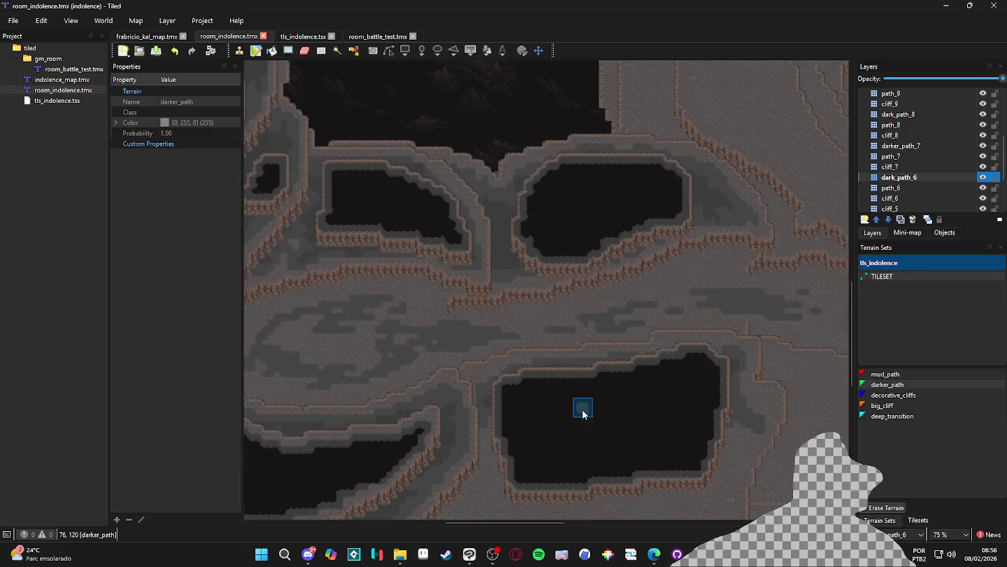
scroll(584, 405, down, 1)
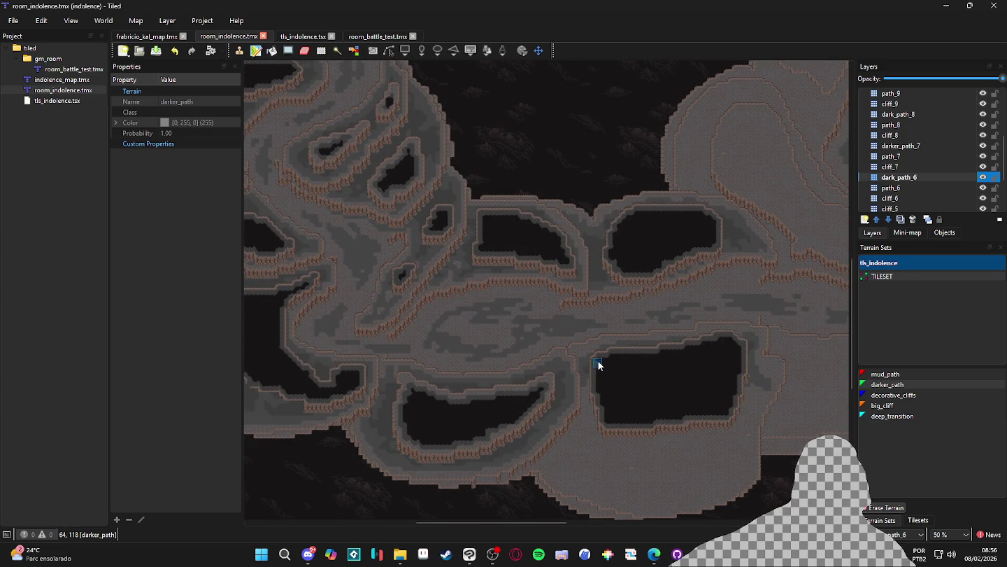
scroll(549, 305, up, 3)
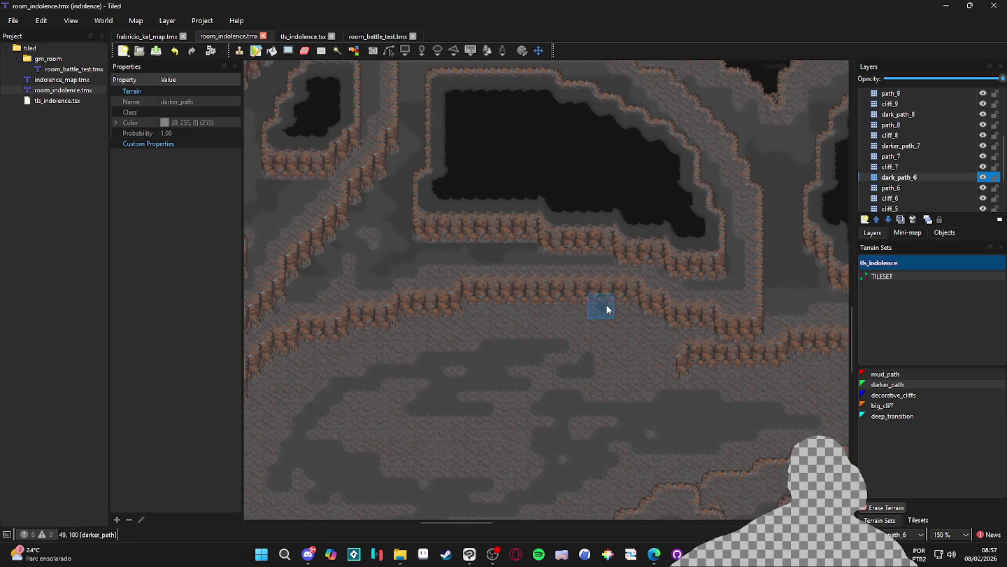
scroll(607, 306, down, 1)
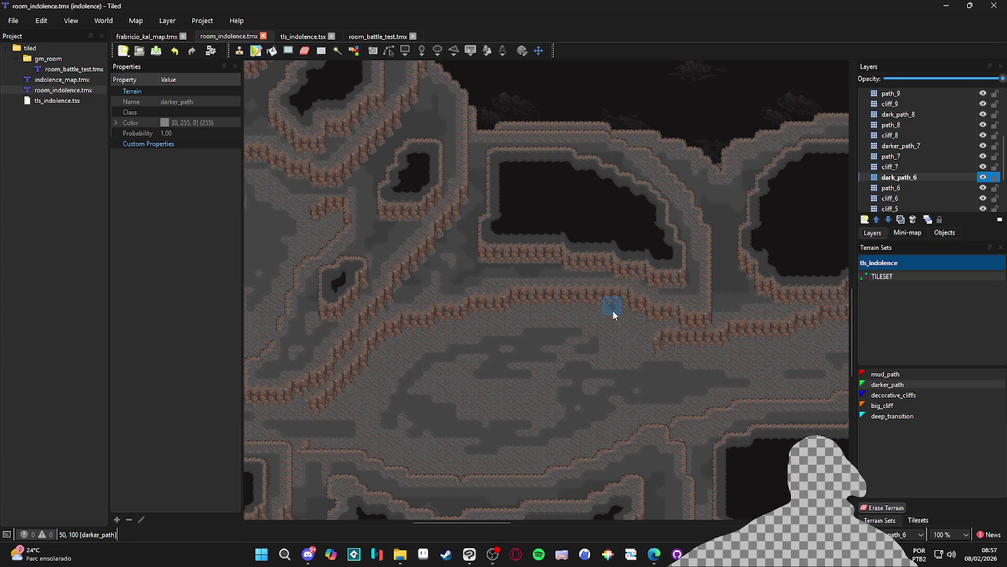
scroll(513, 309, left, 2)
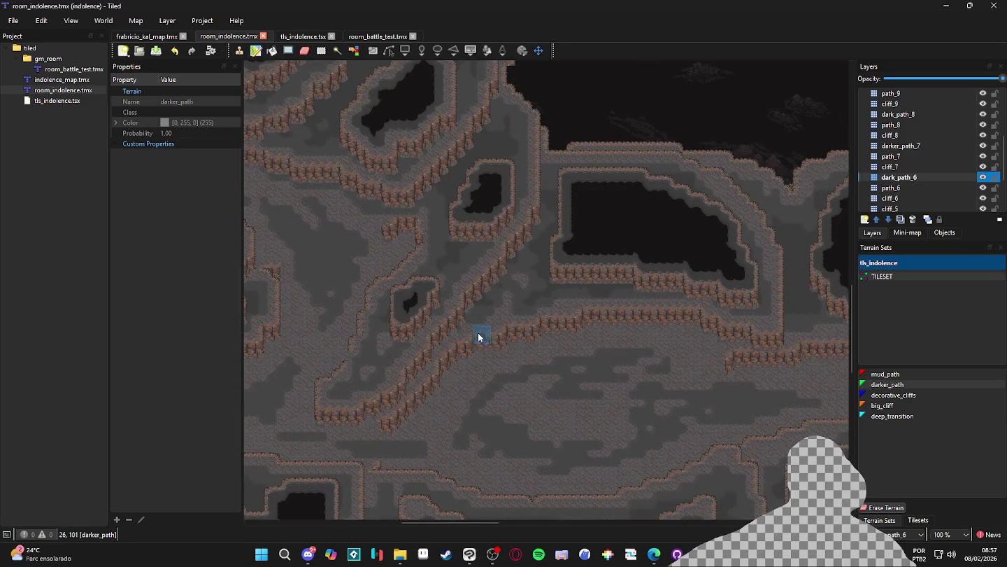